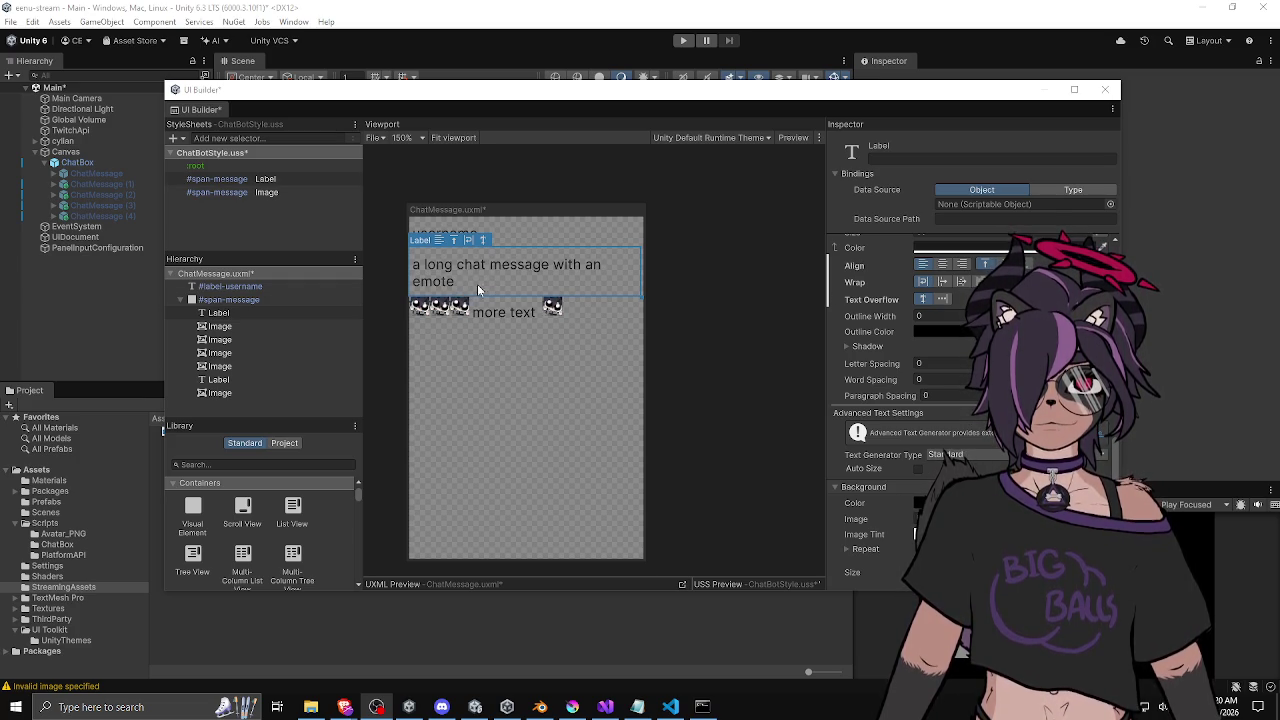
Select the chat message Label and rearrange the UI Builder window, viewport and inspector areas.
left_click(282, 316)
scroll(870, 318, "up", 8)
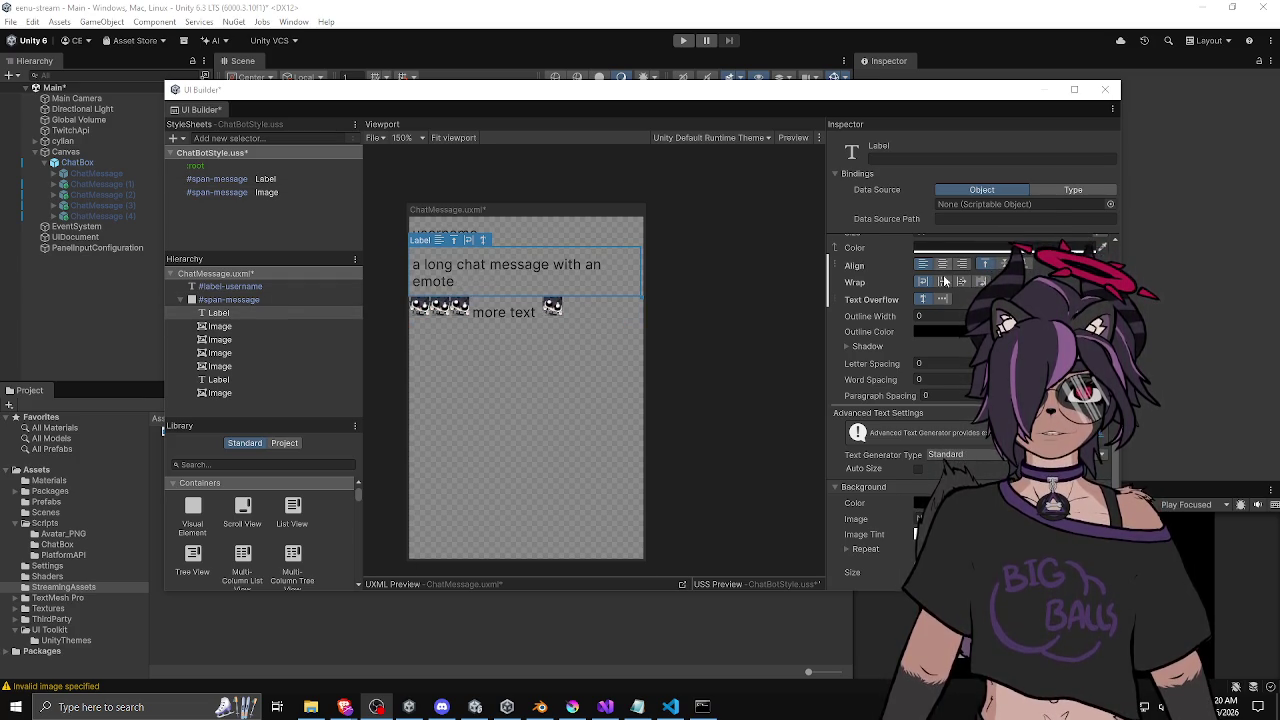
scroll(871, 323, "up", 10)
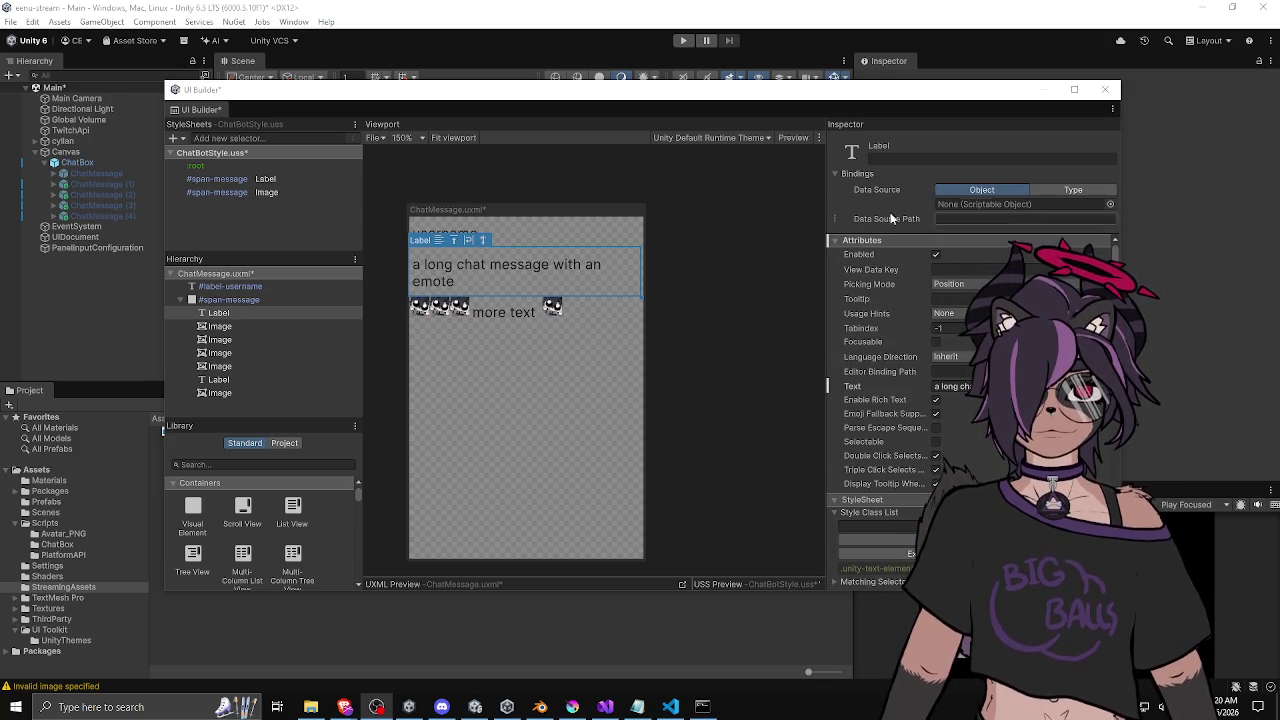
mouse_move(766, 97)
left_mouse_down()
mouse_move(576, 105)
mouse_move(595, 104)
left_mouse_up()
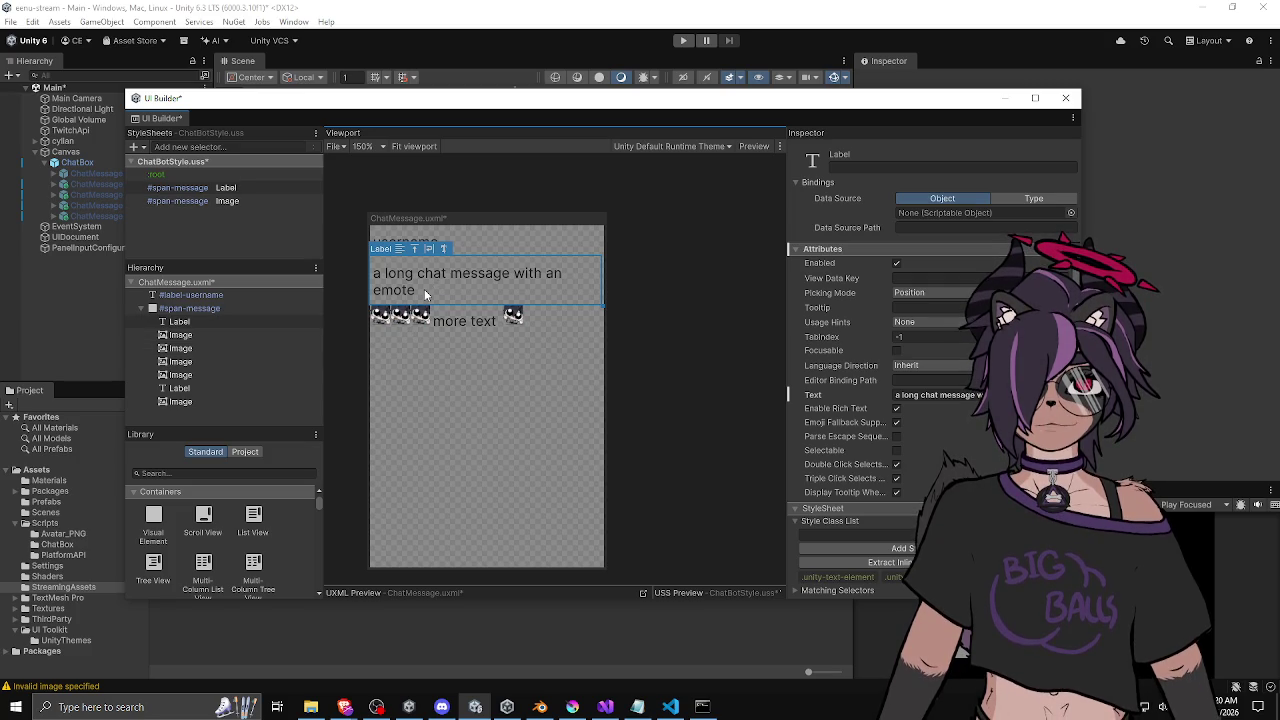
left_click_drag(789, 365, 786, 366)
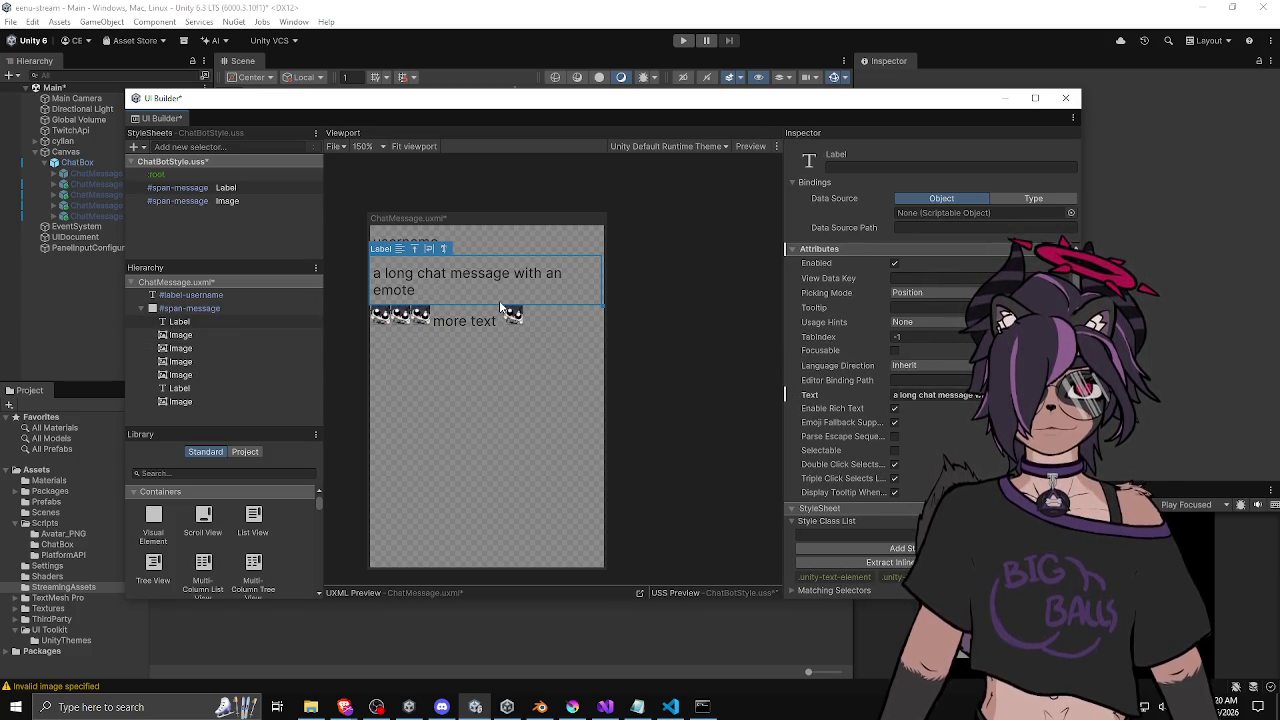
Check the emote Image elements, then save ChatMessage.uxml and ChatBotStyle.uss.
left_click(180, 336)
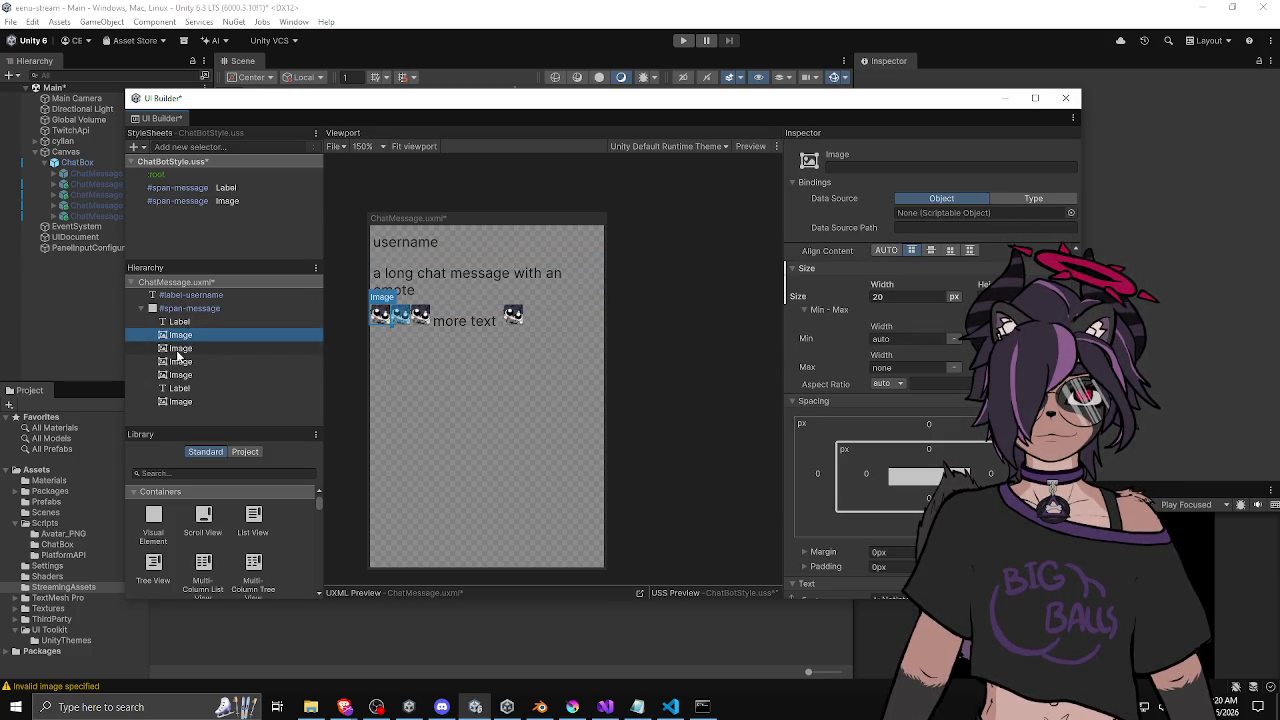
left_click(178, 363)
left_click(204, 372)
left_click(187, 401)
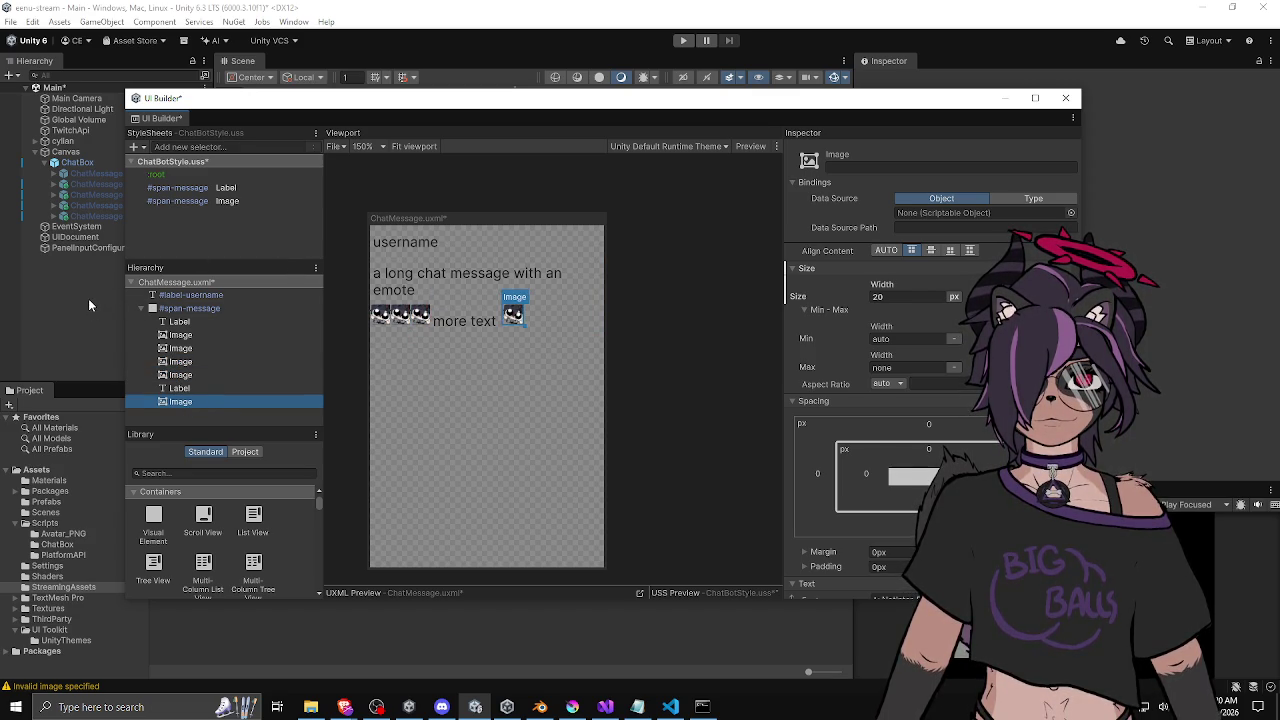
key("ctrl+s")
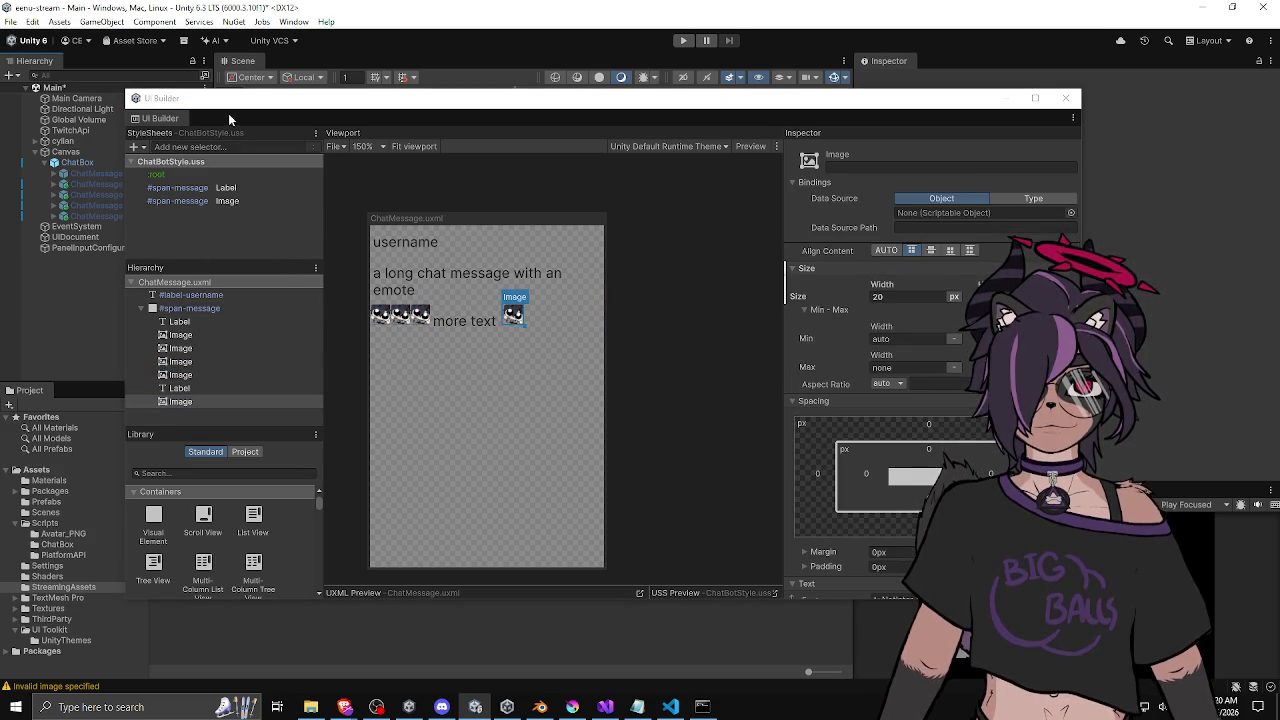
mouse_move(228, 118)
left_mouse_down()
mouse_move(62, 134)
mouse_move(1279, 142)
left_mouse_up()
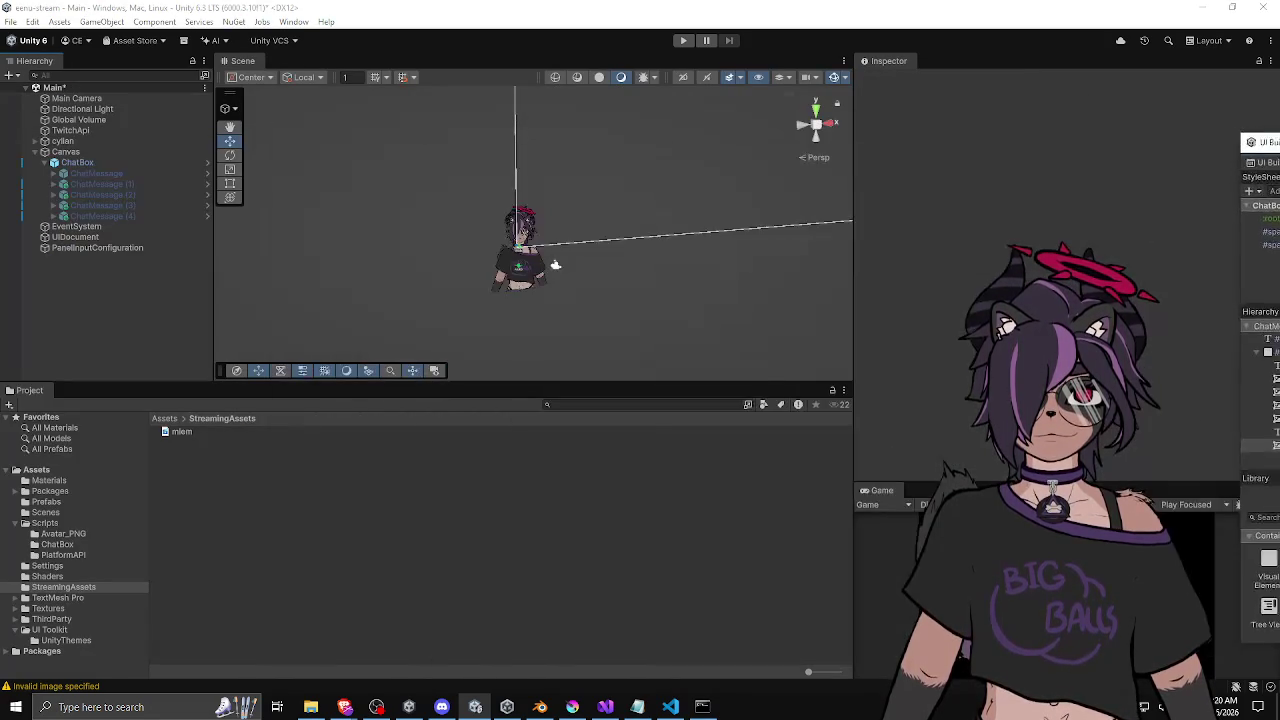
Enlarge the game preview and inspect the UIDocument's height and pivot settings in the scene.
scroll(432, 218, "down", 3)
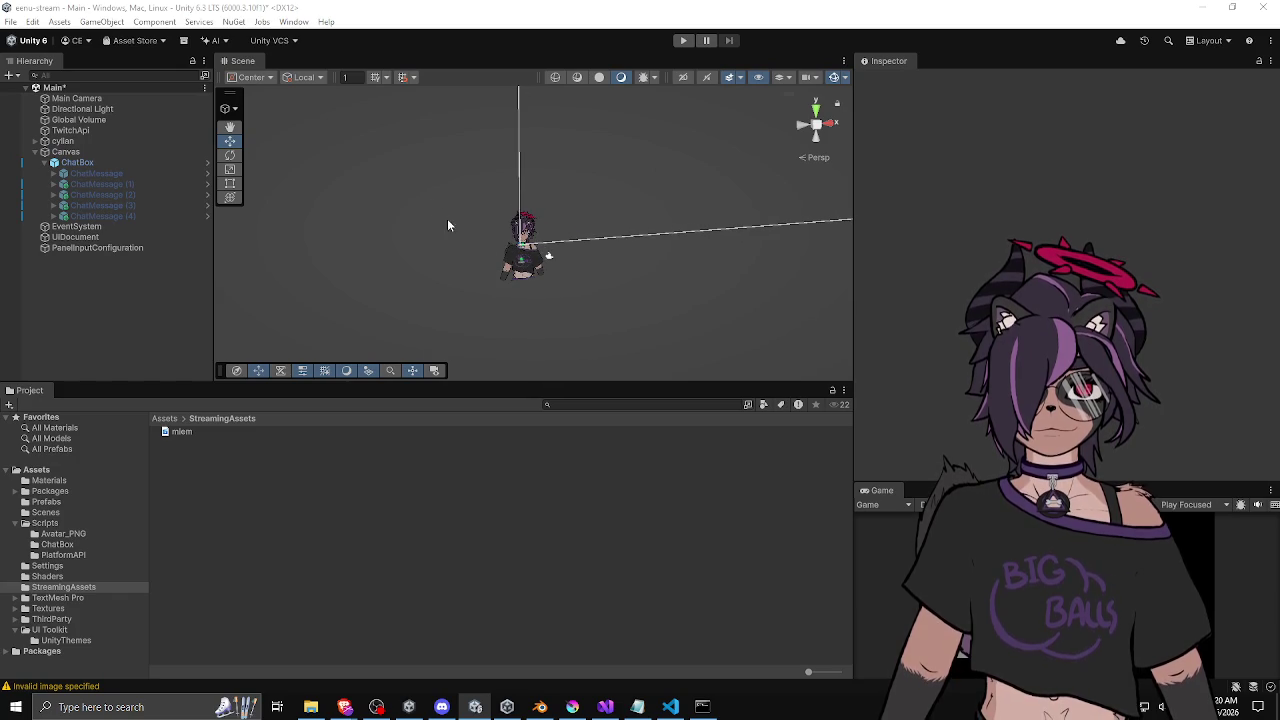
left_click_drag(932, 481, 912, 257)
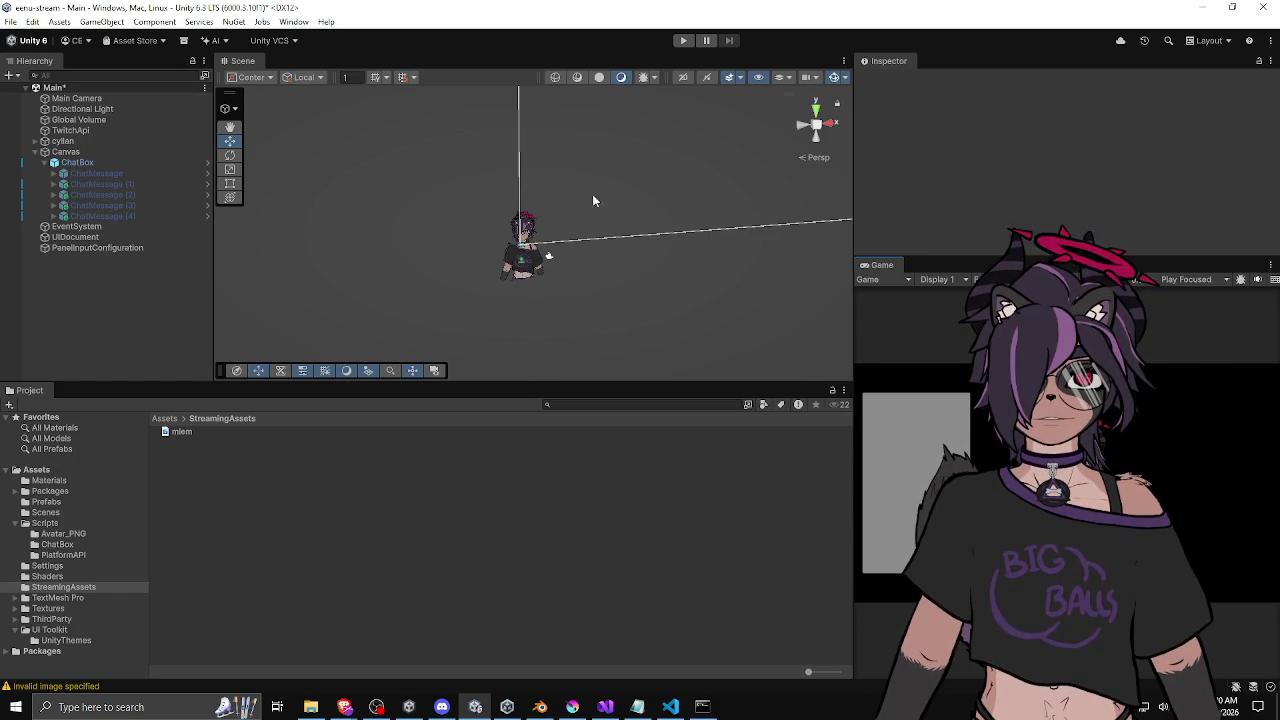
double_click(100, 238)
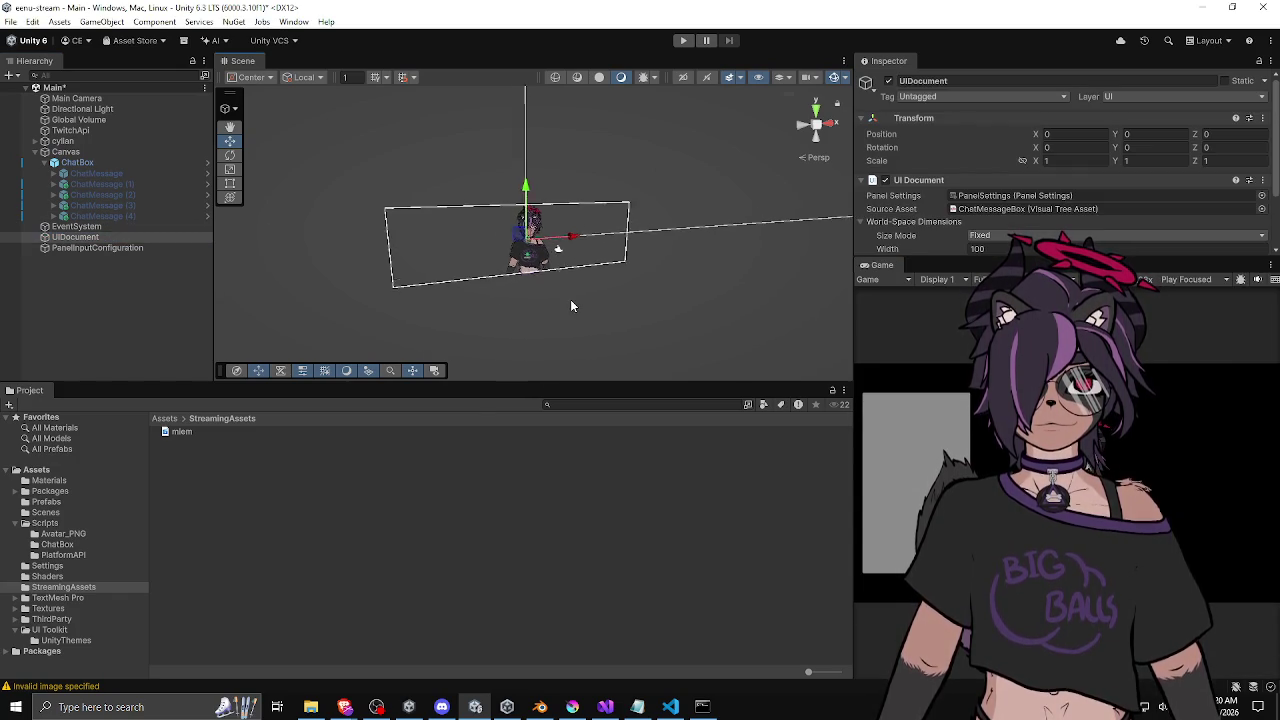
scroll(460, 275, "up", 5)
scroll(514, 281, "down", 3)
scroll(505, 265, "up", 1)
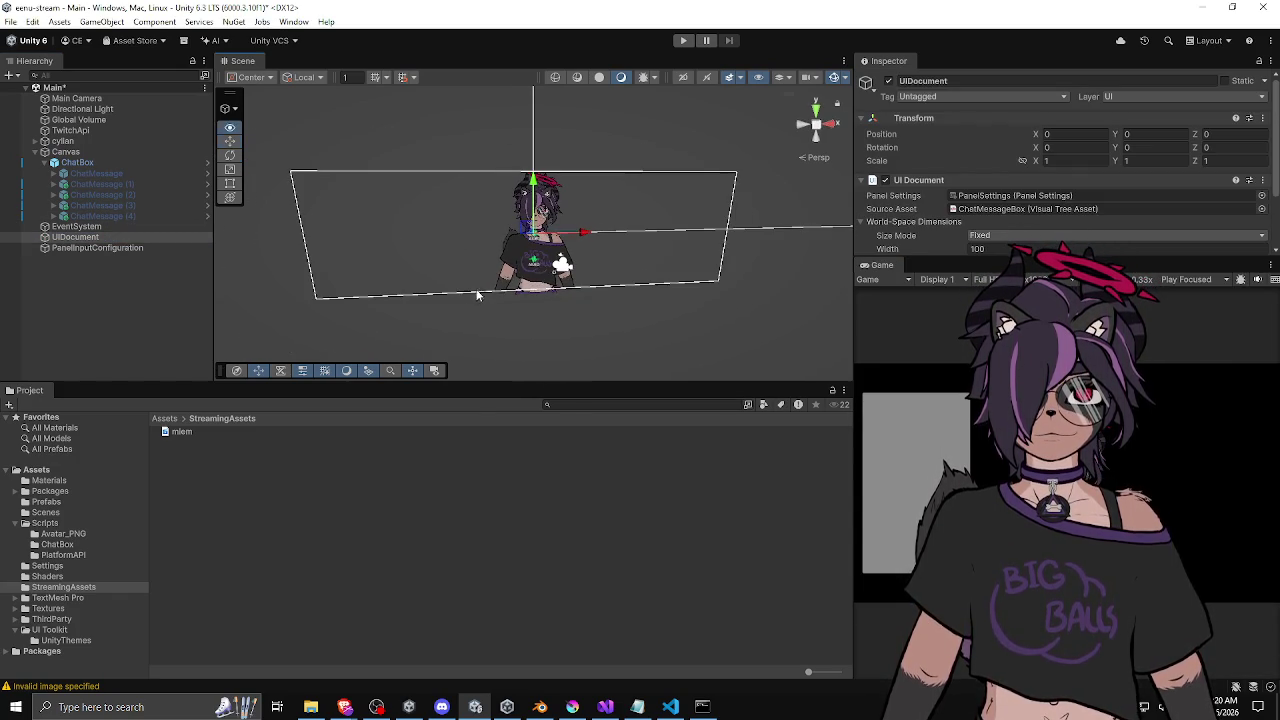
key("r")
key("q")
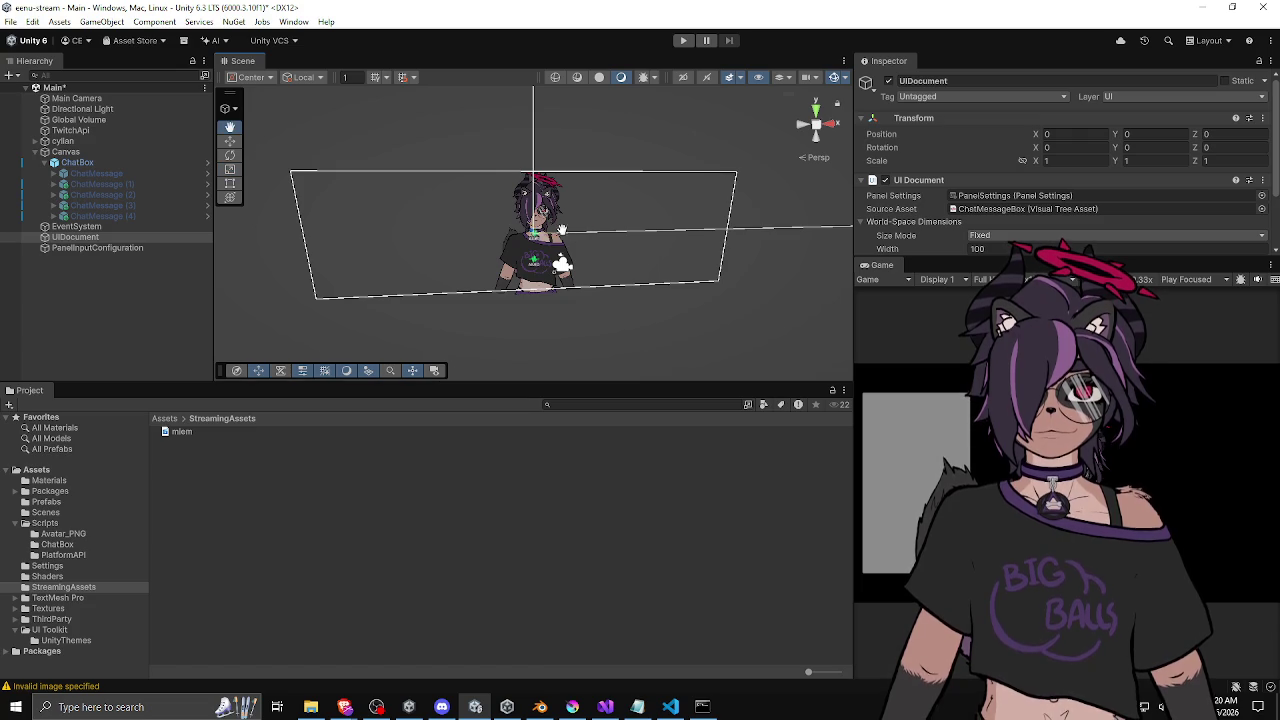
left_click_drag(503, 248, 595, 250)
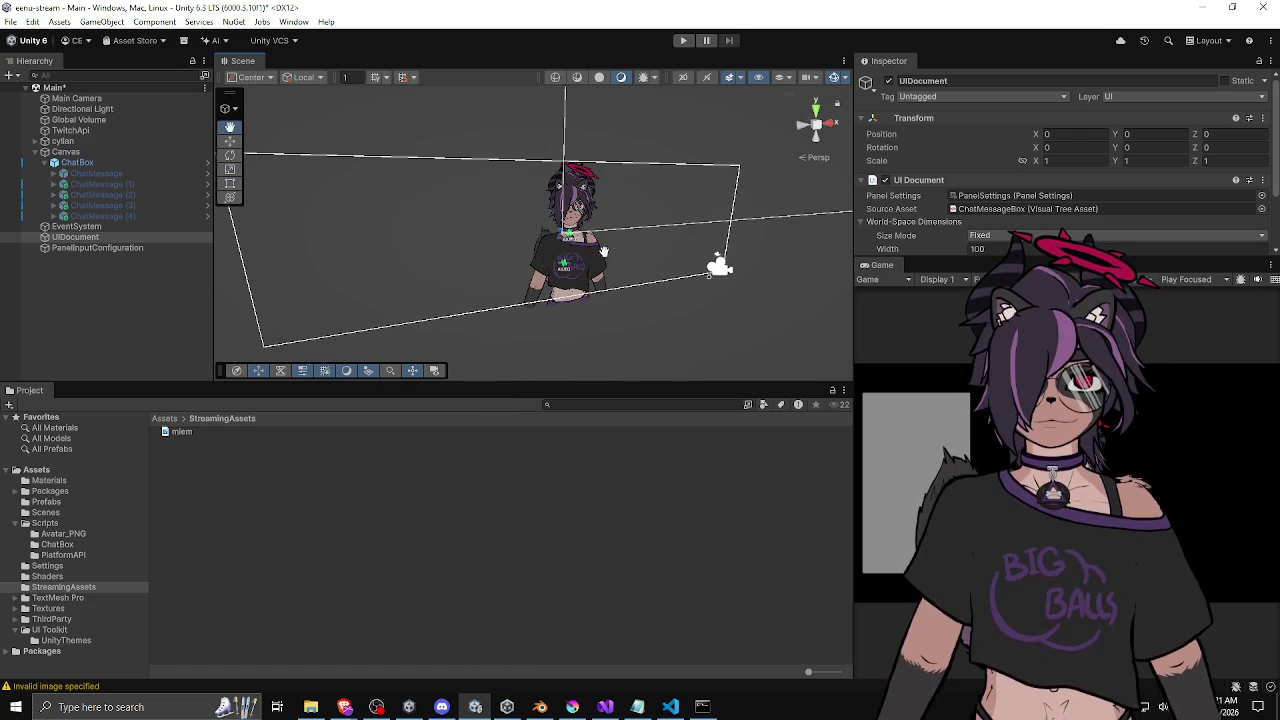
left_click_drag(940, 255, 940, 328)
Check PanelInputConfiguration, then select ChatMessageBox.uxml in the Assets root folder.
left_click(150, 247)
key("w")
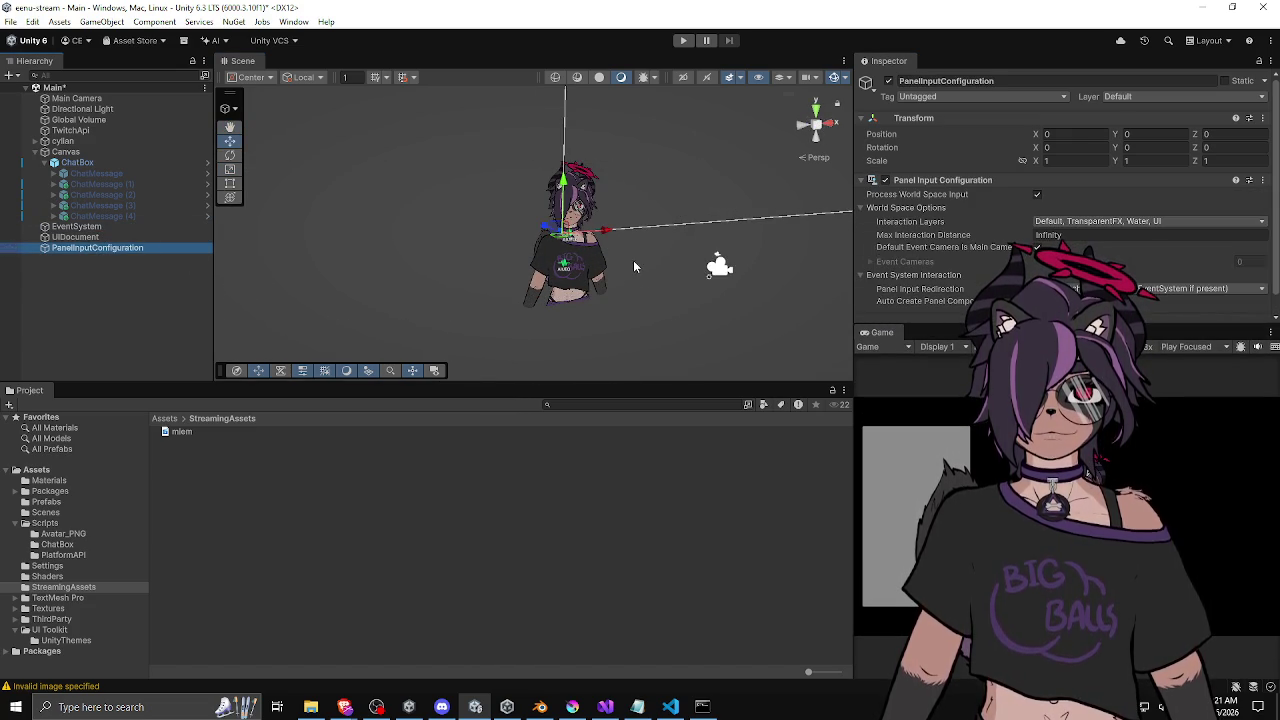
left_click(132, 238)
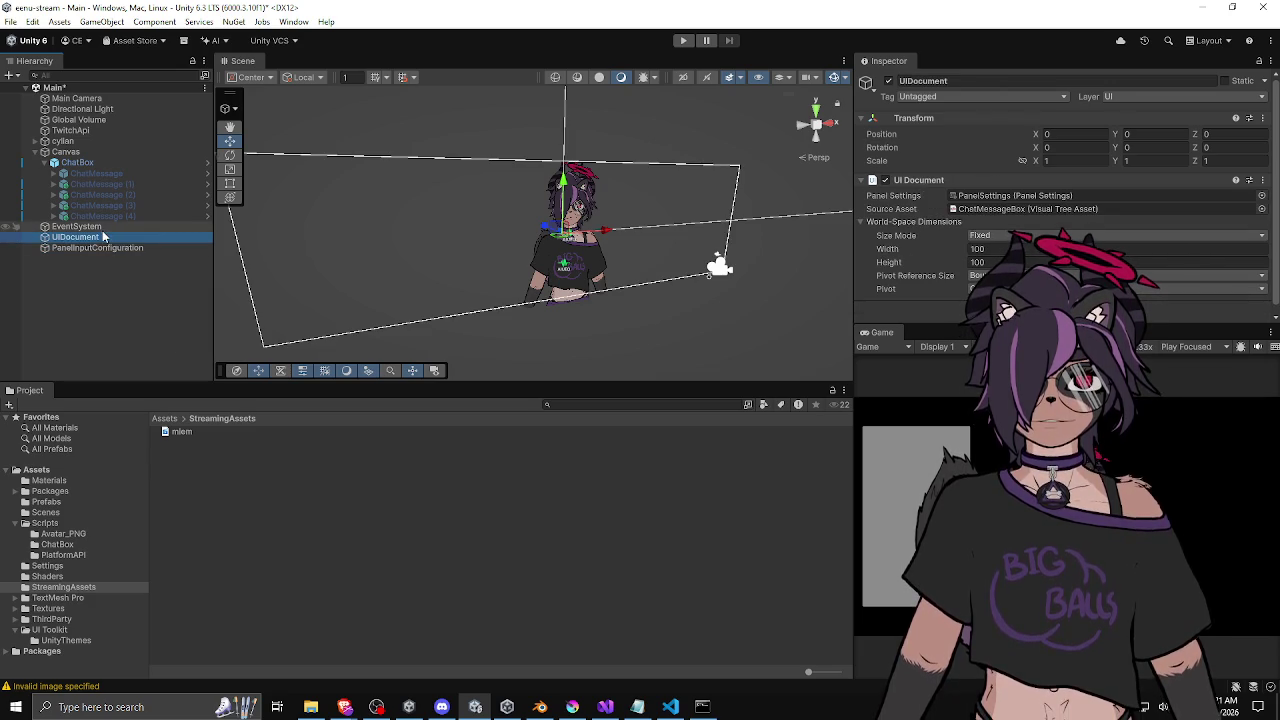
left_click(164, 418)
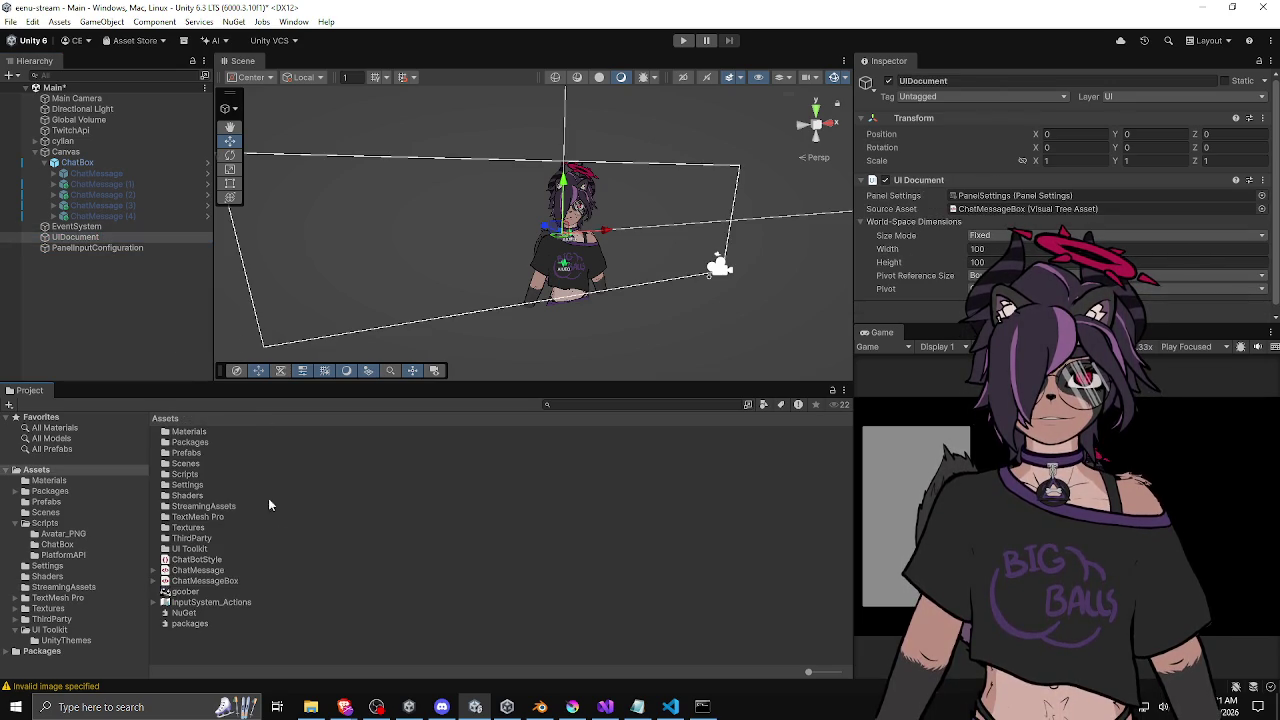
left_click(199, 579)
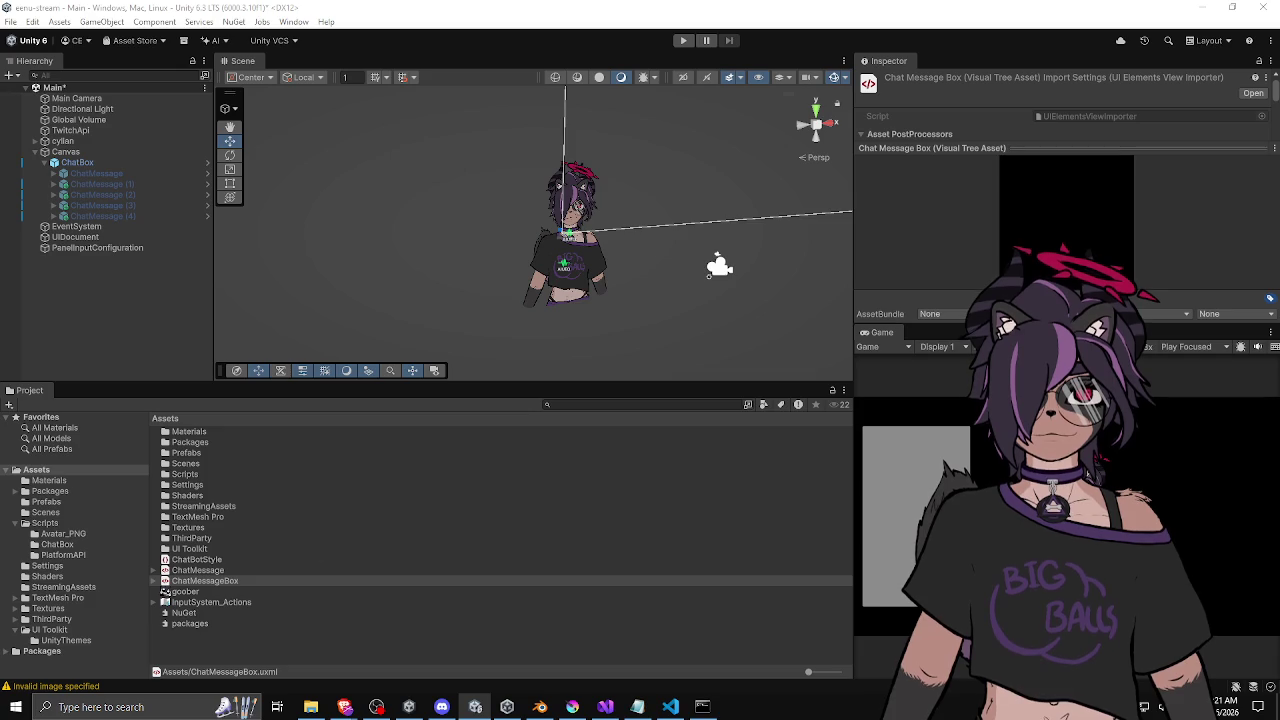
Open ChatMessageBox.uxml in UI Builder and expand its ListView and ScrollView.
double_click(199, 580)
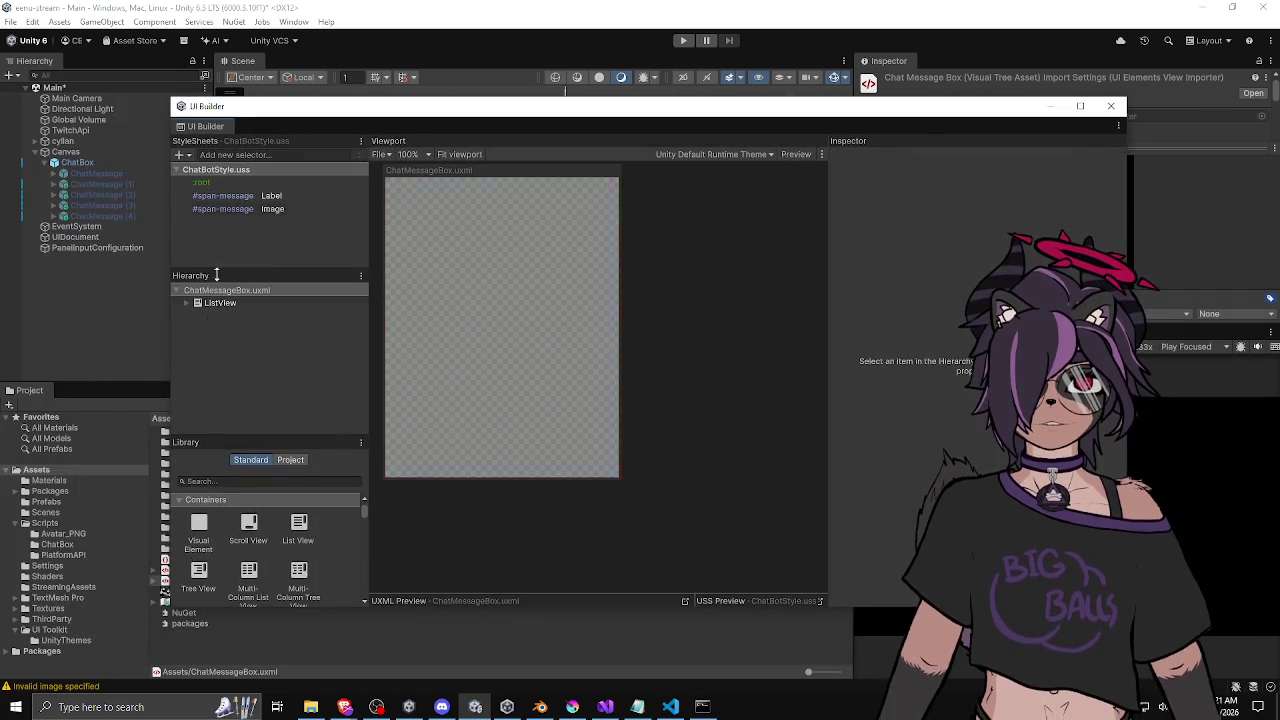
left_click(185, 303)
left_click(197, 317)
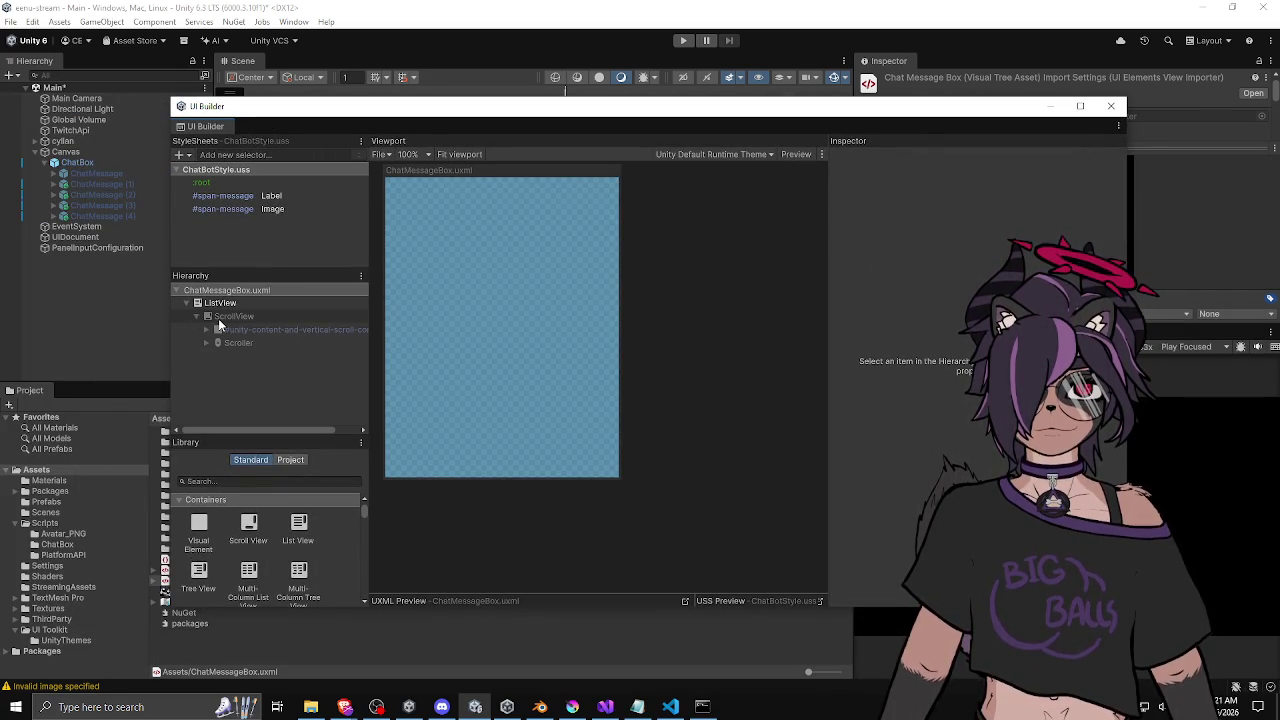
left_click(207, 303)
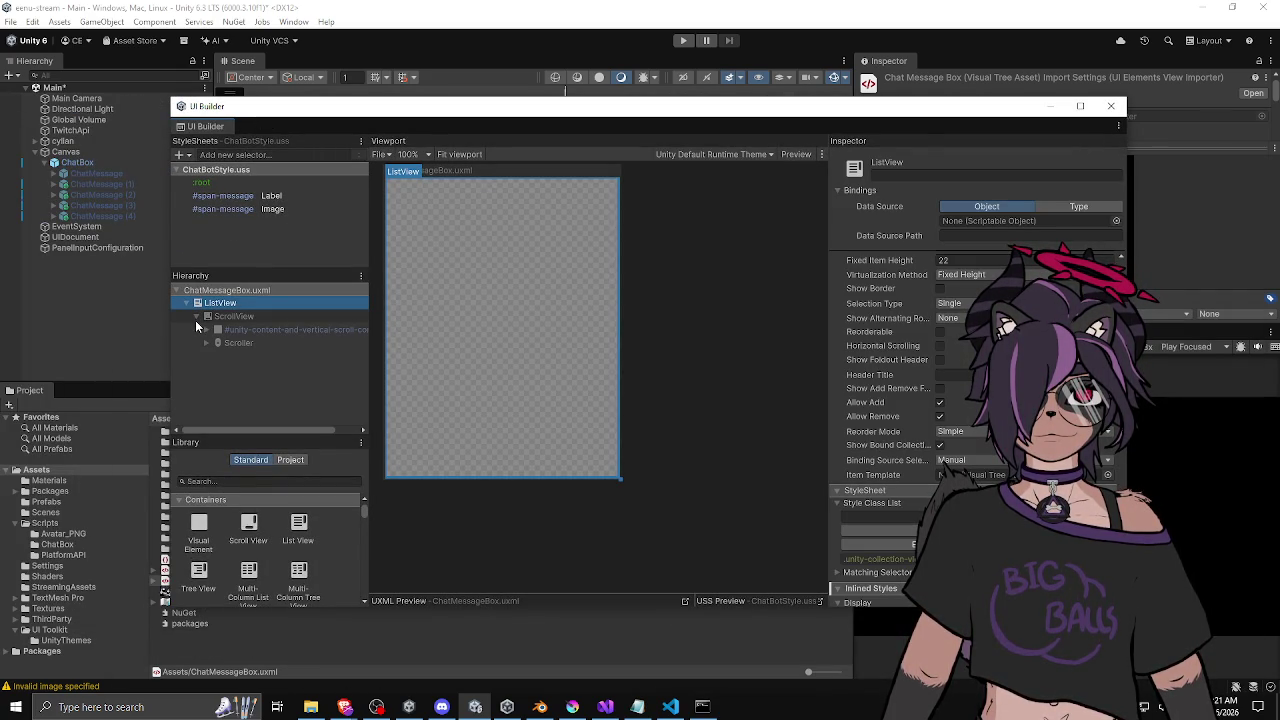
left_click(196, 320)
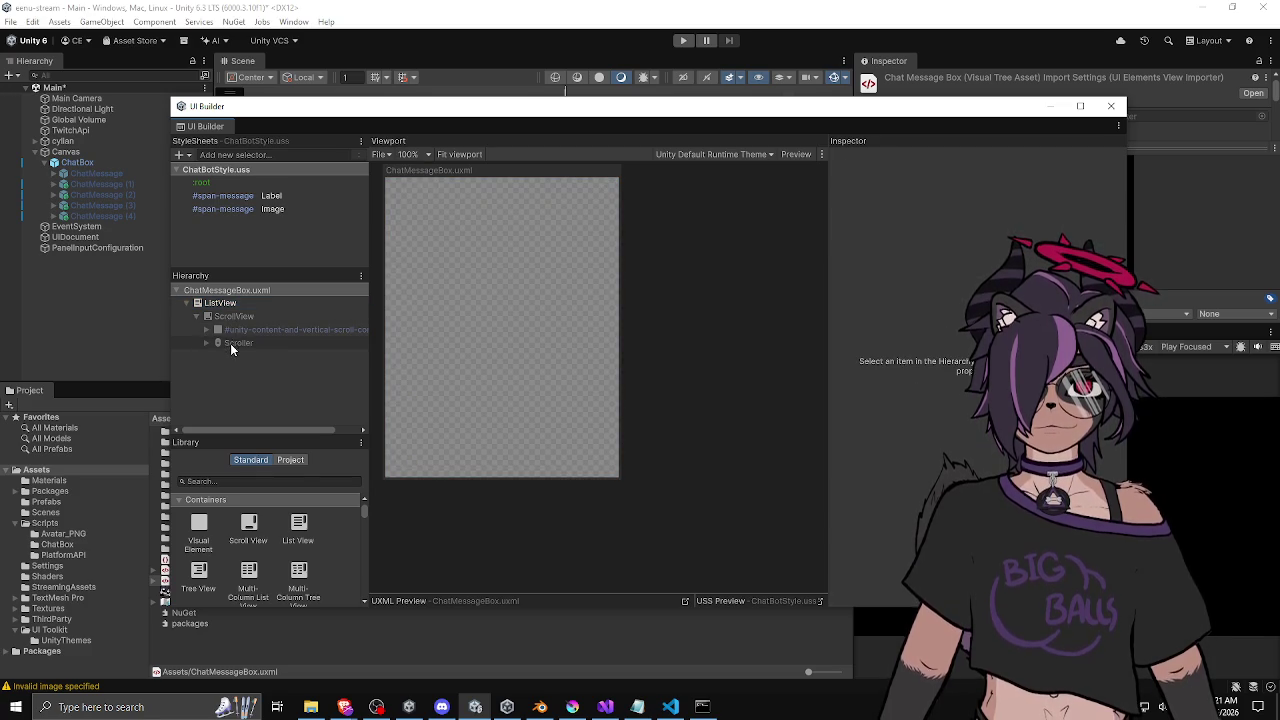
Delete the ListView from the ChatMessageBox layout.
left_click(238, 318)
left_click(240, 320, "ctrl")
left_click(240, 320)
left_click(232, 305)
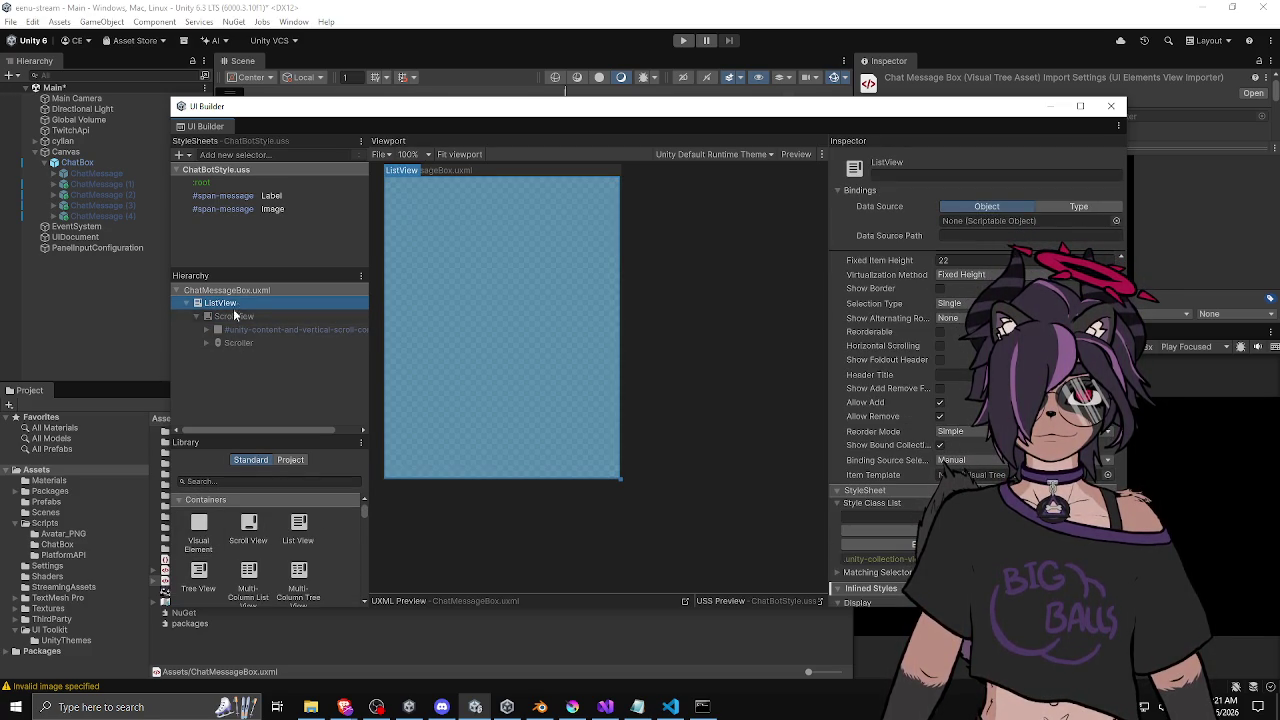
key("Delete")
Add an empty VisualElement and the ChatMessage template to the ChatMessageBox layout.
mouse_move(180, 548)
left_mouse_down()
mouse_move(229, 366)
mouse_move(283, 311)
left_mouse_up()
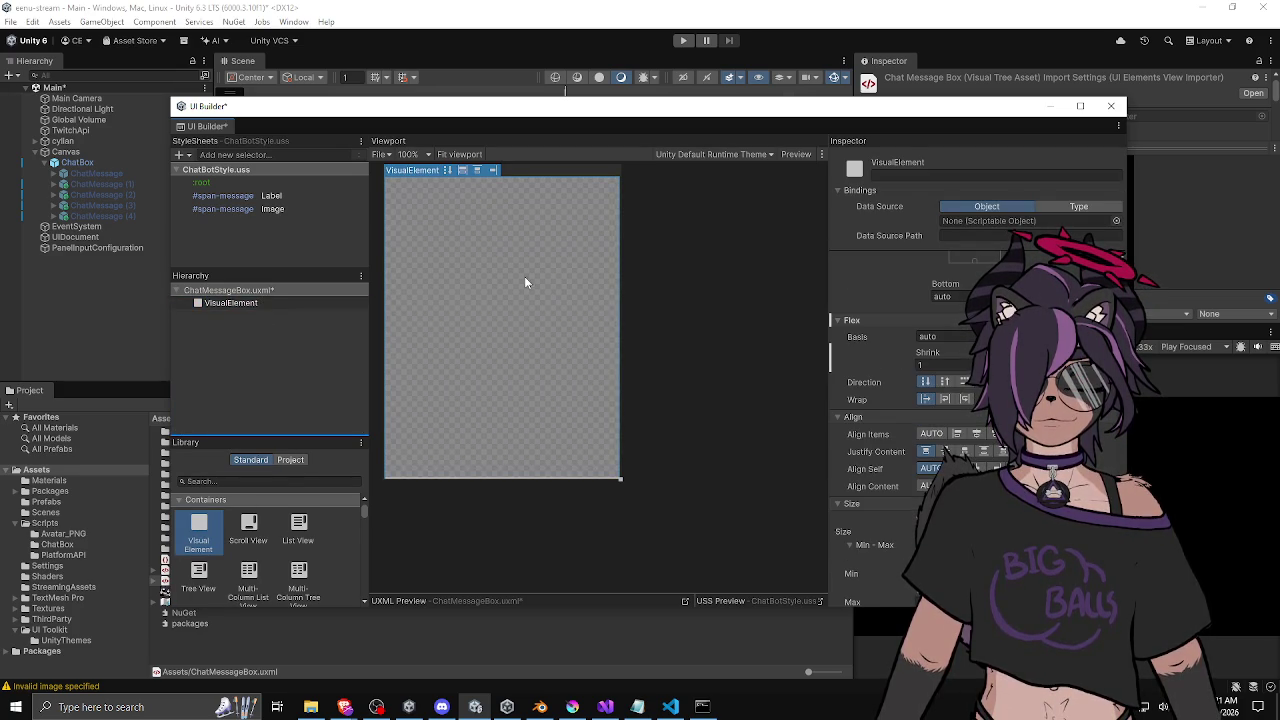
left_click(290, 460)
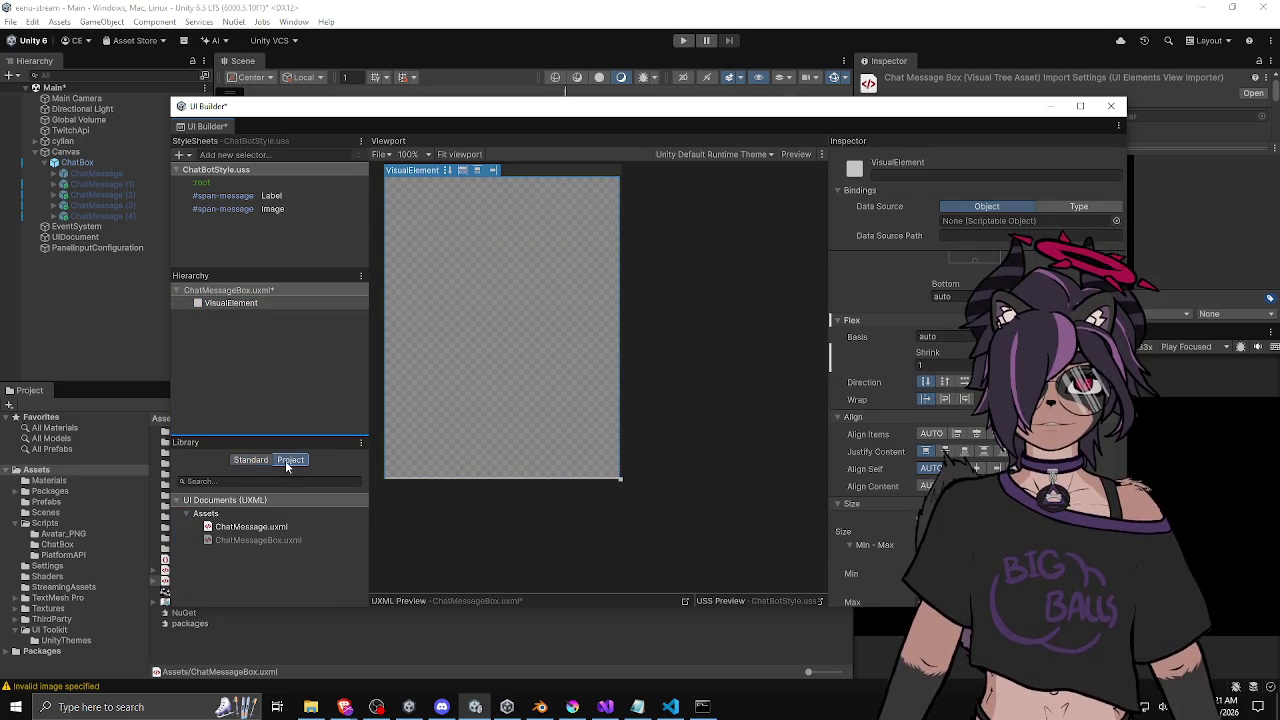
mouse_move(232, 527)
left_mouse_down()
mouse_move(258, 358)
mouse_move(238, 305)
left_mouse_up()
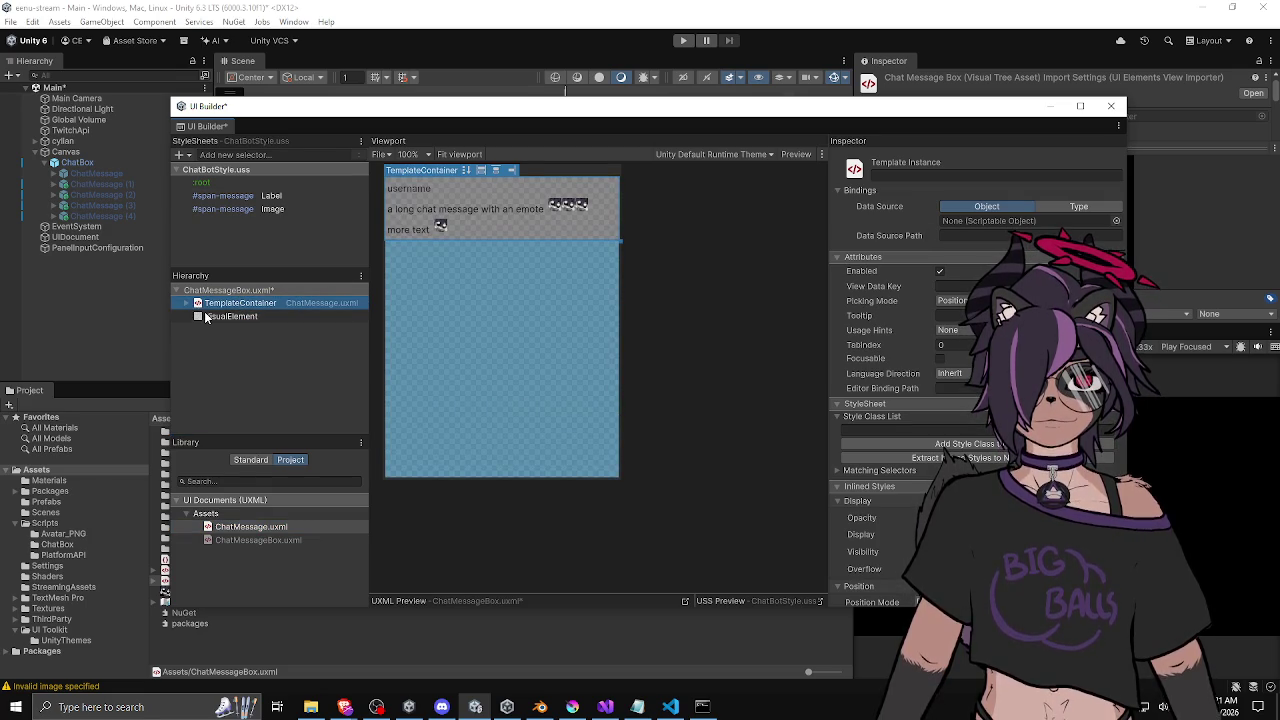
Nest the ChatMessage template inside the VisualElement container.
left_click(214, 314)
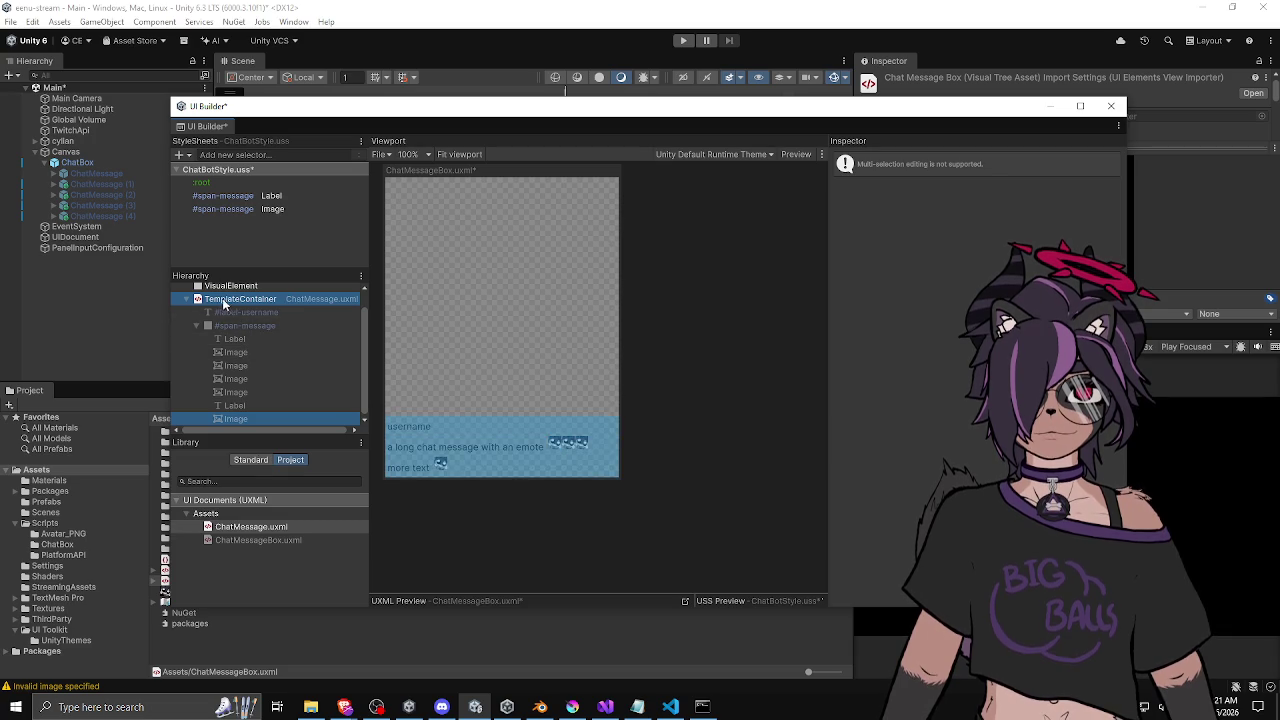
left_click_drag(230, 292, 233, 289)
left_click(199, 316)
left_click(240, 302)
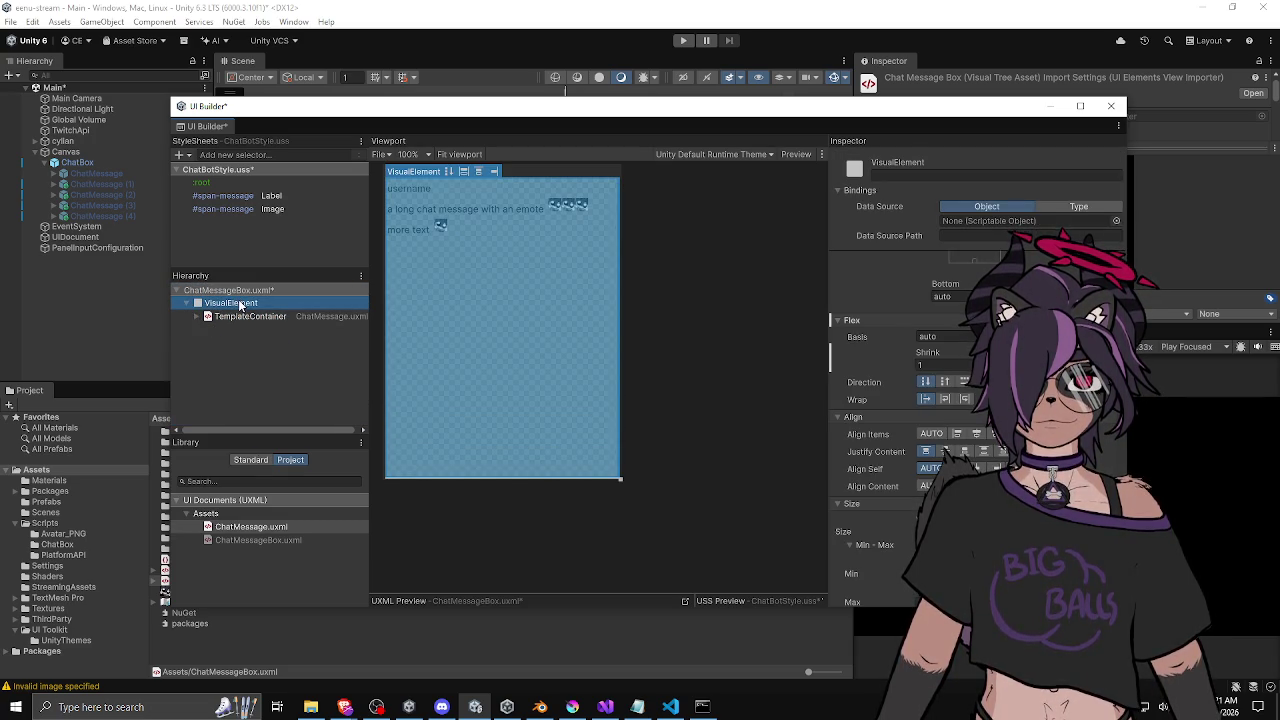
double_click(925, 177)
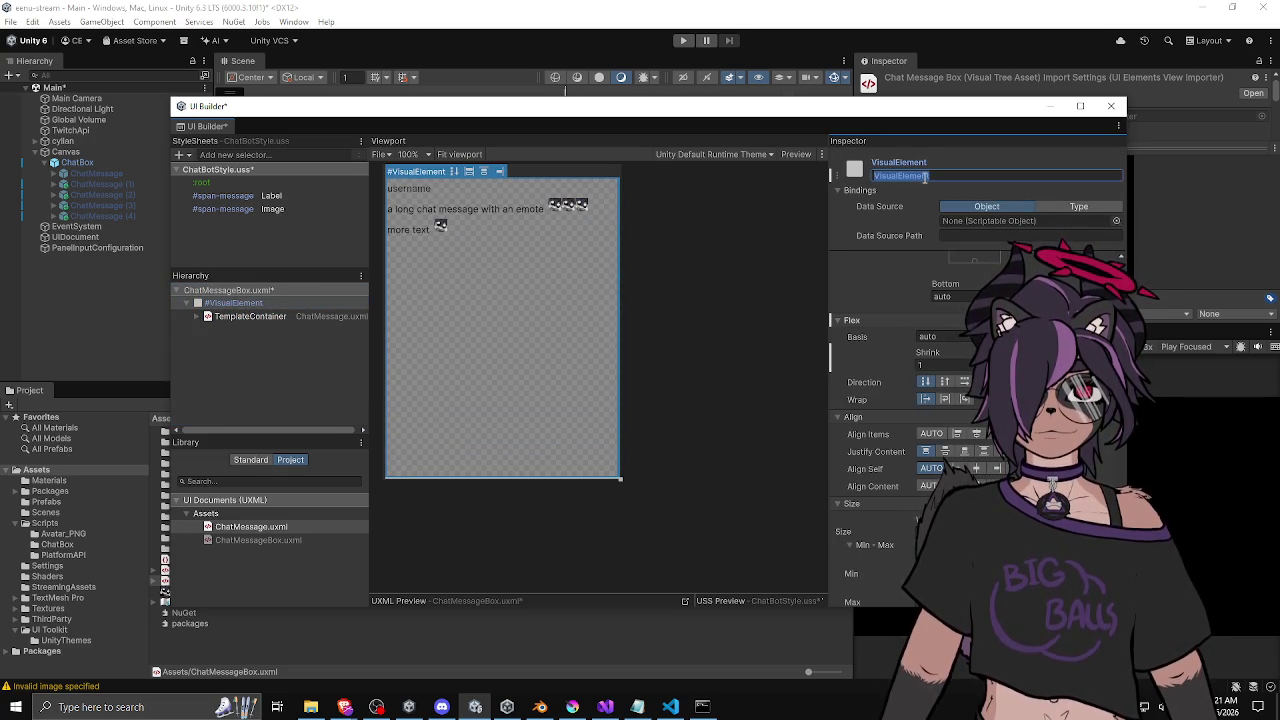
Rename the container VisualElement to chatbox-root.
type("ChatBo")
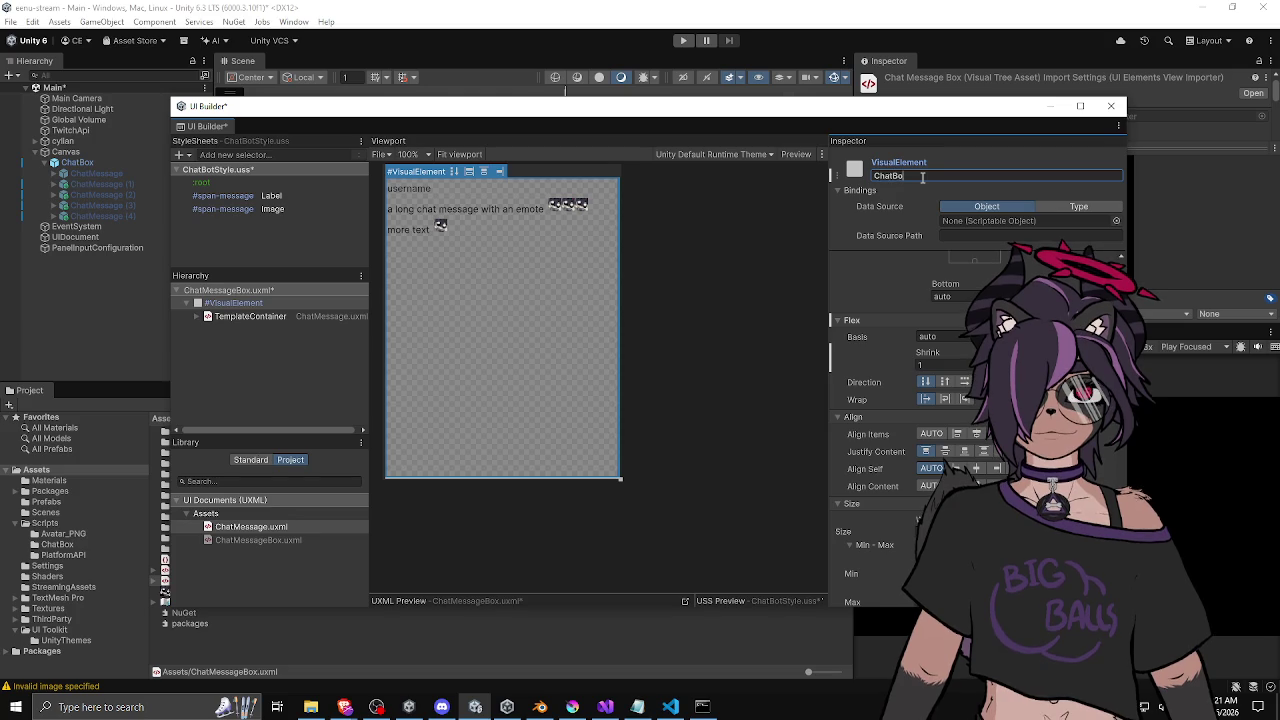
type("ot")
key("Return")
left_click(700, 220)
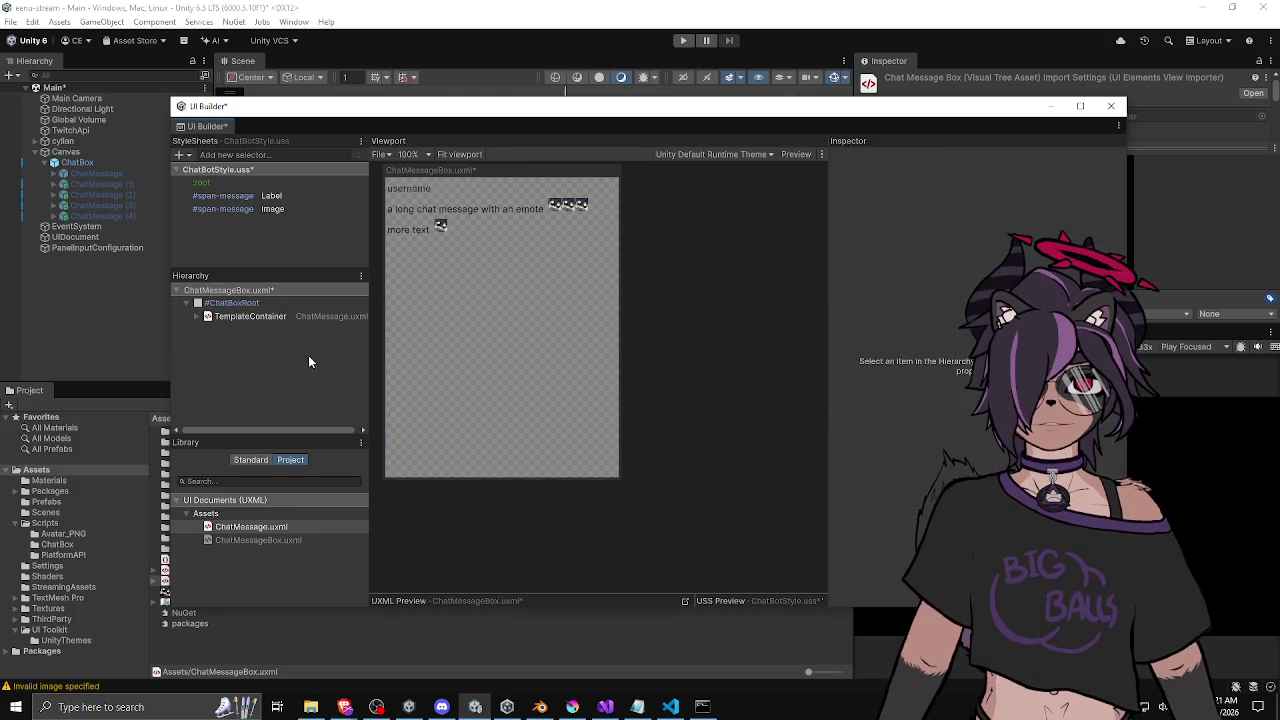
left_click(260, 304)
left_click(928, 175)
type("chatbox-root")
key("Return")
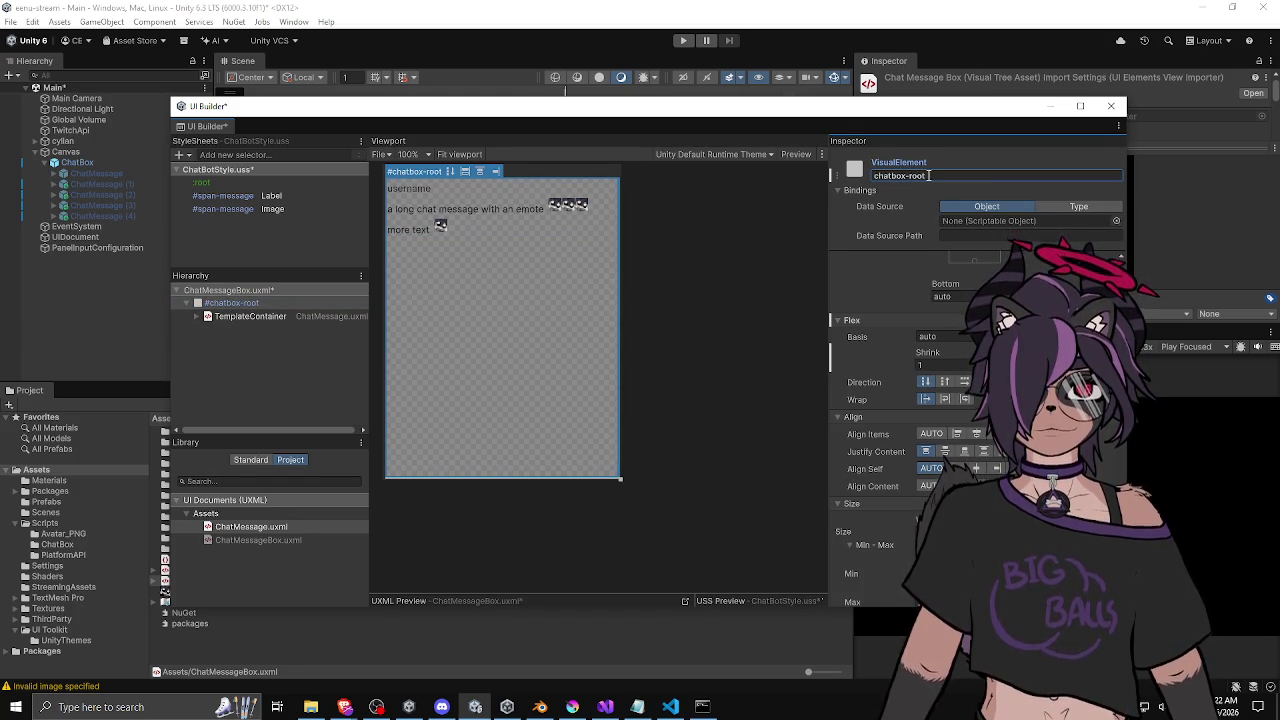
Save the ChatMessageBox layout and stylesheet.
left_click(293, 352)
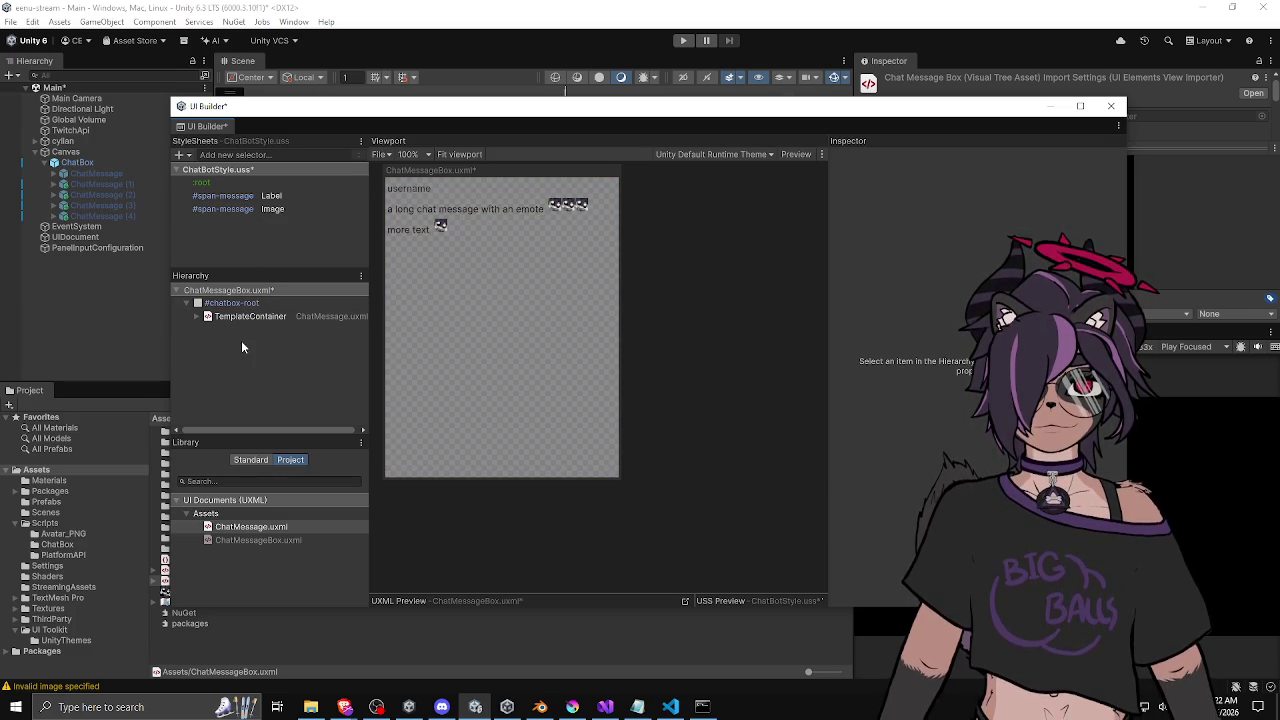
key("ctrl+s")
left_click(102, 320)
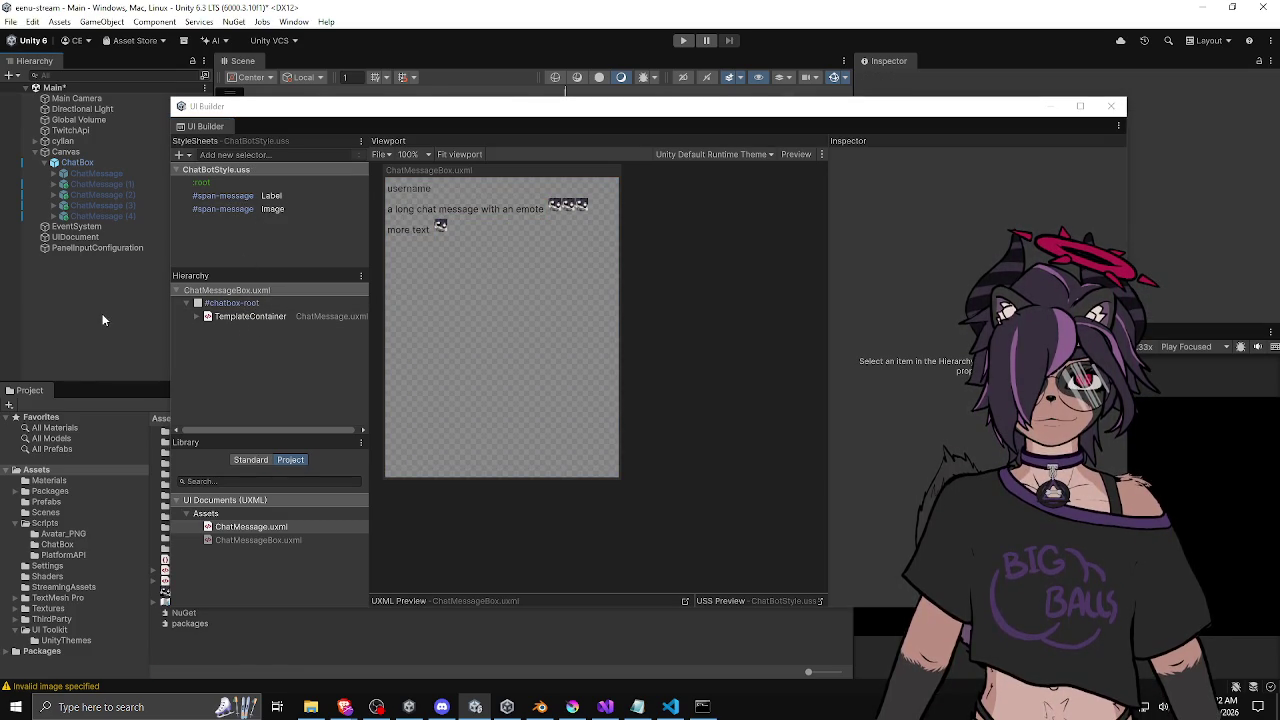
Close UI Builder and select the UIDocument, viewing its rendered chat message in the scene.
key("alt+F4")
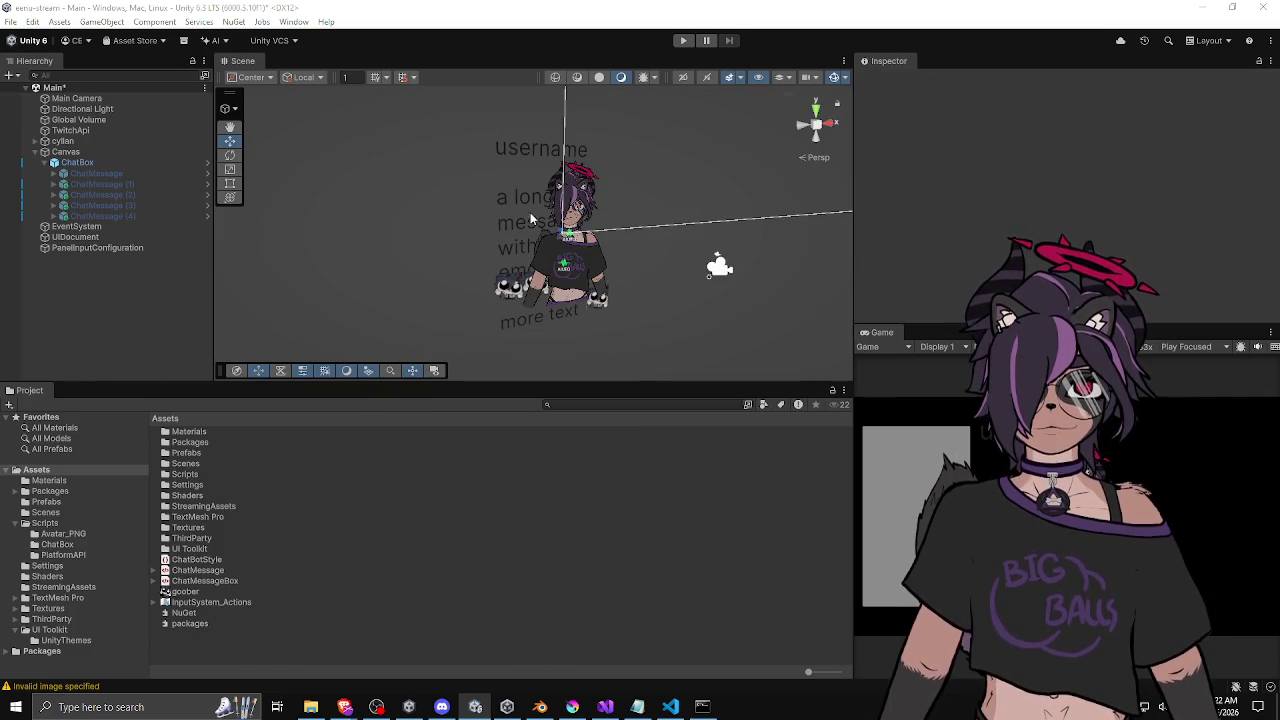
left_click(120, 237)
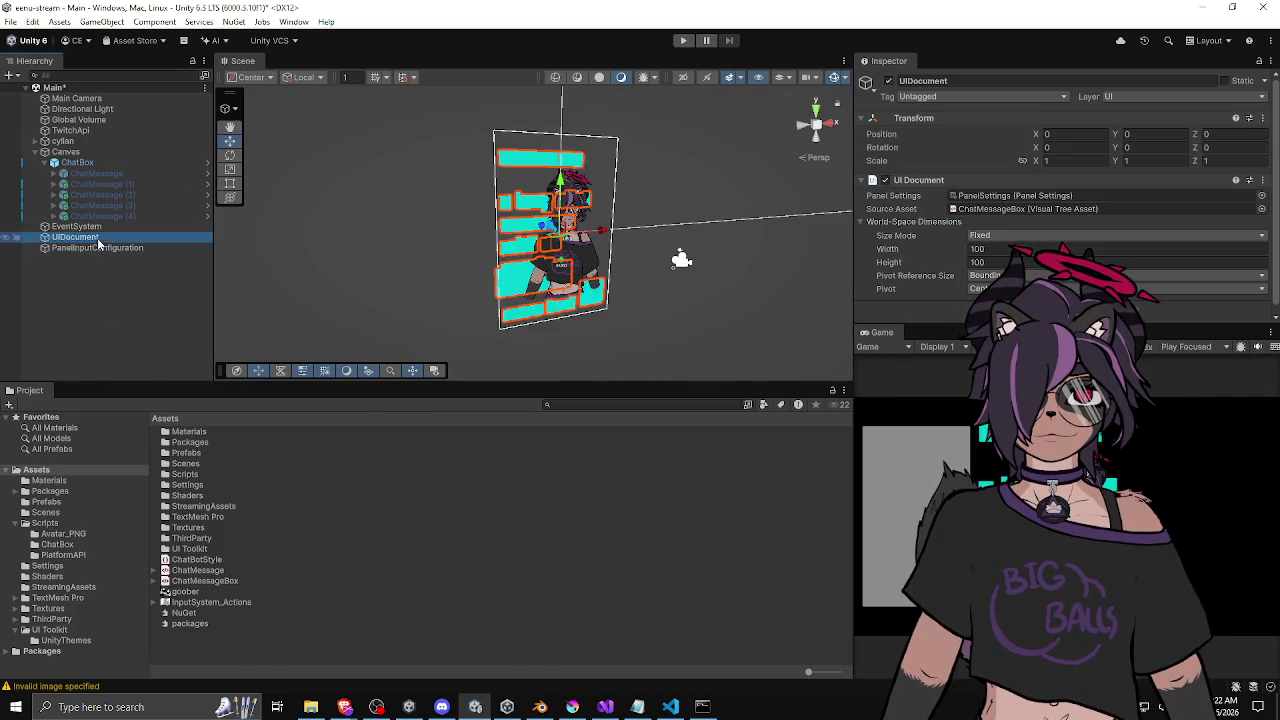
left_click(429, 287)
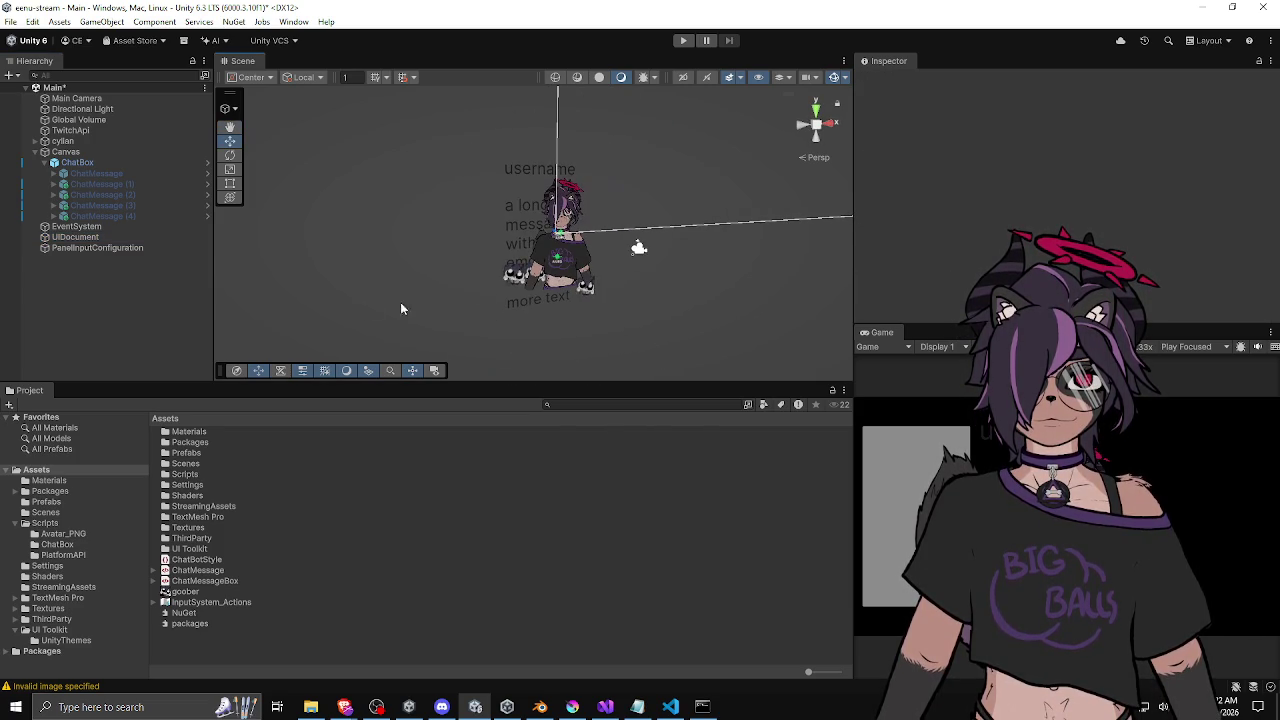
left_click(95, 238)
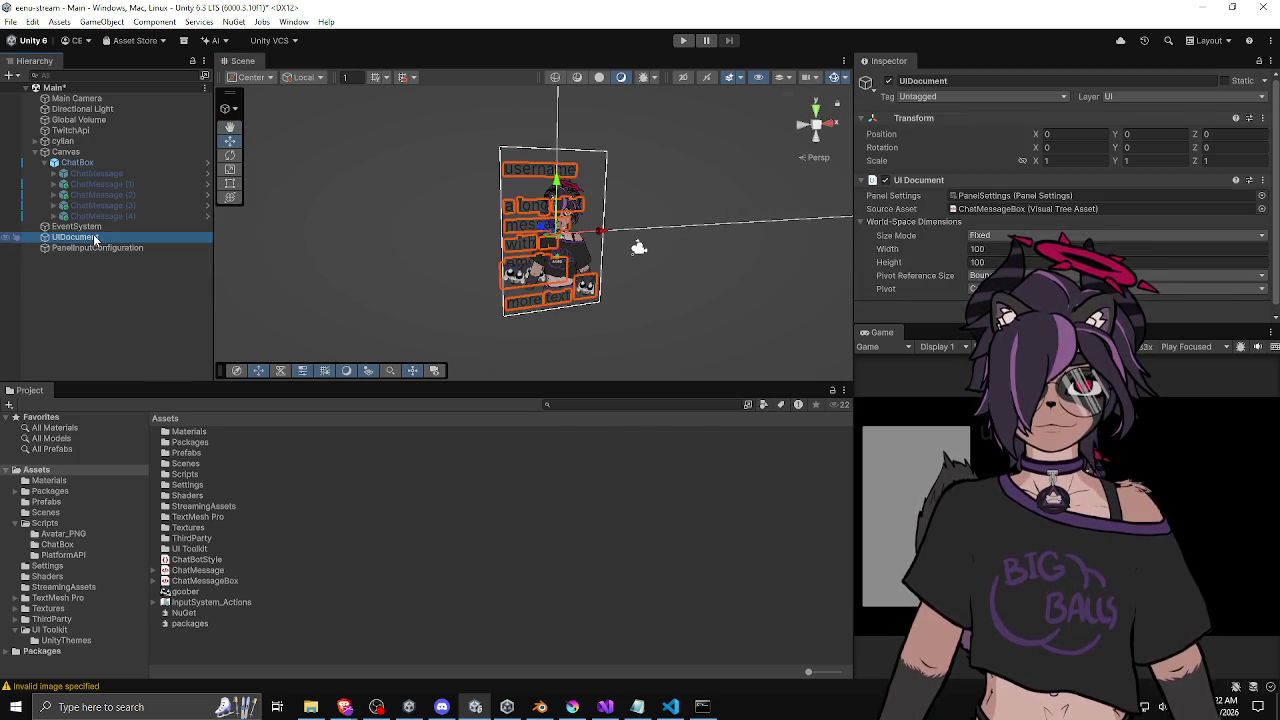
middle_click(639, 247)
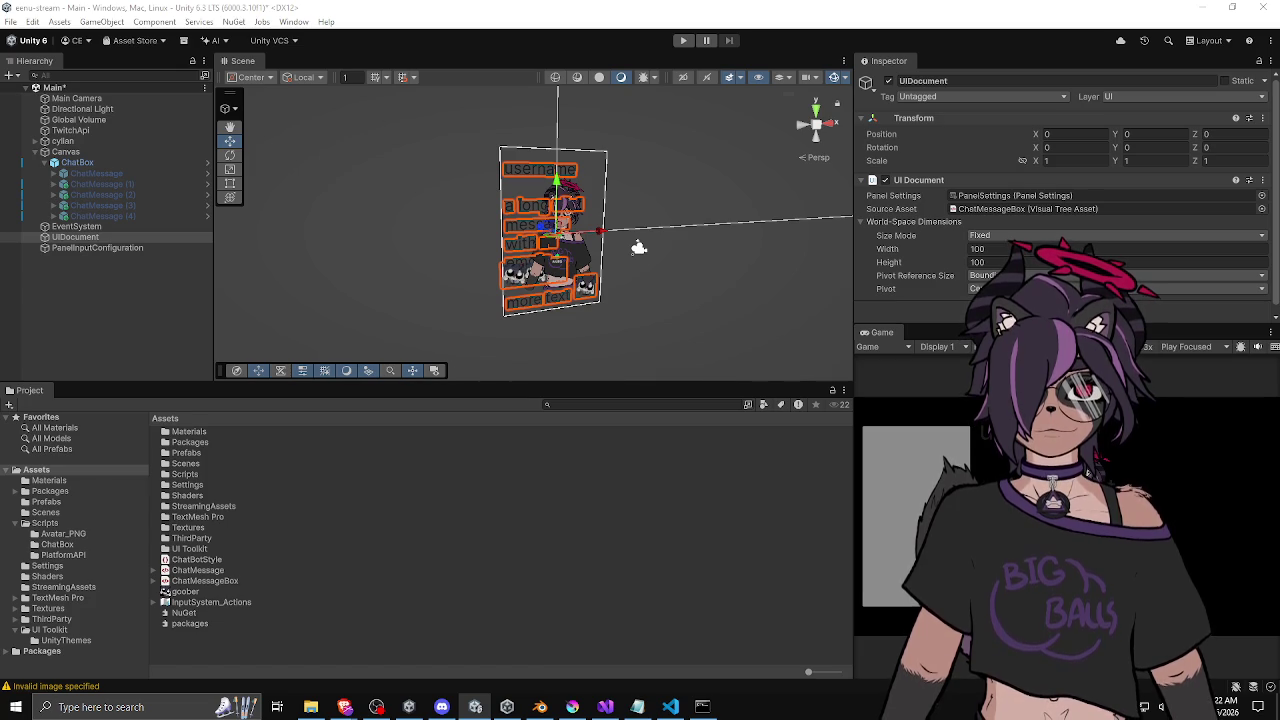
mouse_move(674, 246)
left_mouse_down()
mouse_move(674, 215)
mouse_move(649, 232)
left_mouse_up()
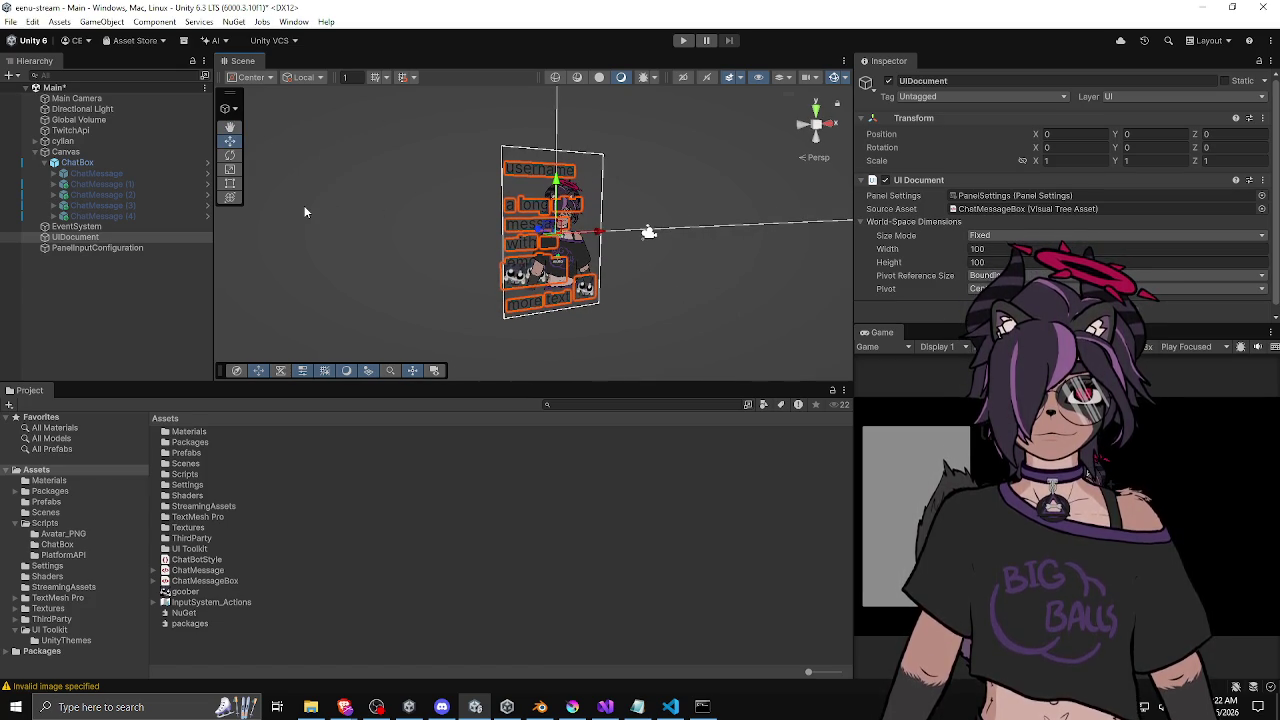
left_click(105, 226)
left_click(103, 237)
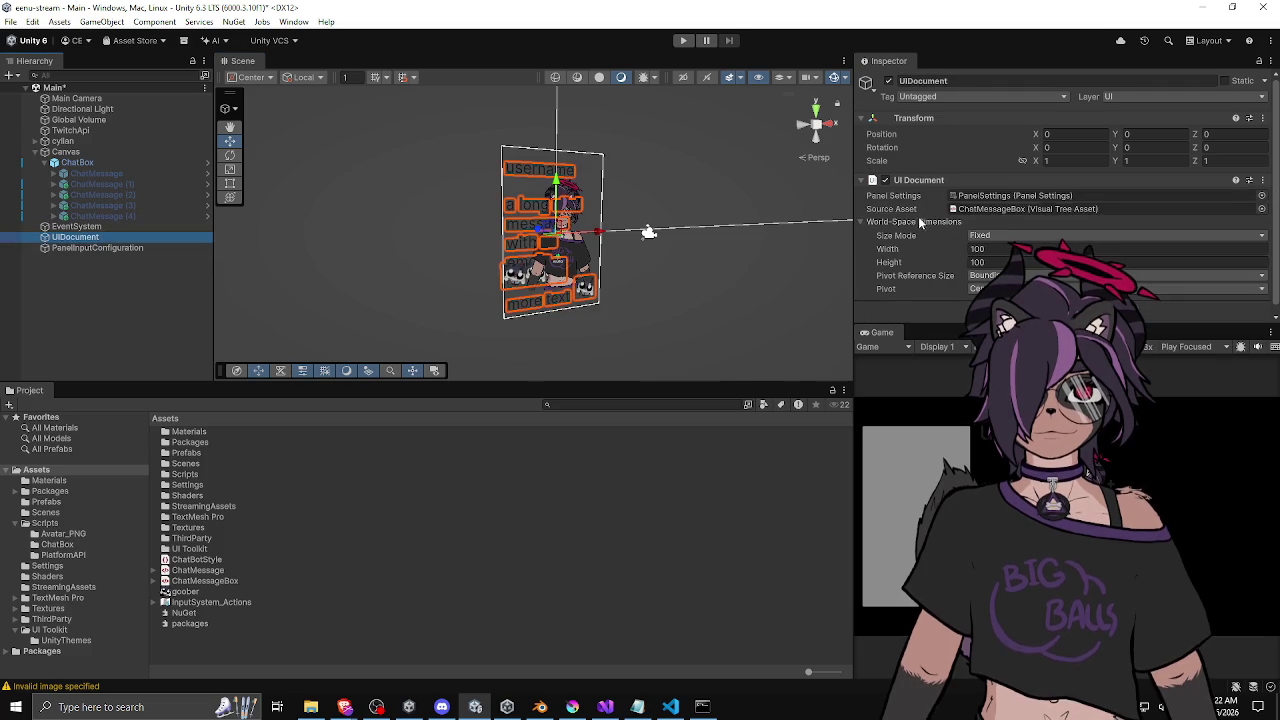
Enter UIDocument scale values of about 0.01 and a world-space width of 1000.
left_click(1073, 160)
type("0")
key("Tab")
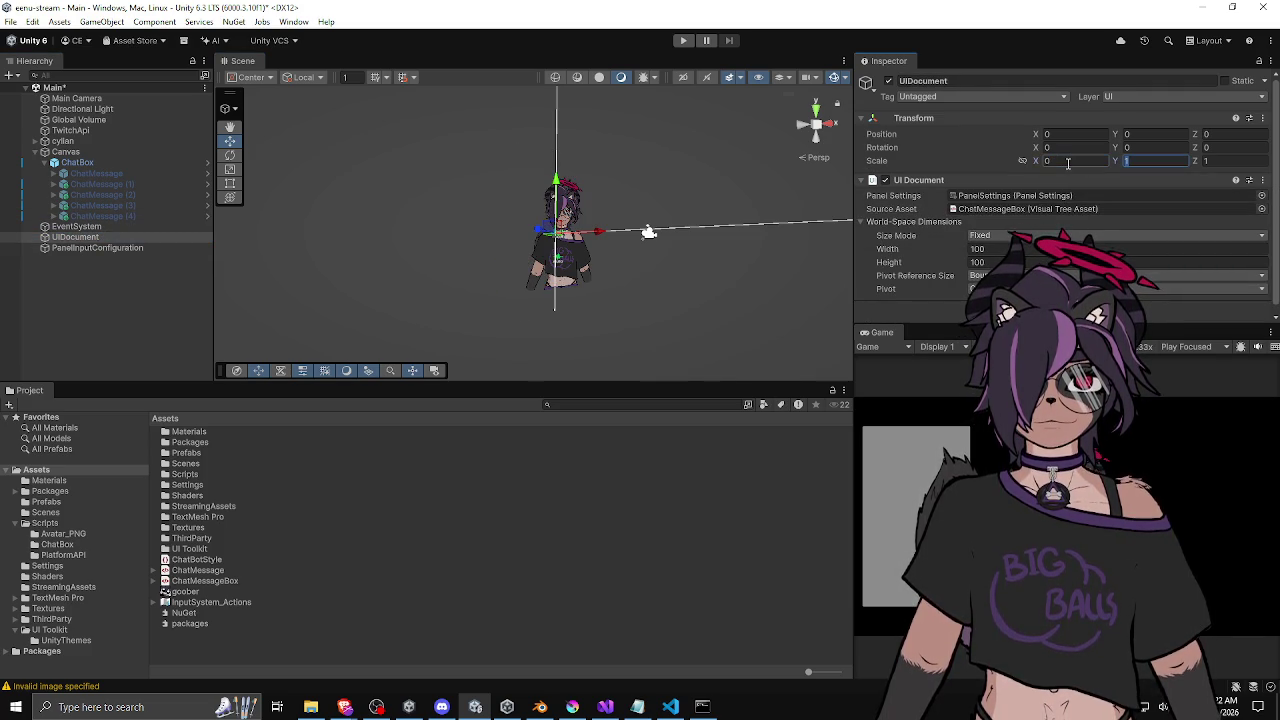
type("0.01")
key("Tab")
type("0")
key("Tab")
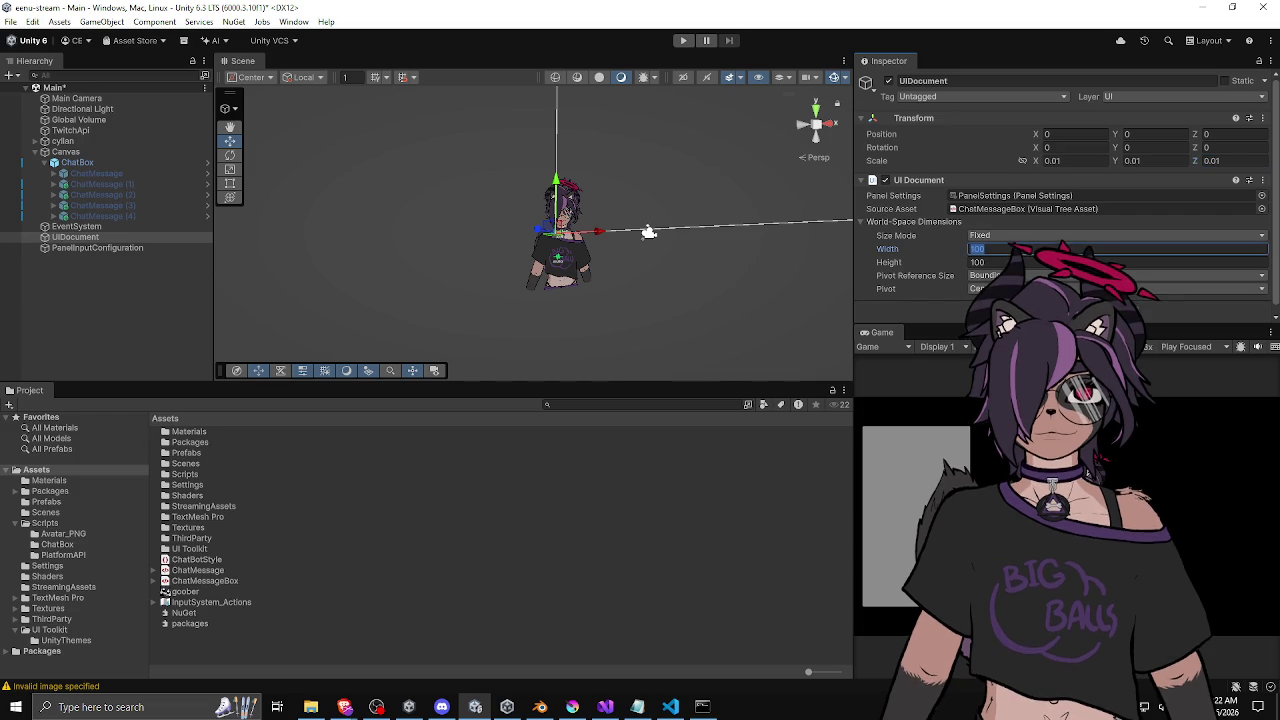
type("1000")
Change the UIDocument scale to 0.1 on X, Y and Z and re-enter the world-space width.
left_click(1088, 160)
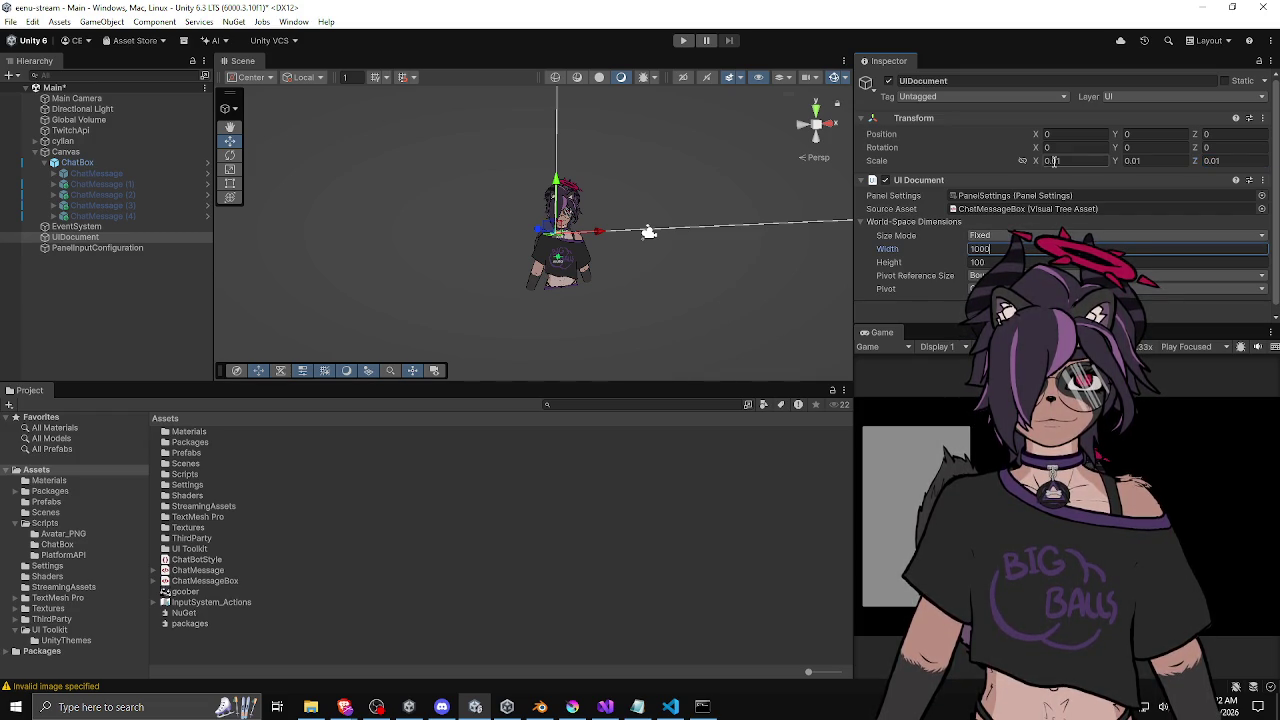
type("0.1")
key("Tab")
type("0.1")
key("Tab")
type("0.1")
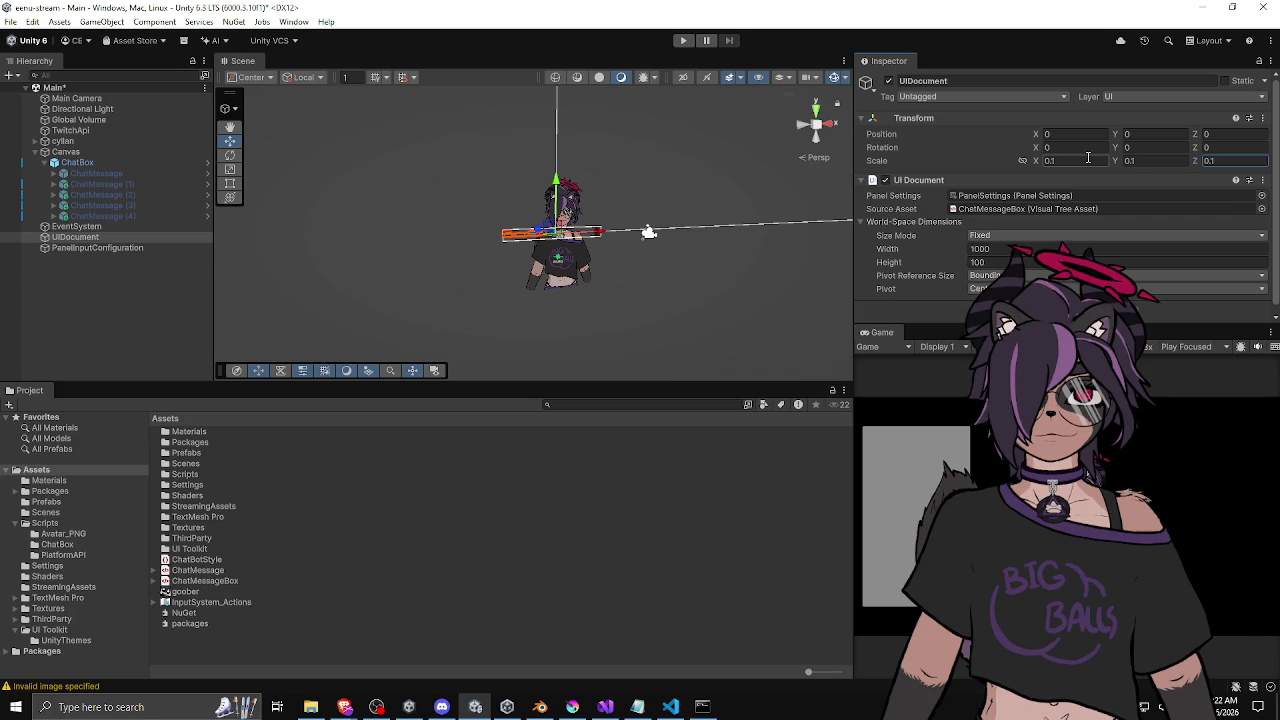
left_click(1004, 248)
type("100")
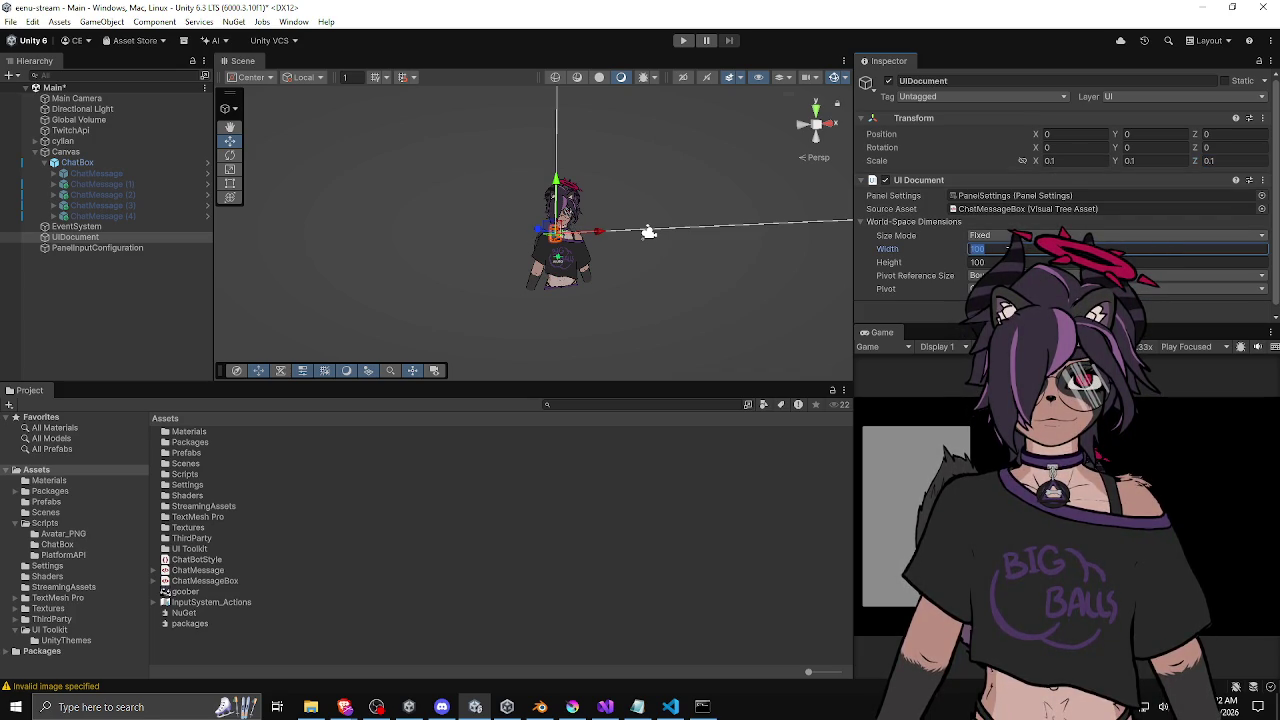
key("Return")
left_click(647, 277)
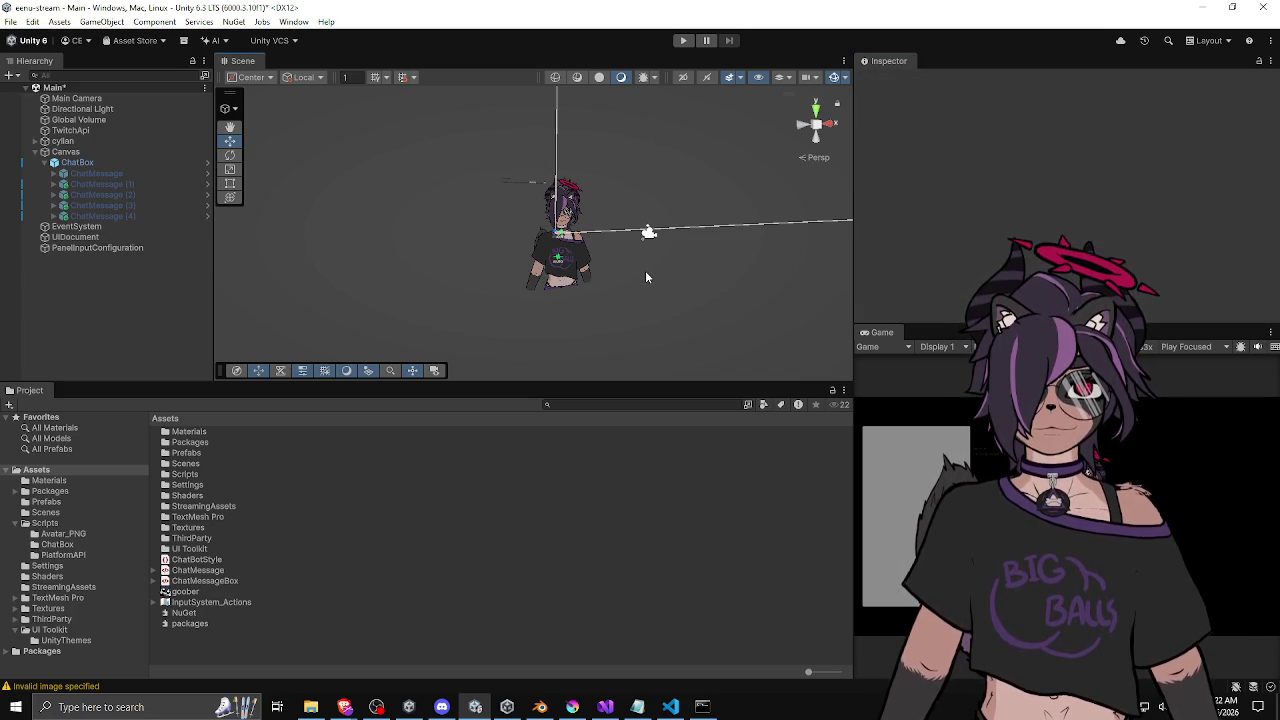
Undo the scale and width edits, restoring UIDocument scale 1 and width 100.
left_click_drag(648, 277, 594, 280)
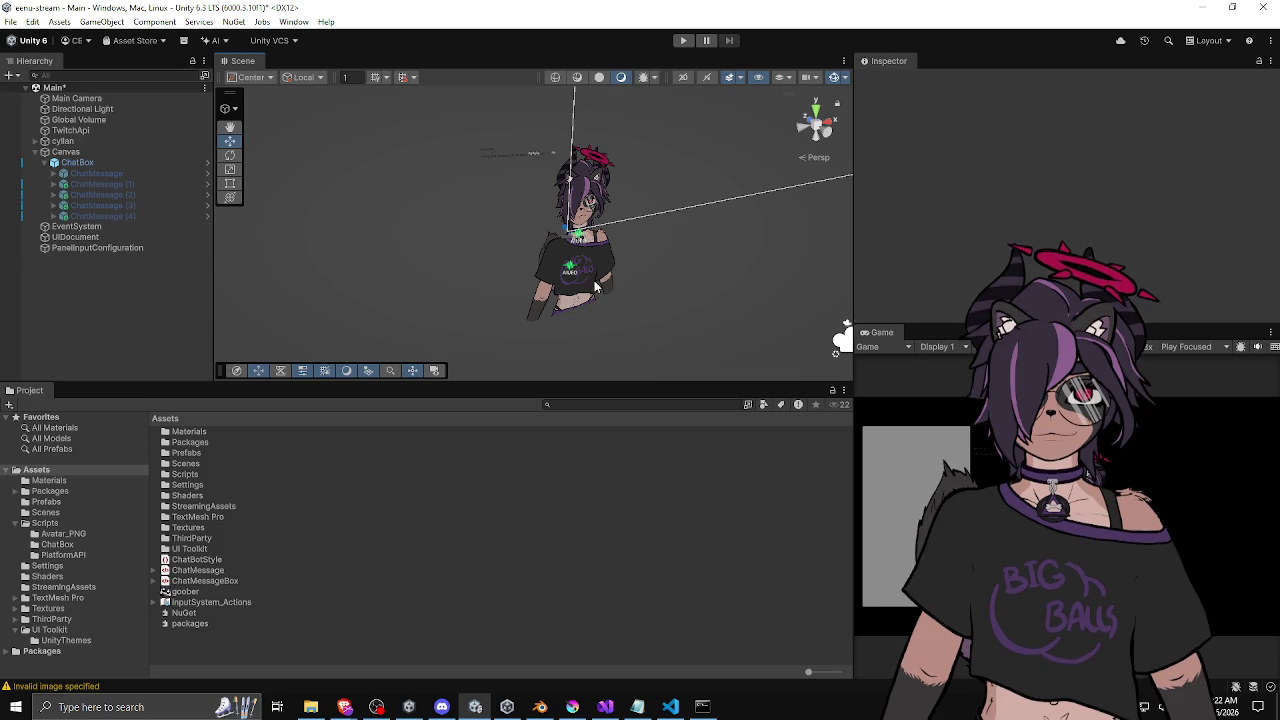
left_click(605, 280)
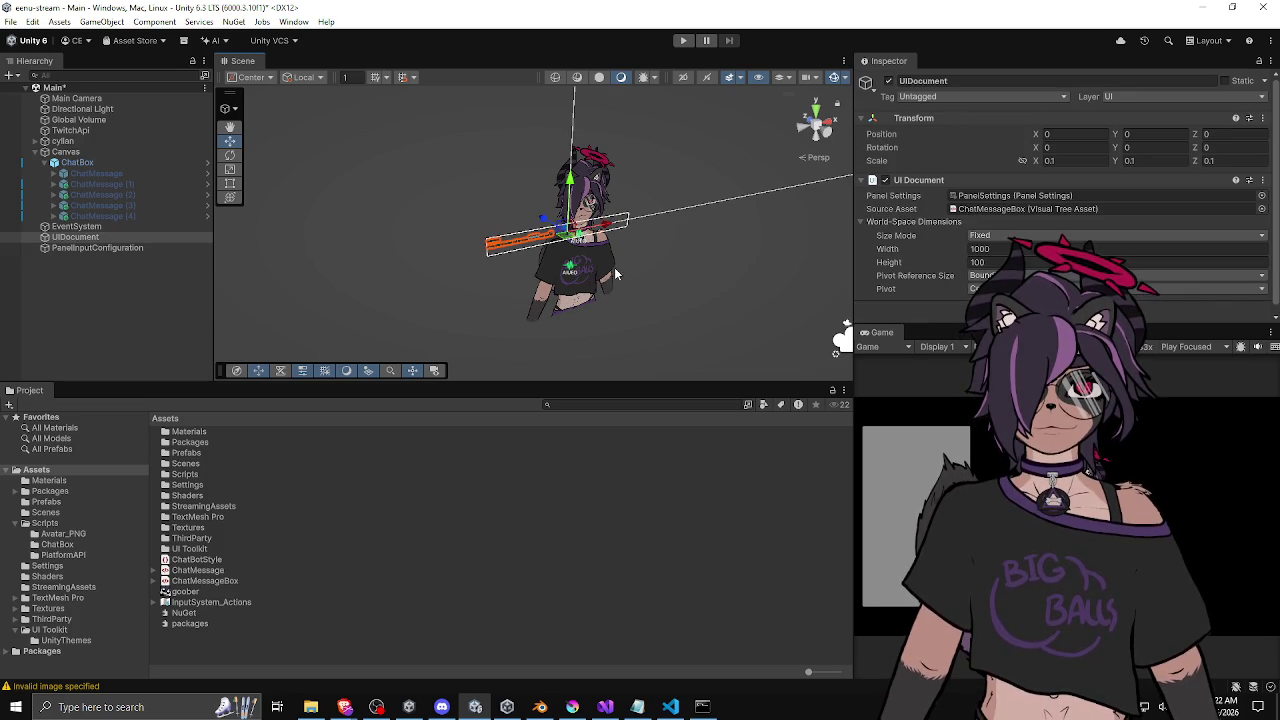
key("ctrl+z")
key("ctrl+z")
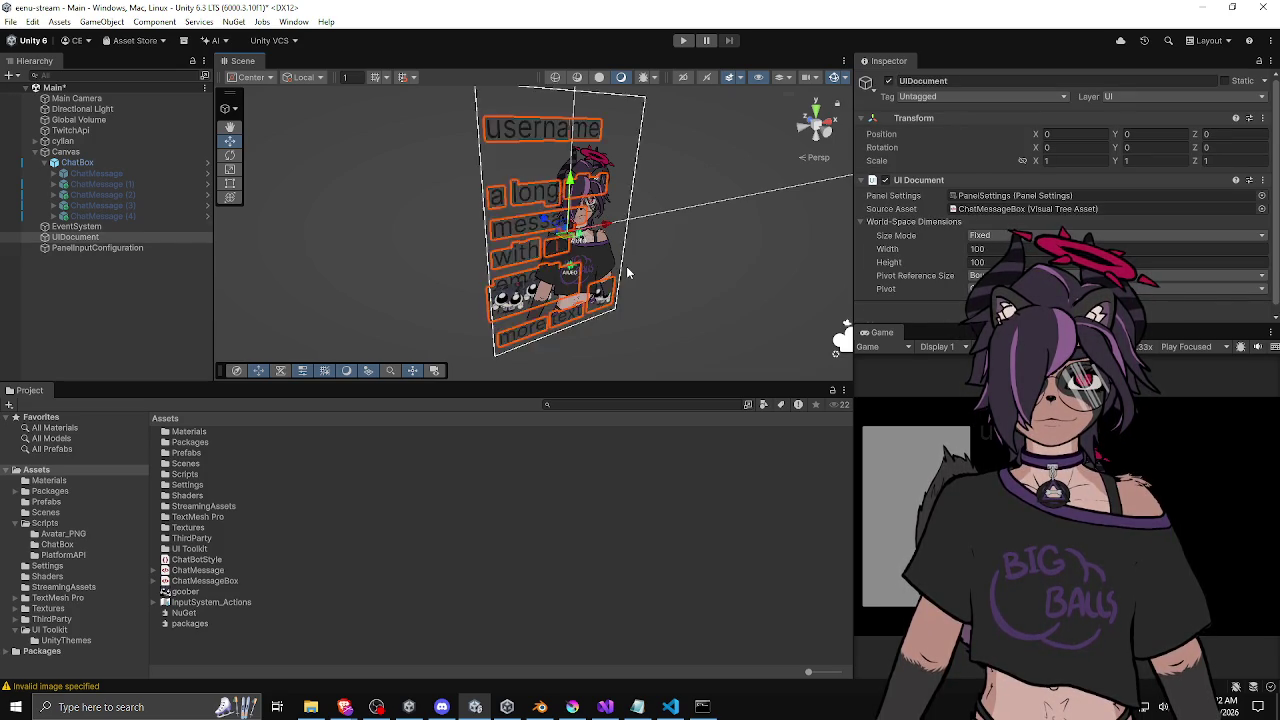
key("ctrl+z")
mouse_move(730, 220)
left_mouse_down()
mouse_move(713, 252)
mouse_move(712, 228)
left_mouse_up()
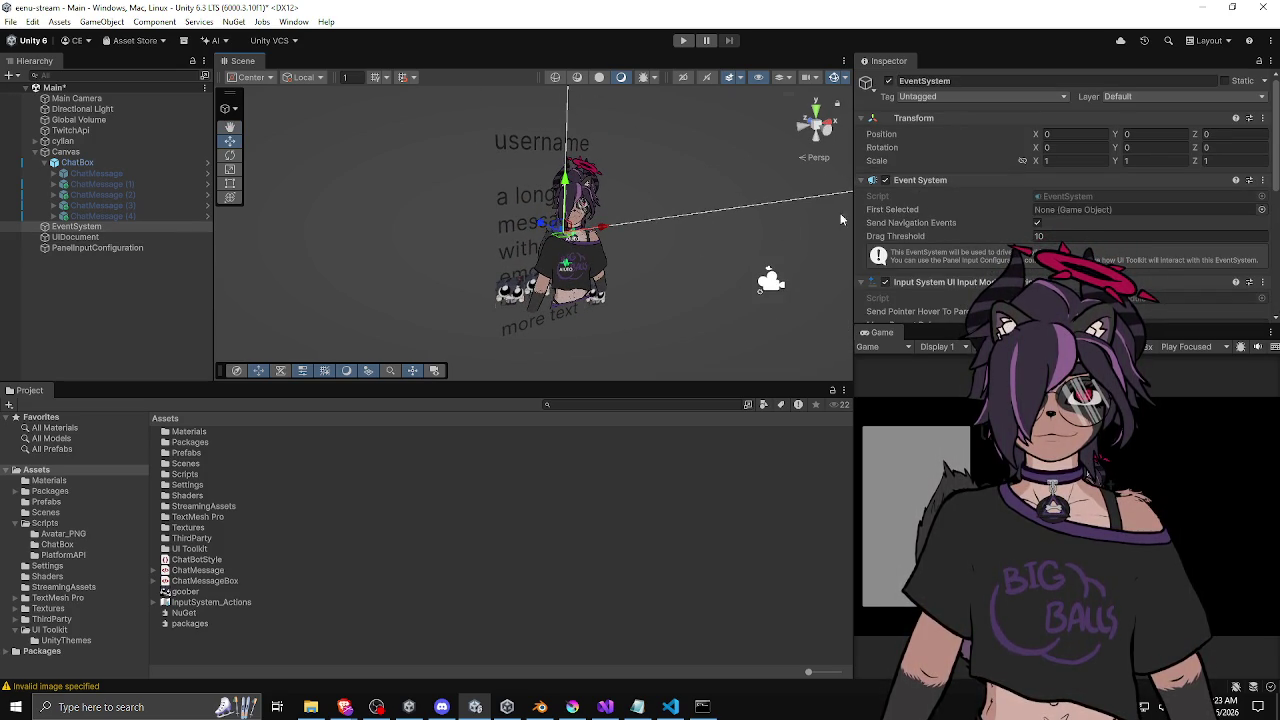
left_click(140, 237)
left_click(150, 227)
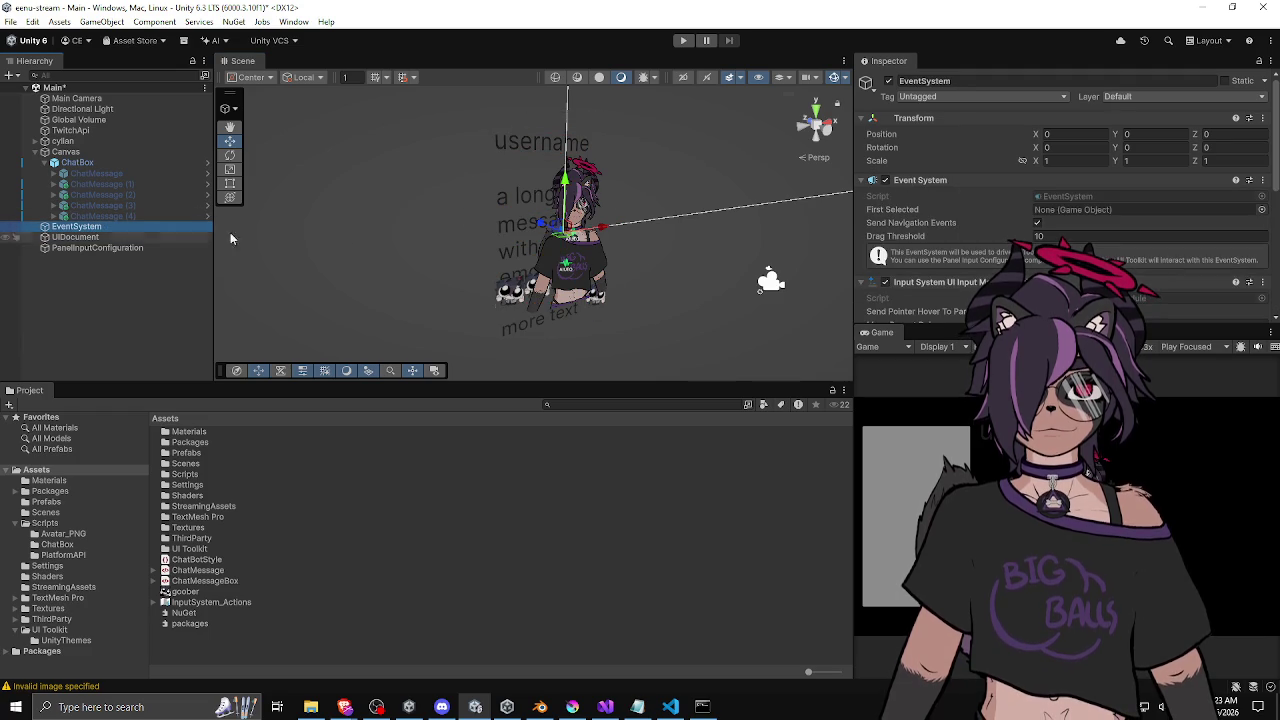
scroll(896, 248, "down", 3)
key("Down")
Switch the UIDocument Size Mode to Dynamic and then back to Fixed.
left_click(1000, 229)
left_click(1005, 240)
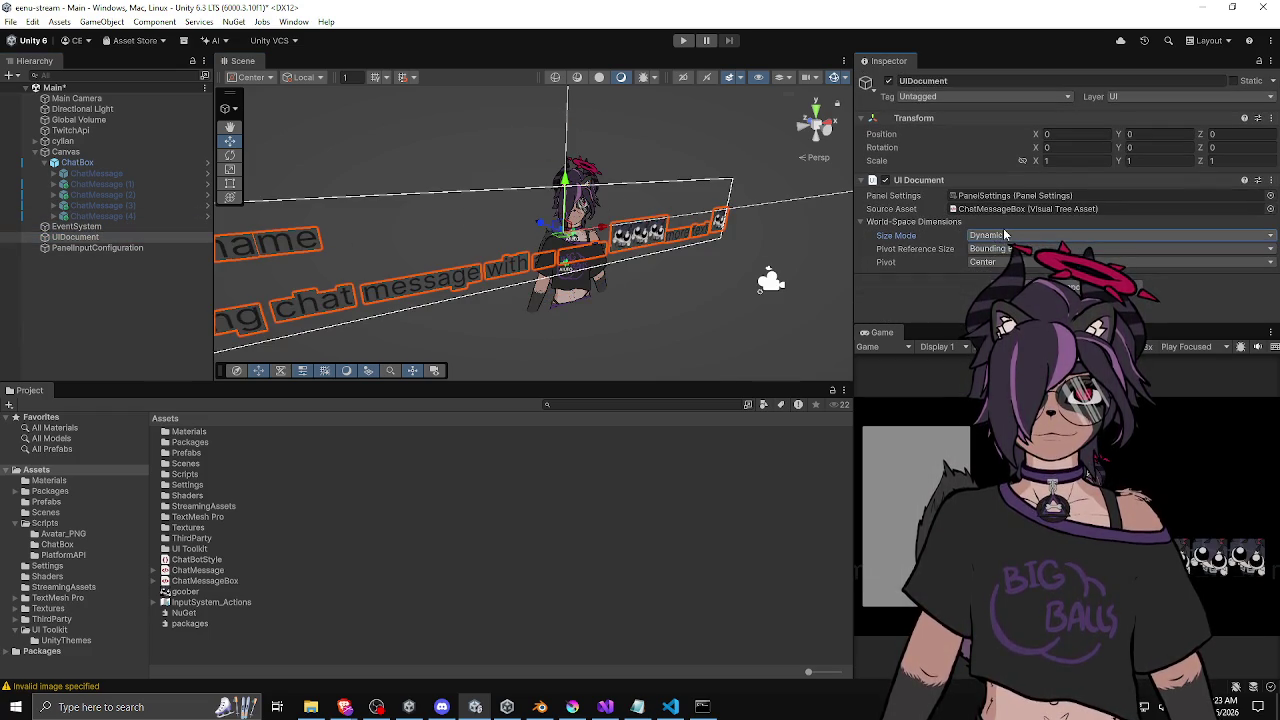
left_click(1003, 236)
left_click(990, 250)
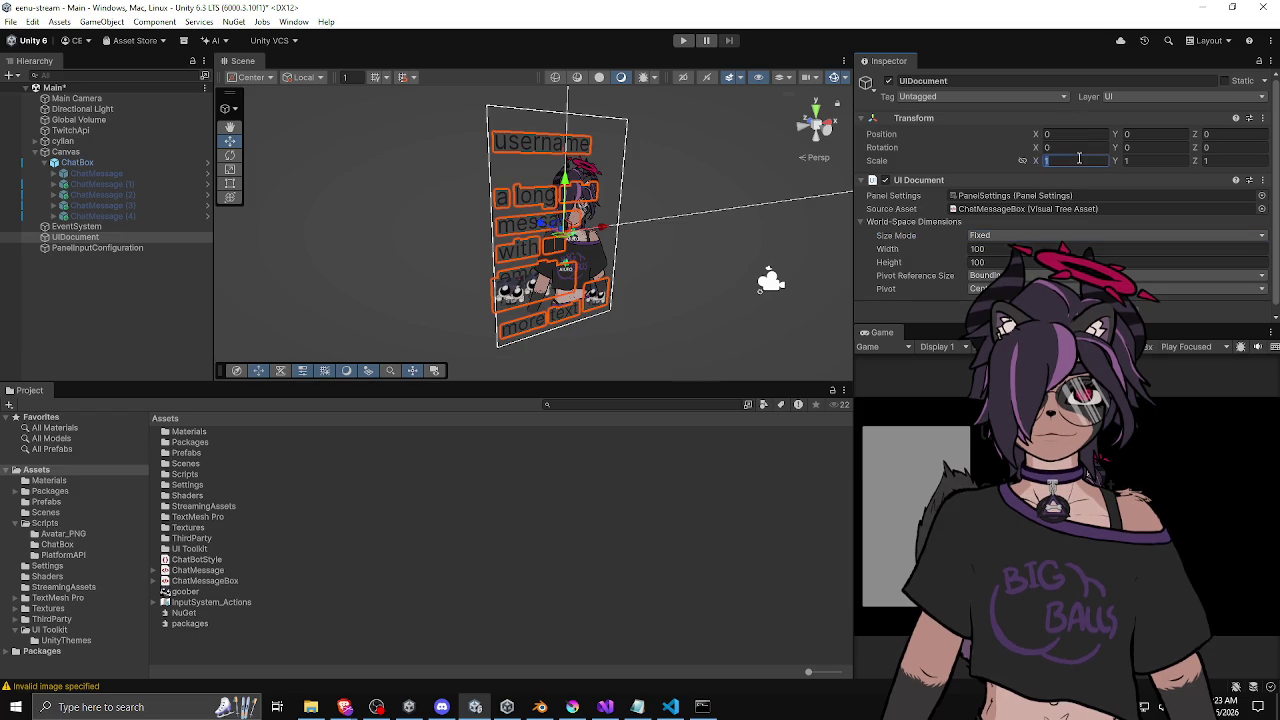
Set the UIDocument scale to 0.5 on X, Y and Z.
type("0.1")
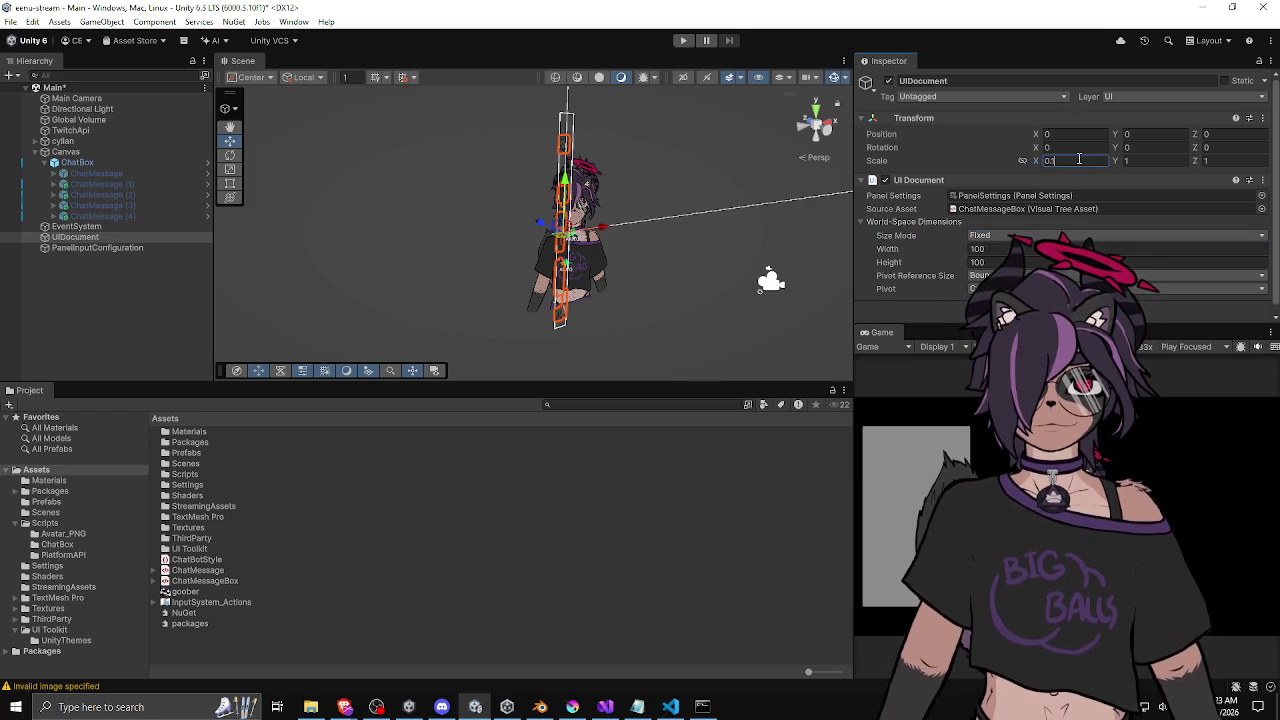
key("BackSpace")
type("5")
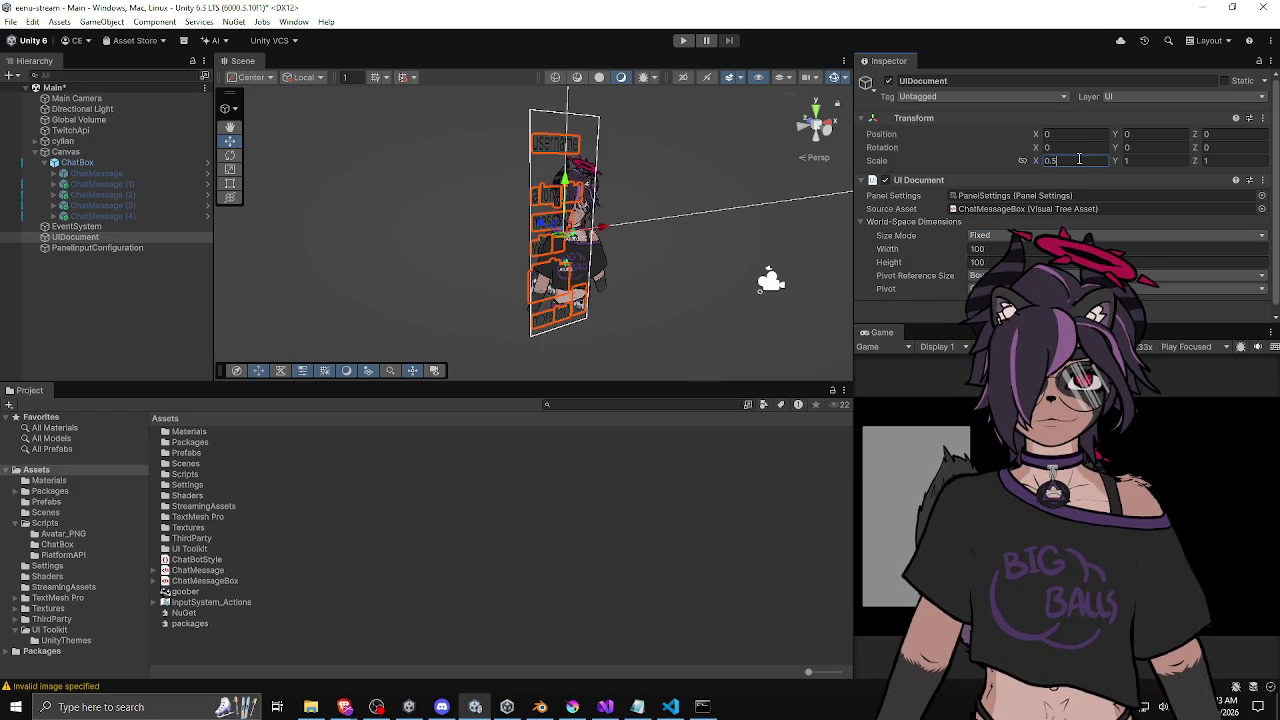
key("Tab")
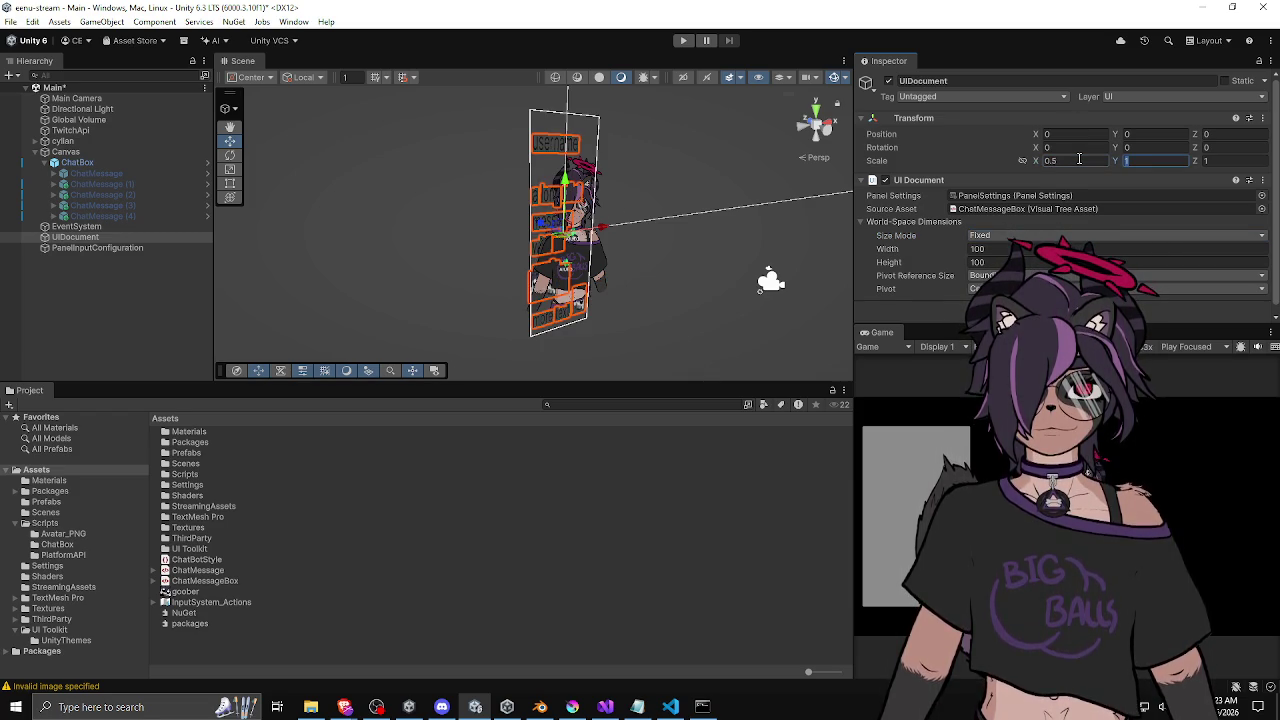
type("0.5")
key("Tab")
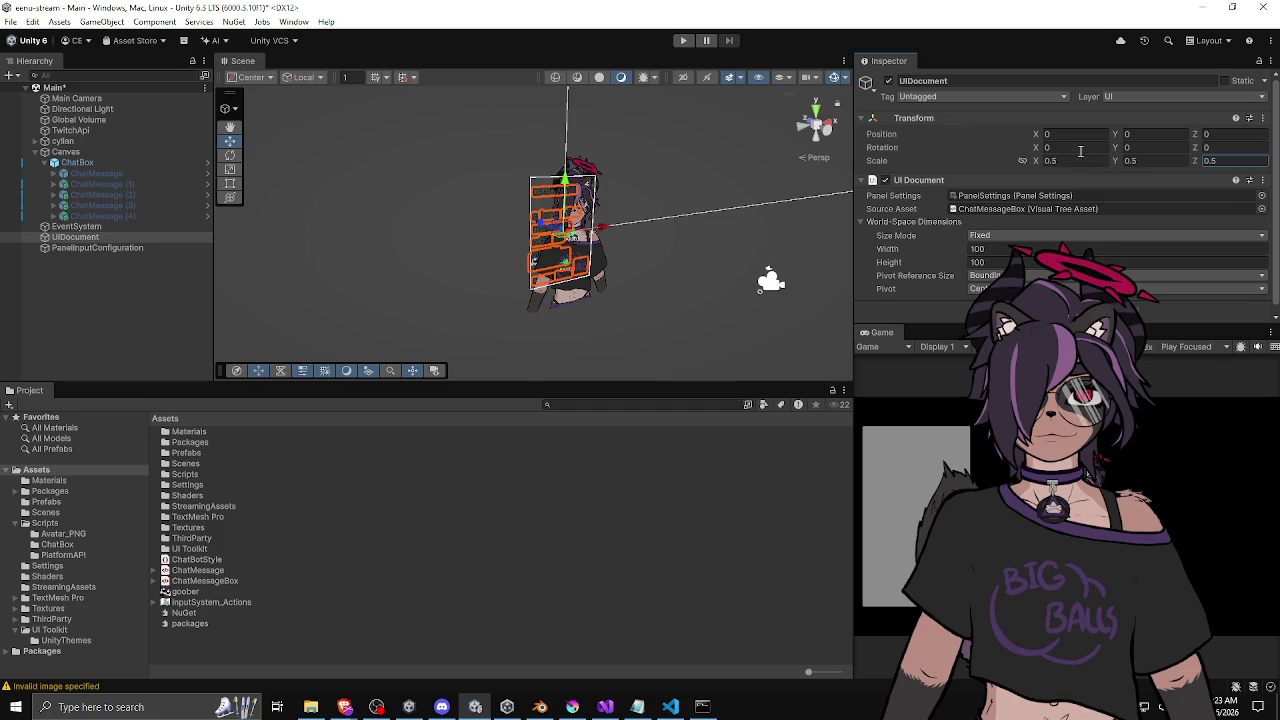
Move the chat panel to the avatar's left, around Position X -0.818.
mouse_move(496, 244)
left_mouse_down()
mouse_move(643, 266)
mouse_move(840, 340)
left_mouse_up()
left_click_drag(925, 323, 894, 190)
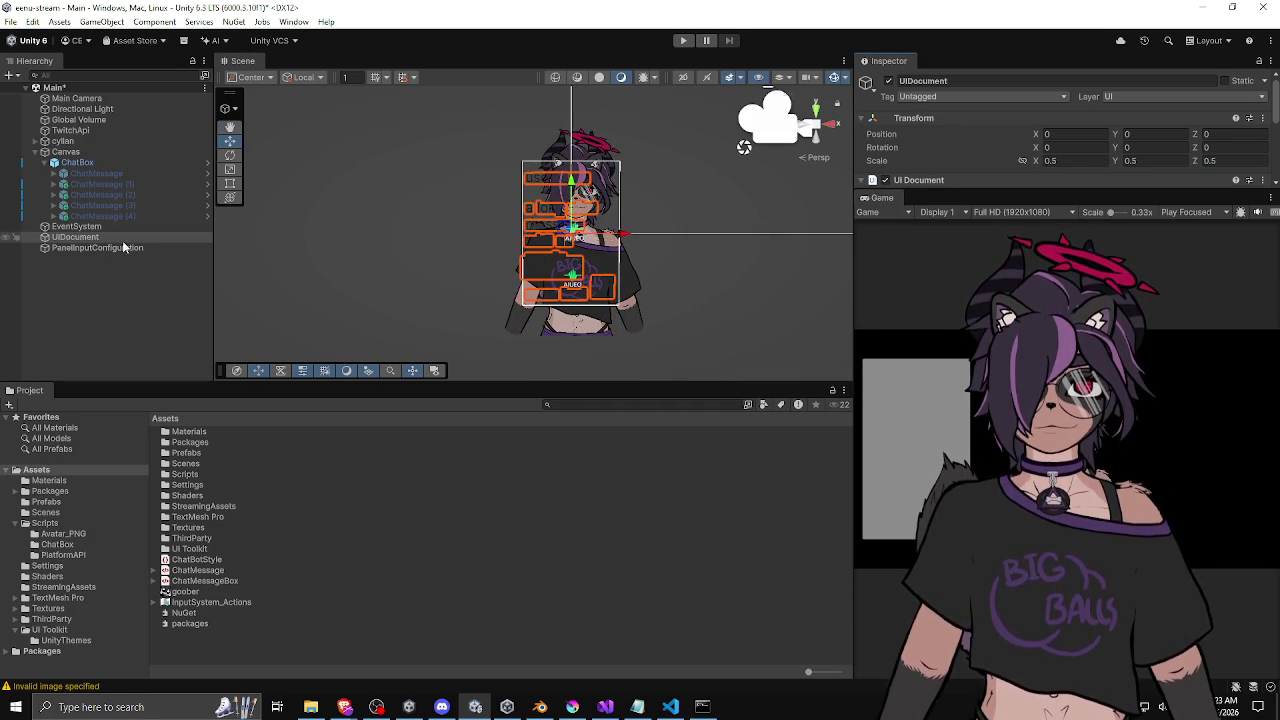
mouse_move(633, 243)
left_mouse_down()
mouse_move(380, 250)
mouse_move(483, 276)
mouse_move(455, 243)
left_mouse_up()
Rotate the chat panel slightly toward the camera, to about -4.2° on Y.
key("e")
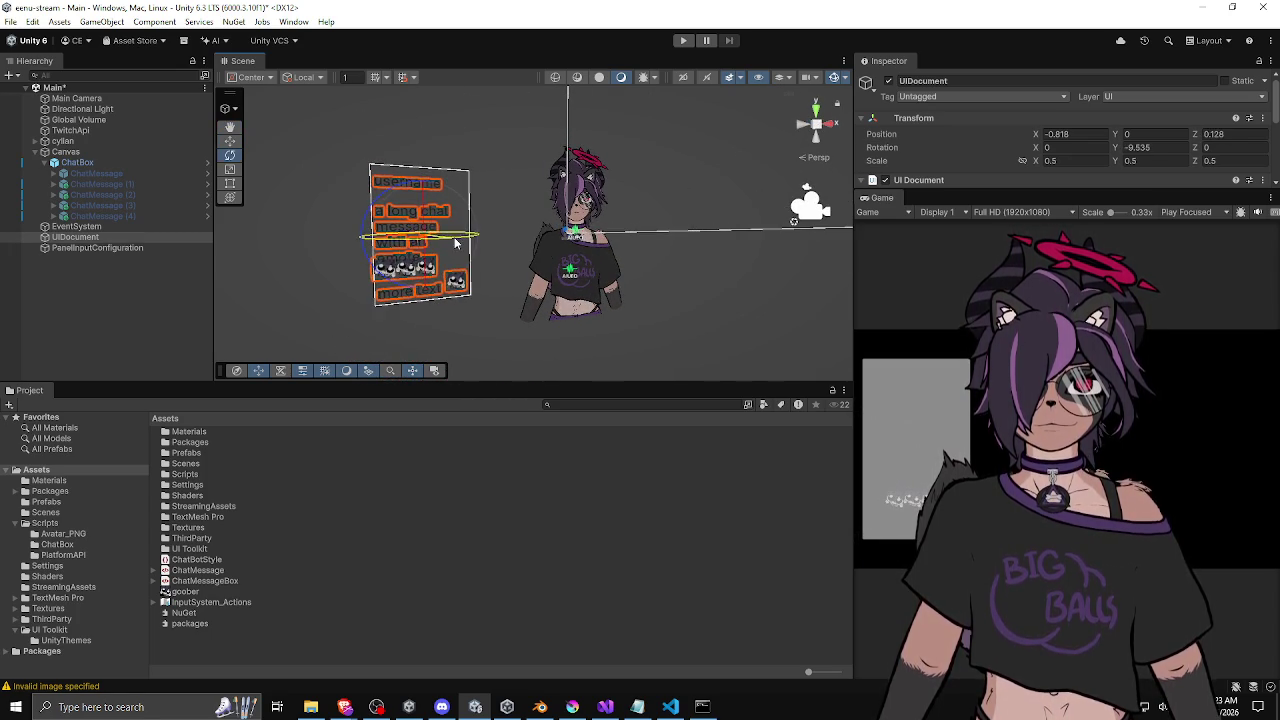
left_click(287, 273)
scroll(513, 258, "up", 2)
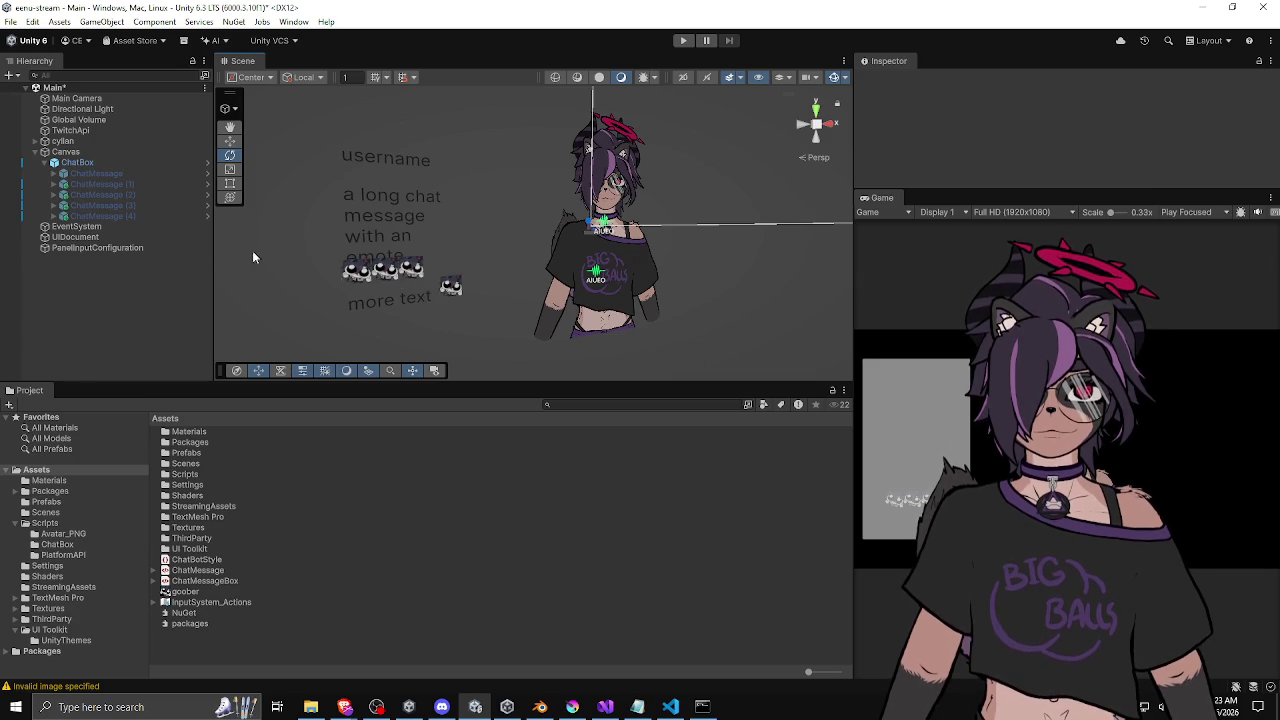
left_click(172, 236)
key("r")
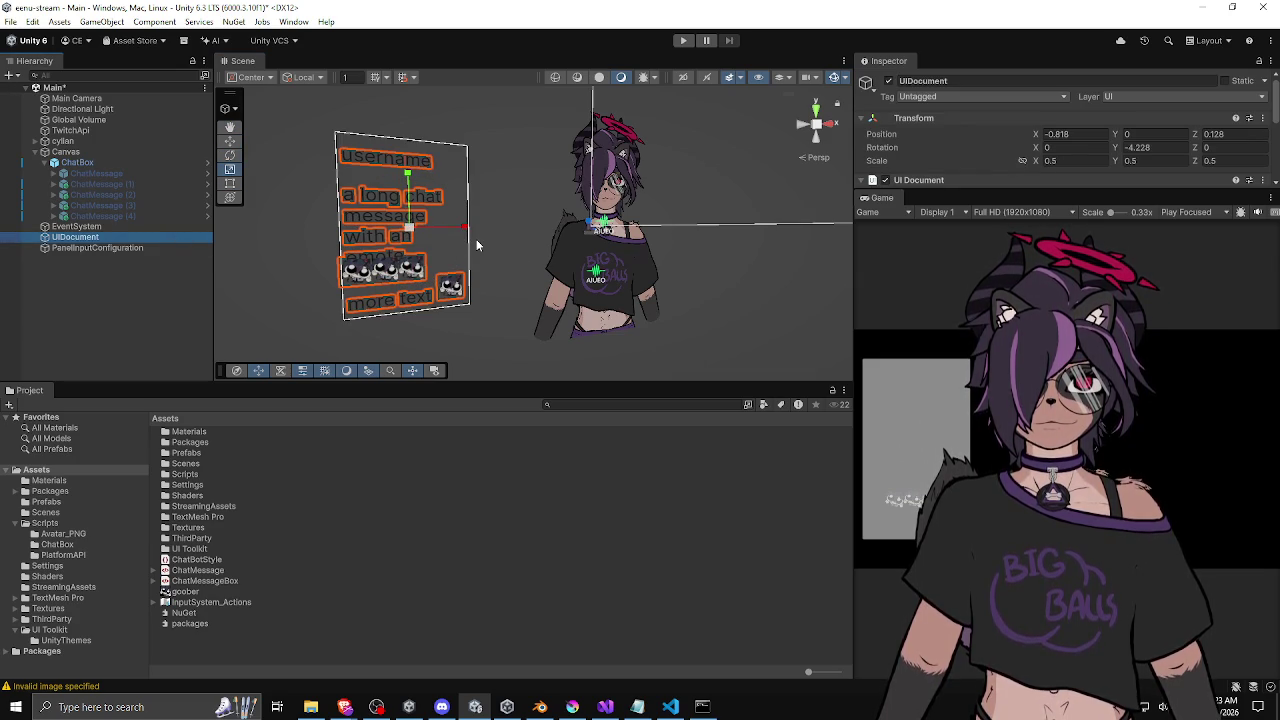
Adjust the UI Document world-space width to 153.1 so the message wraps less.
left_click_drag(980, 191, 945, 362)
left_click(989, 248)
type("123")
left_click_drag(960, 249, 928, 254)
scroll(256, 275, "up", 4)
mouse_move(256, 275)
left_mouse_down()
mouse_move(660, 240)
mouse_move(453, 272)
left_mouse_up()
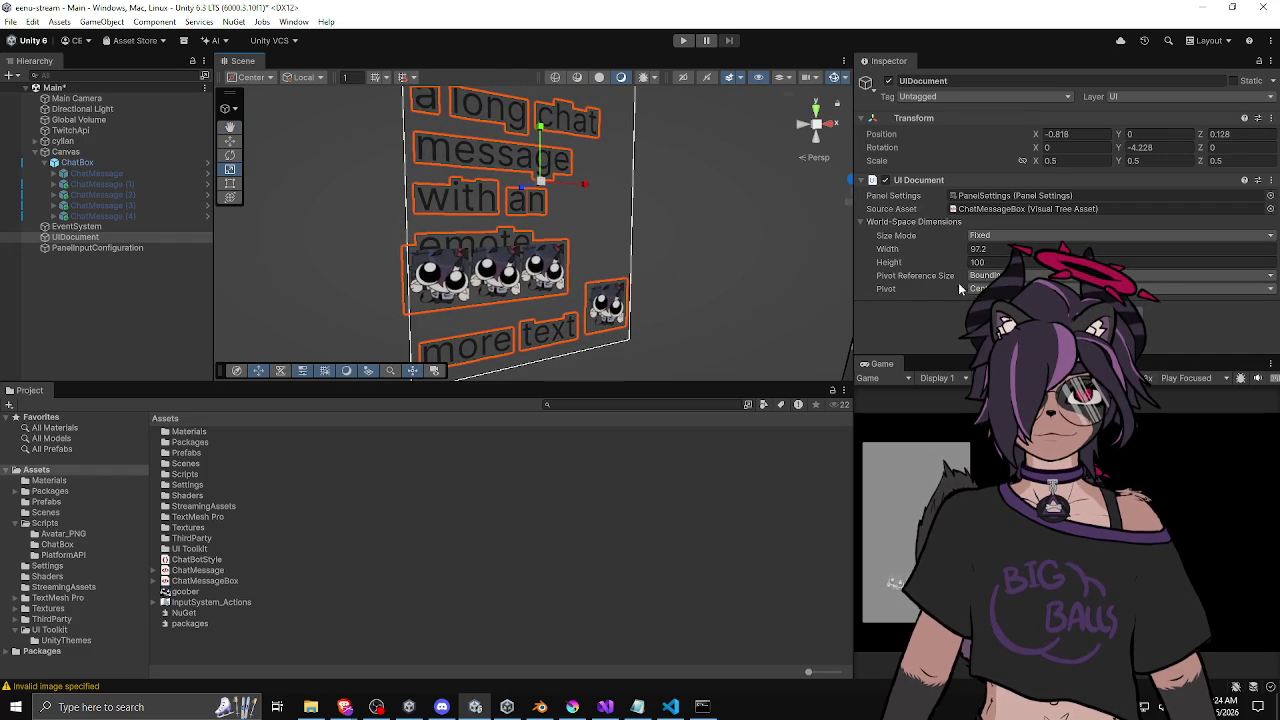
mouse_move(888, 249)
left_mouse_down()
mouse_move(880, 260)
mouse_move(1085, 267)
left_mouse_up()
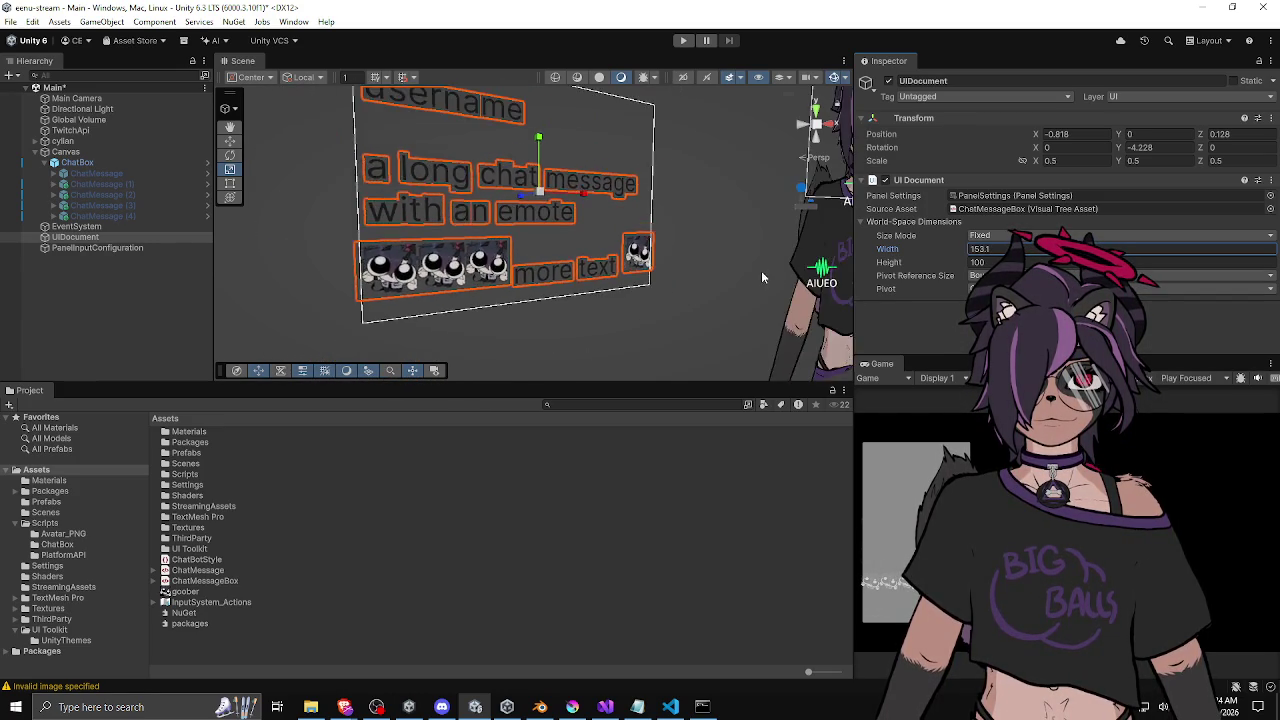
Scrub the UIDocument width down to 141 so the chat message wraps over more lines.
mouse_move(962, 250)
left_mouse_down()
mouse_move(858, 280)
mouse_move(945, 269)
left_mouse_up()
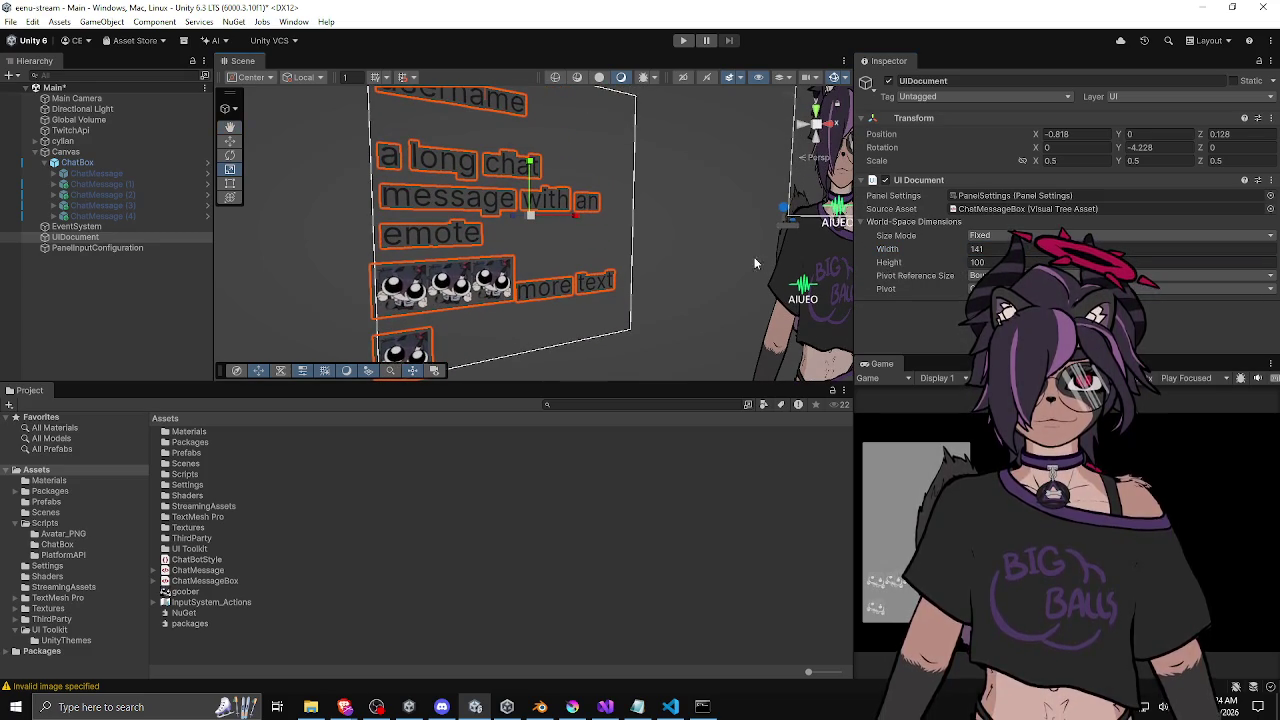
scroll(752, 262, "down", 3)
left_click(678, 225)
left_click_drag(678, 225, 546, 224)
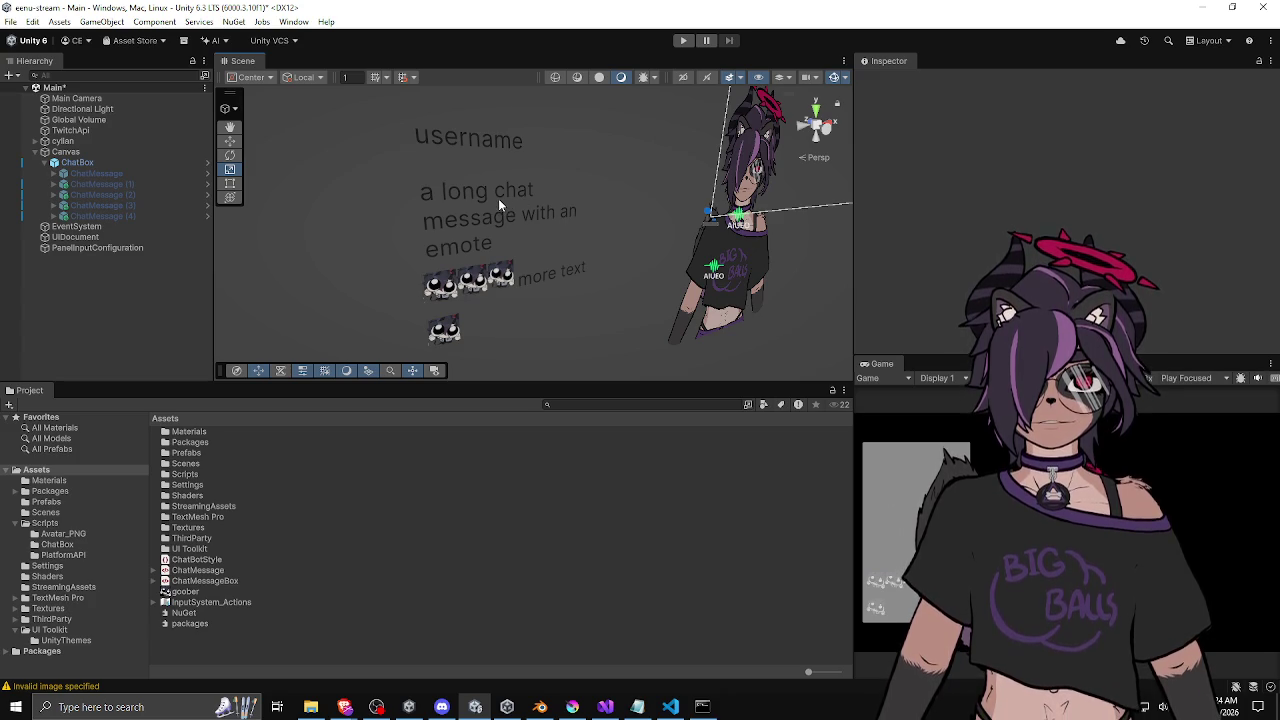
Orbit and frame the Scene view around the narrowed chat panel to check the wrapping.
left_click(75, 237)
mouse_move(593, 221)
left_mouse_down()
mouse_move(640, 222)
mouse_move(589, 232)
mouse_move(611, 224)
mouse_move(587, 219)
left_mouse_up()
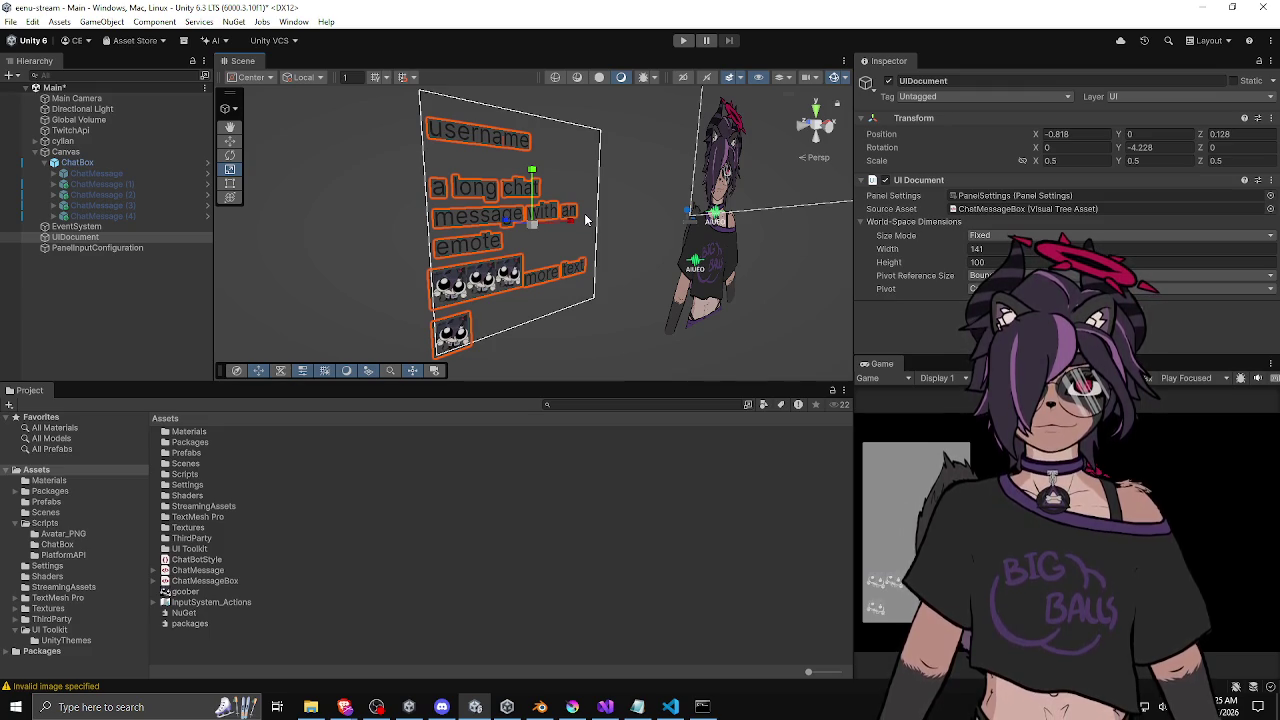
mouse_move(587, 219)
left_mouse_down()
mouse_move(589, 264)
mouse_move(624, 262)
left_mouse_up()
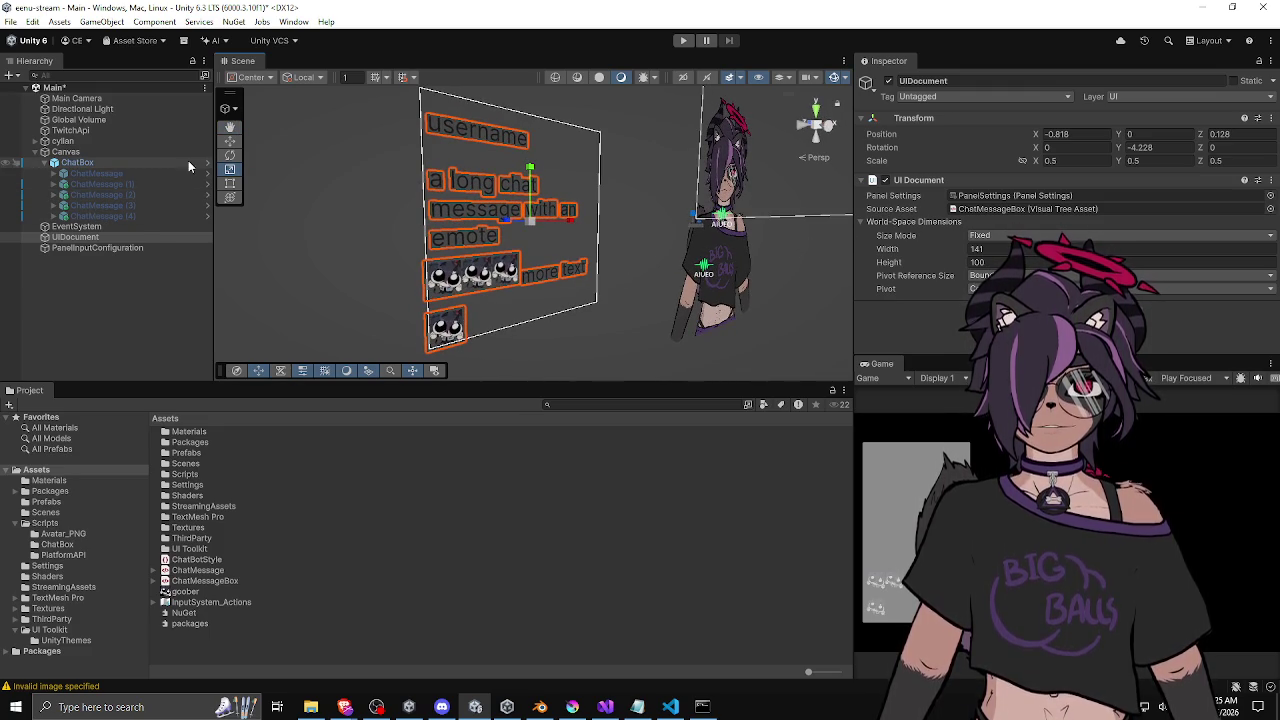
left_click(116, 228)
double_click(150, 238)
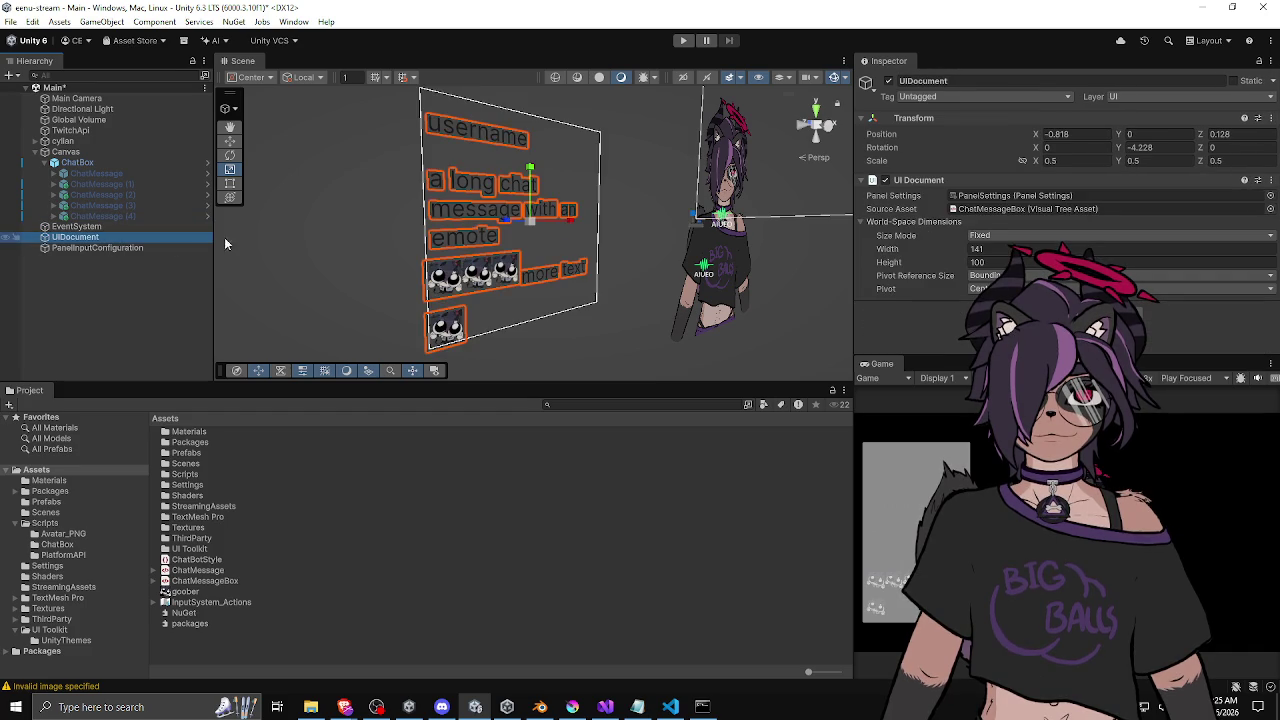
left_click(627, 330)
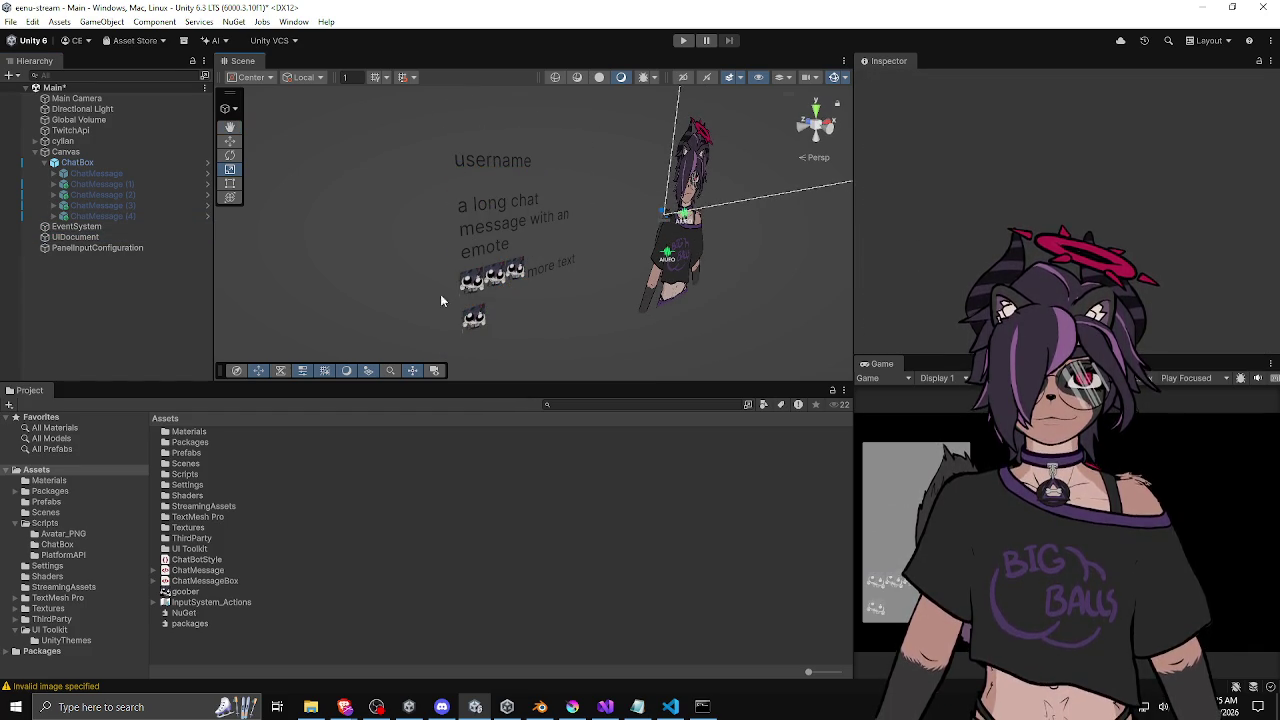
left_click(124, 238)
mouse_move(594, 257)
left_mouse_down()
mouse_move(561, 244)
mouse_move(525, 184)
left_mouse_up()
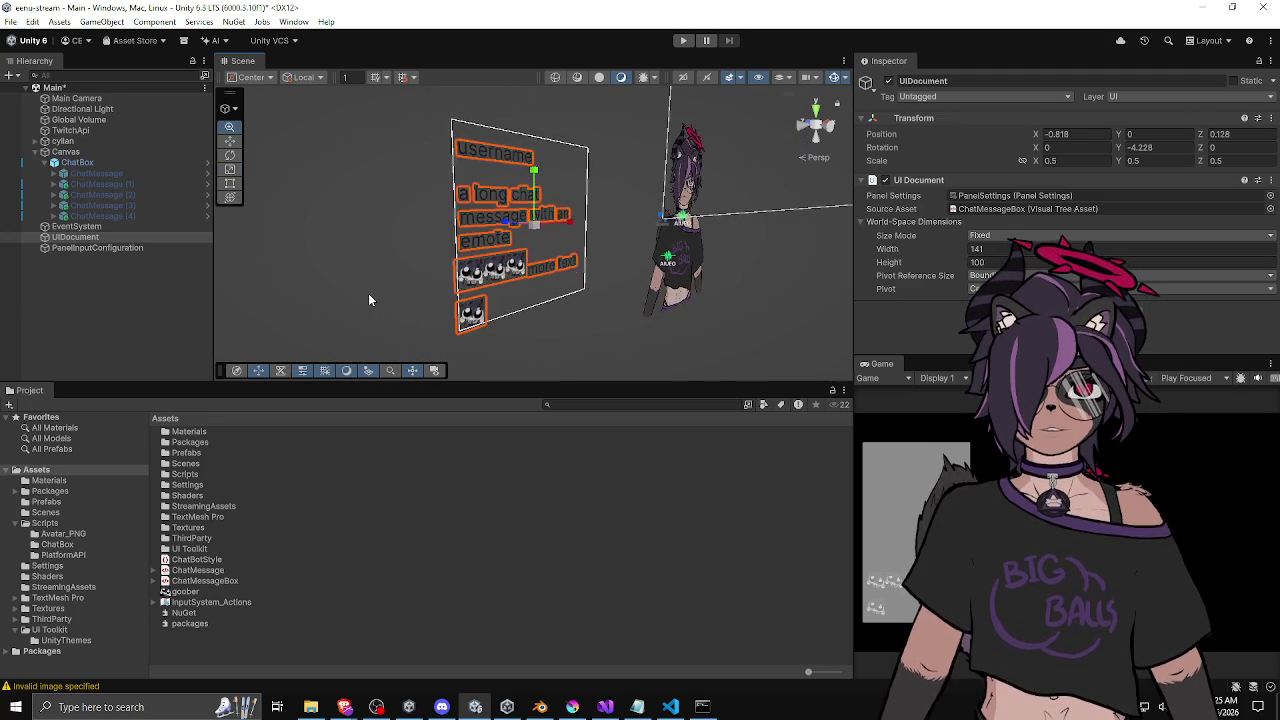
left_click(418, 280)
Select the chat panel in the scene, then the ChatMessage visual tree asset in the Project window.
left_click(496, 205)
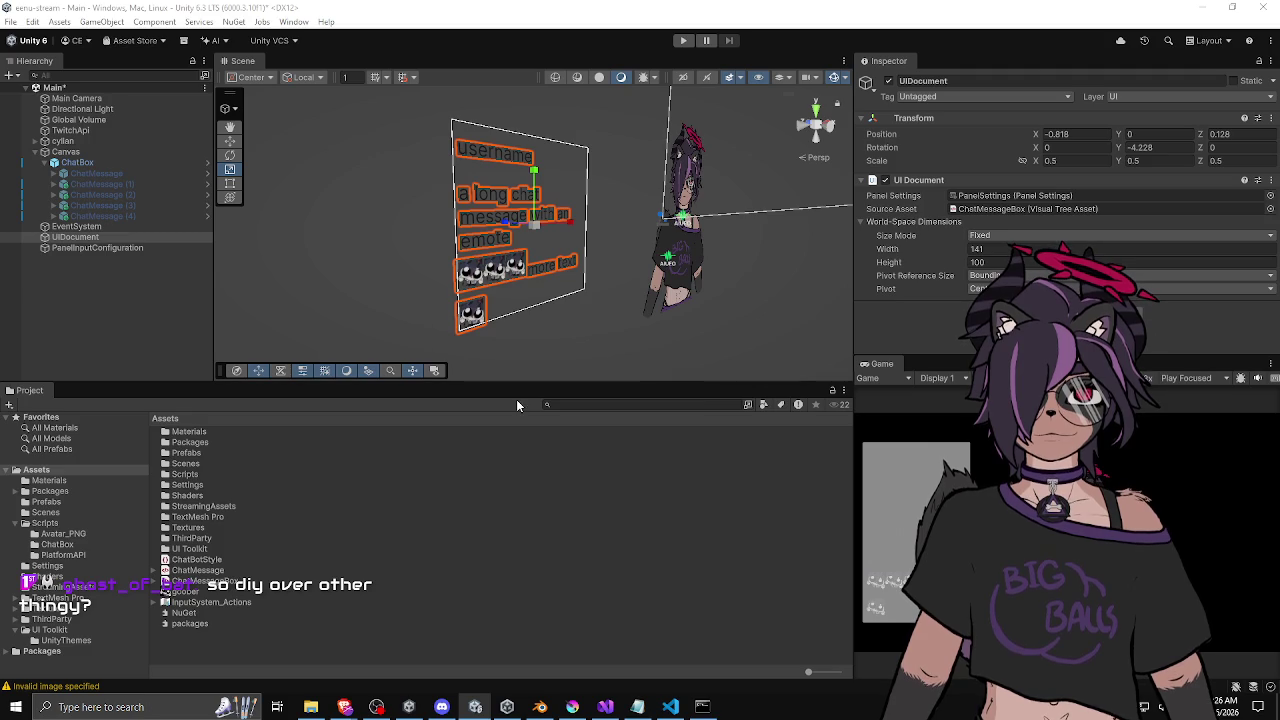
left_click(221, 571)
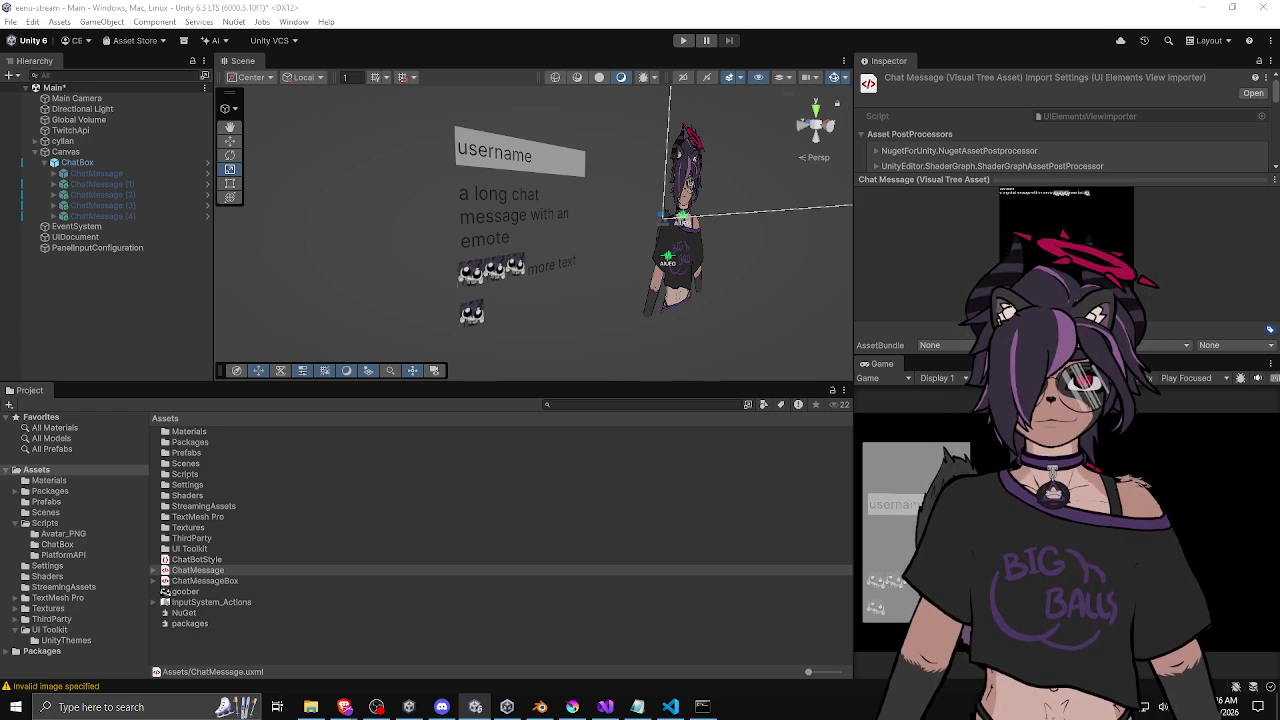
Save to reload the chat message styles and deactivate the old ChatBox object.
key("ctrl+s")
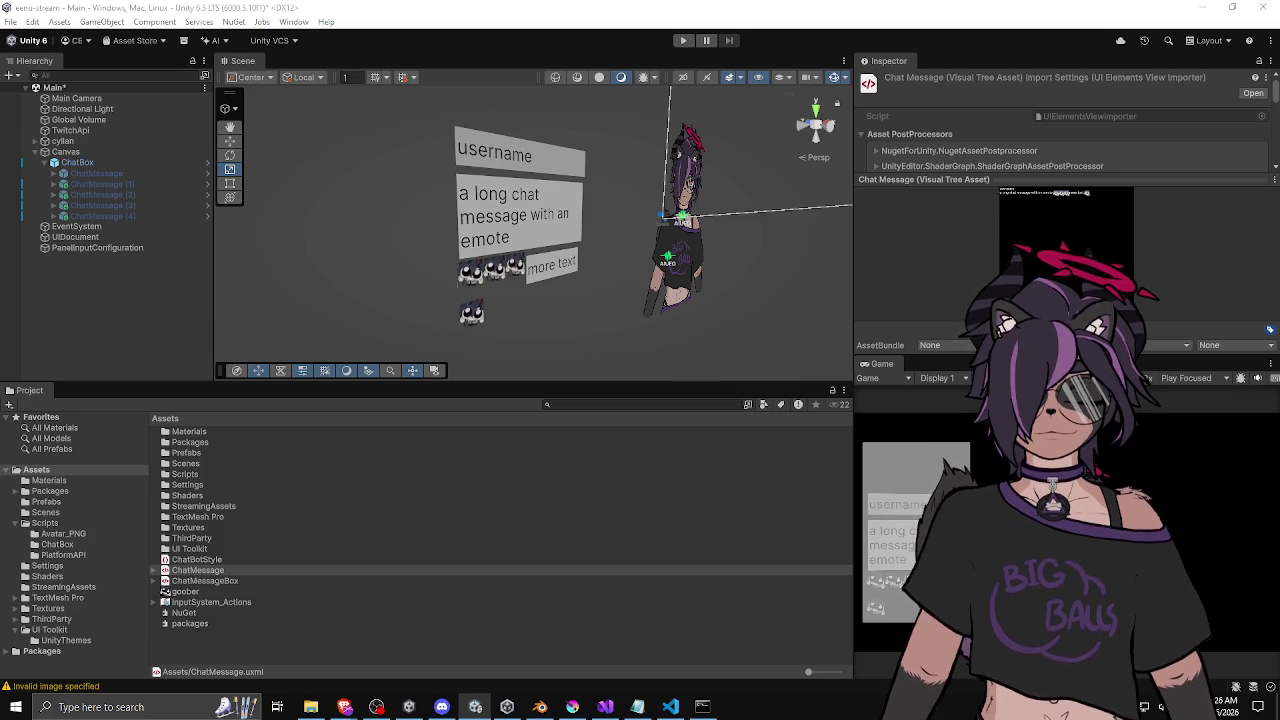
left_click(105, 161)
left_click(889, 82)
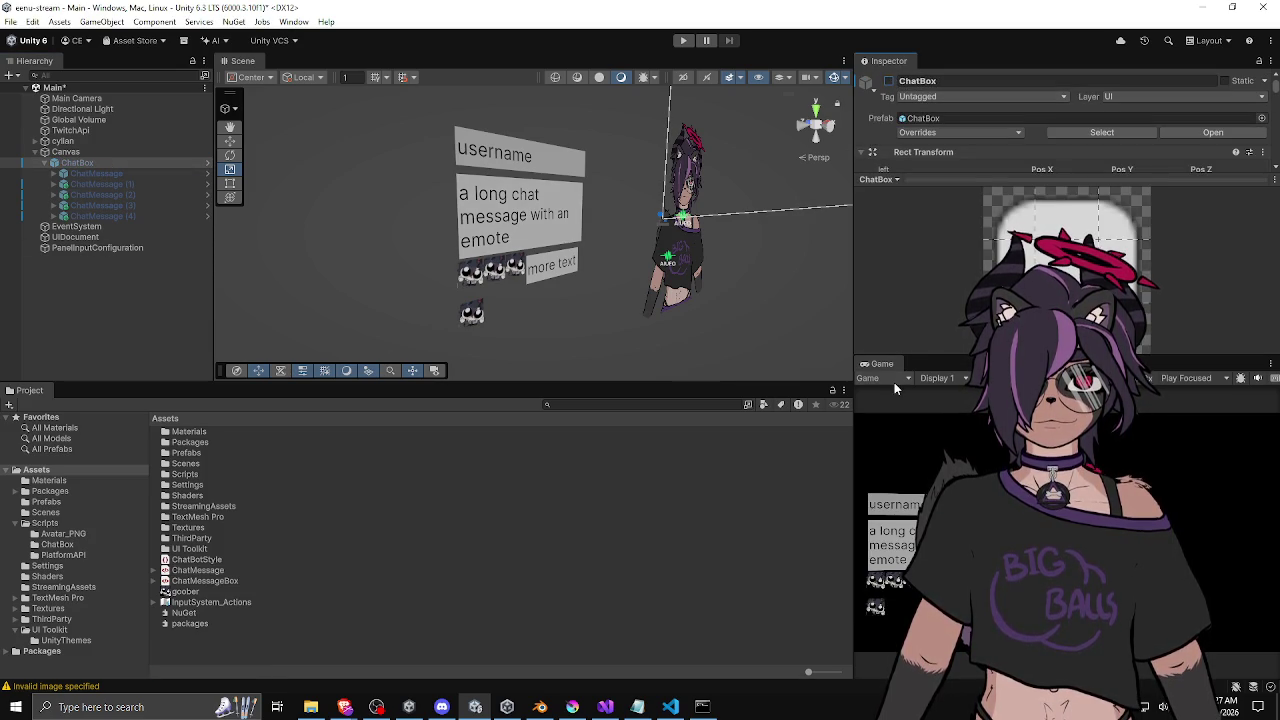
Make the Game view taller and wider to preview the chat panel.
left_click_drag(947, 357, 947, 152)
mouse_move(857, 280)
left_mouse_down()
mouse_move(540, 300)
mouse_move(551, 295)
left_mouse_up()
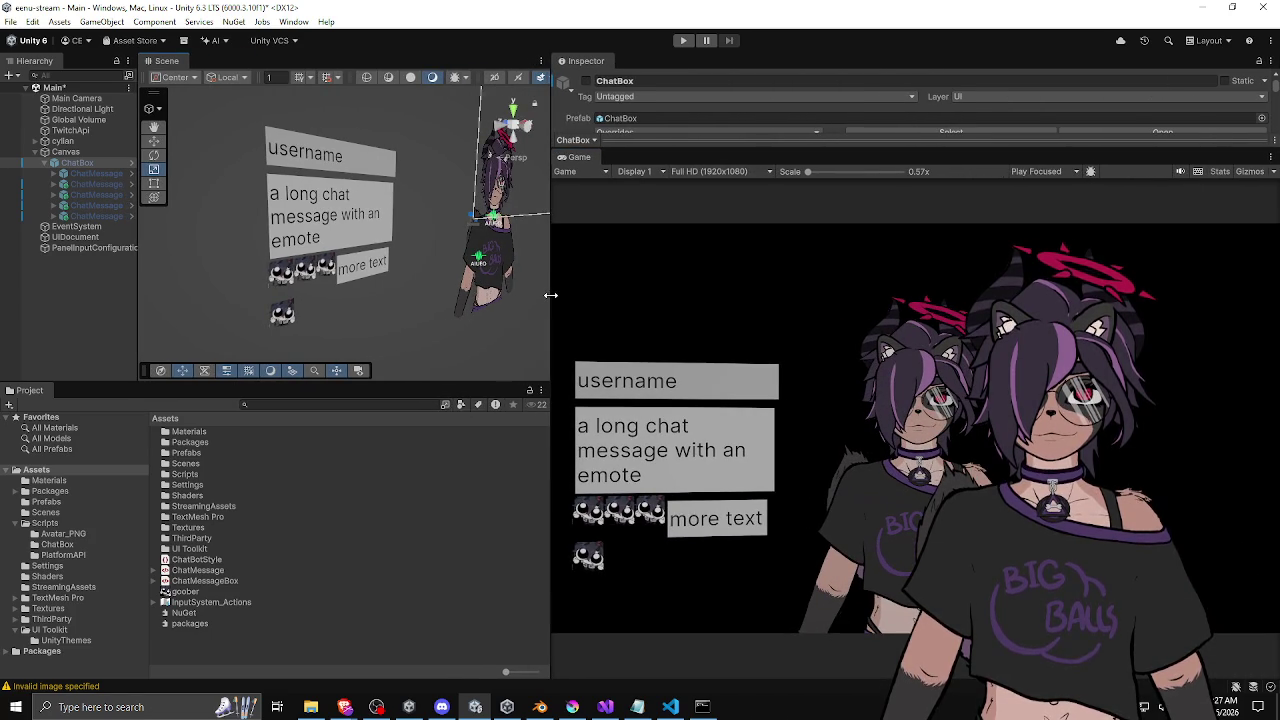
left_click(312, 193)
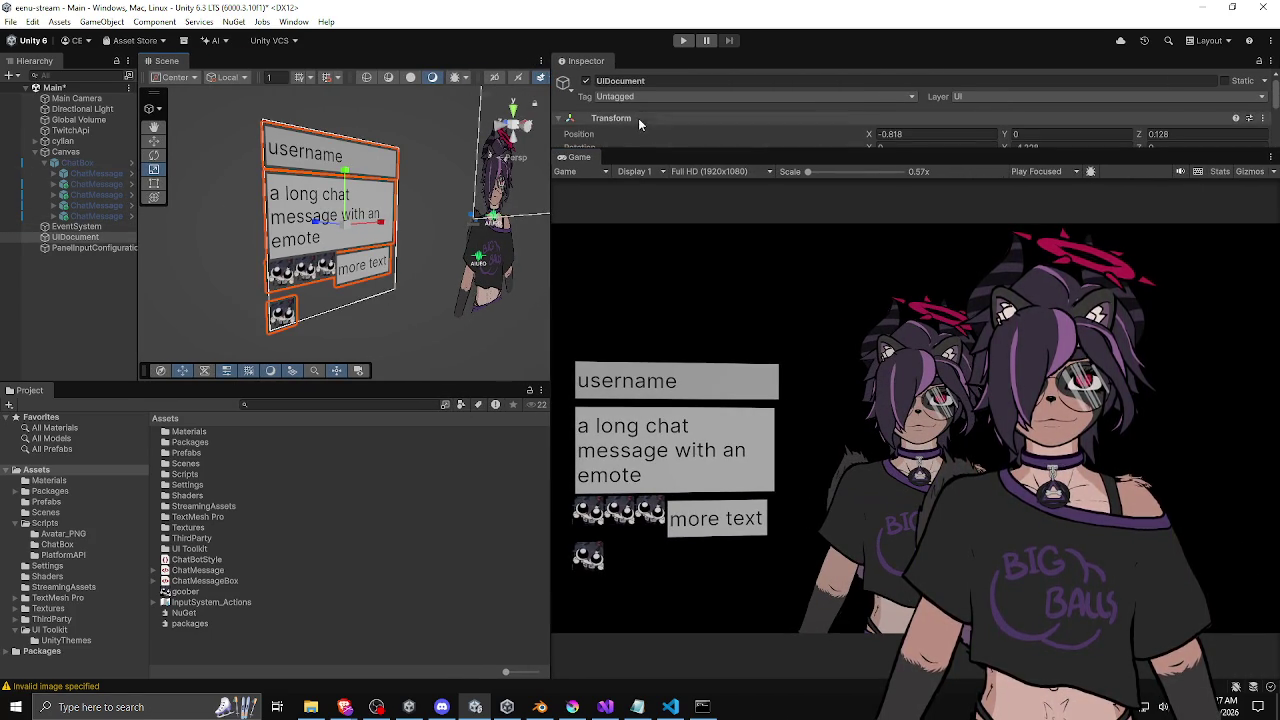
Set the UIDocument size mode to Fixed with width 150.7 and height 100.
scroll(637, 130, "down", 5)
mouse_move(647, 91)
left_mouse_down()
mouse_move(542, 115)
mouse_move(714, 118)
mouse_move(602, 131)
left_mouse_up()
scroll(640, 120, "up", 2)
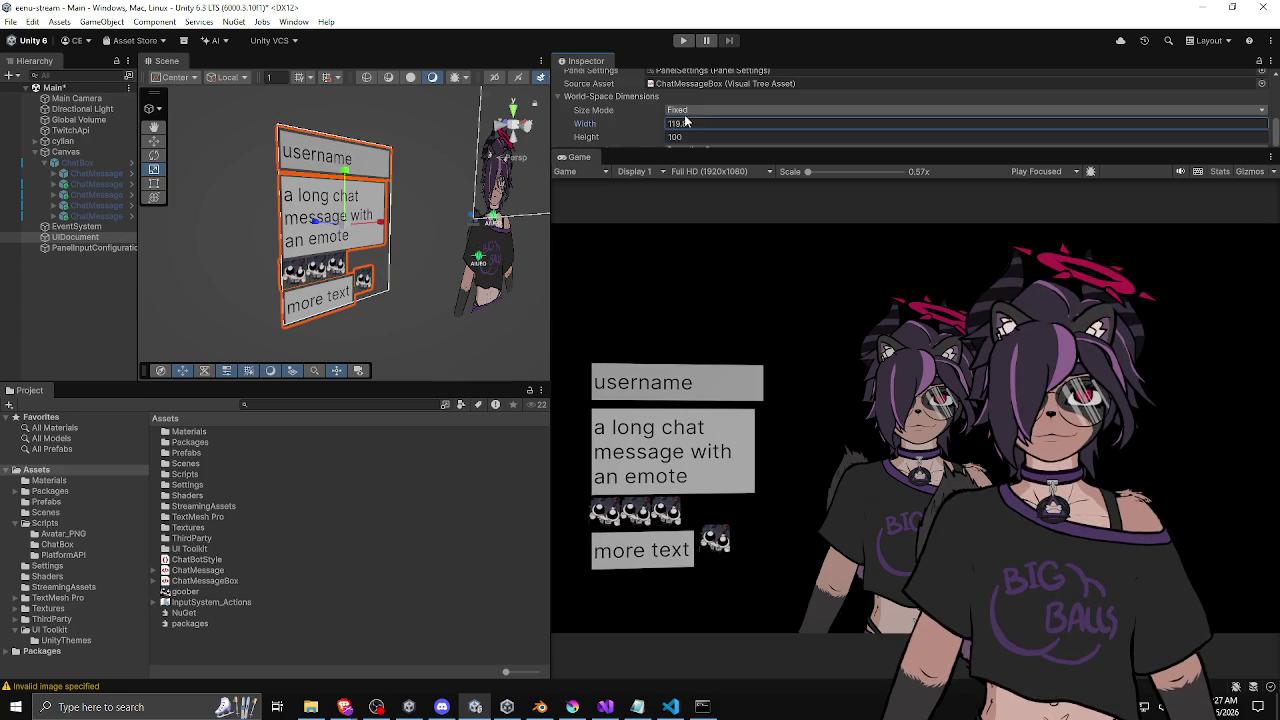
left_click(690, 110)
left_click(690, 126)
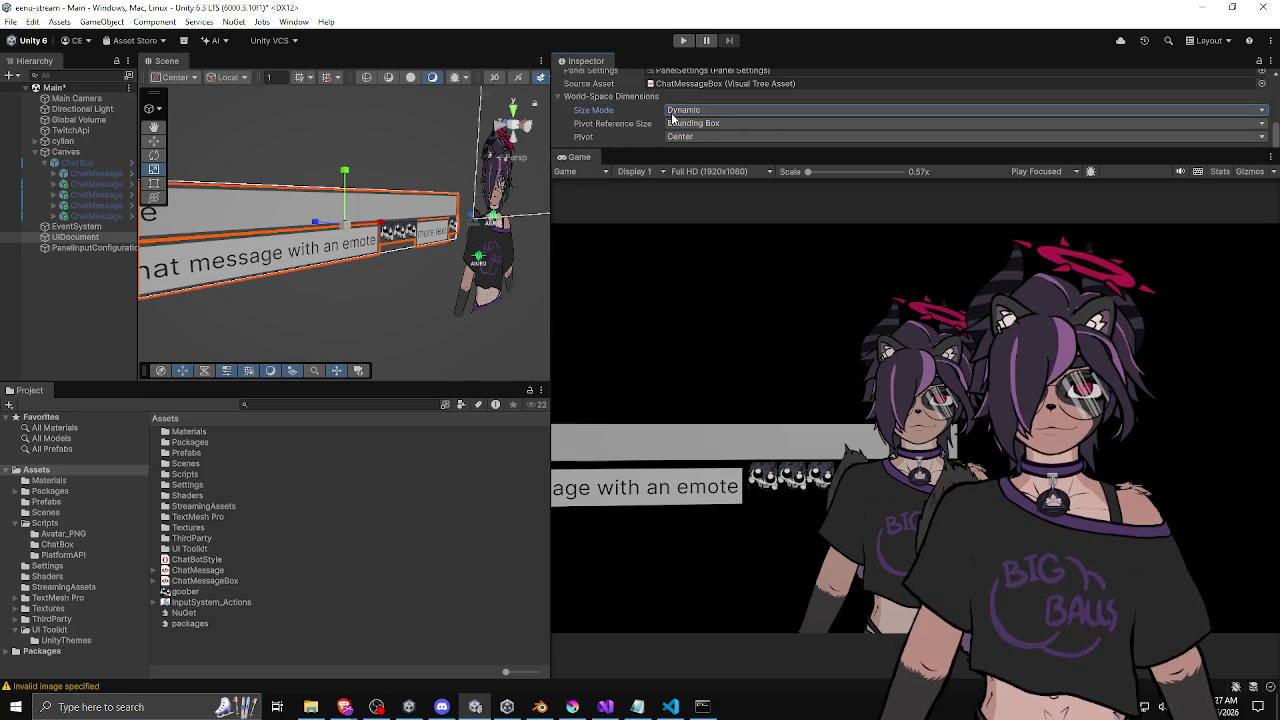
left_click(698, 109)
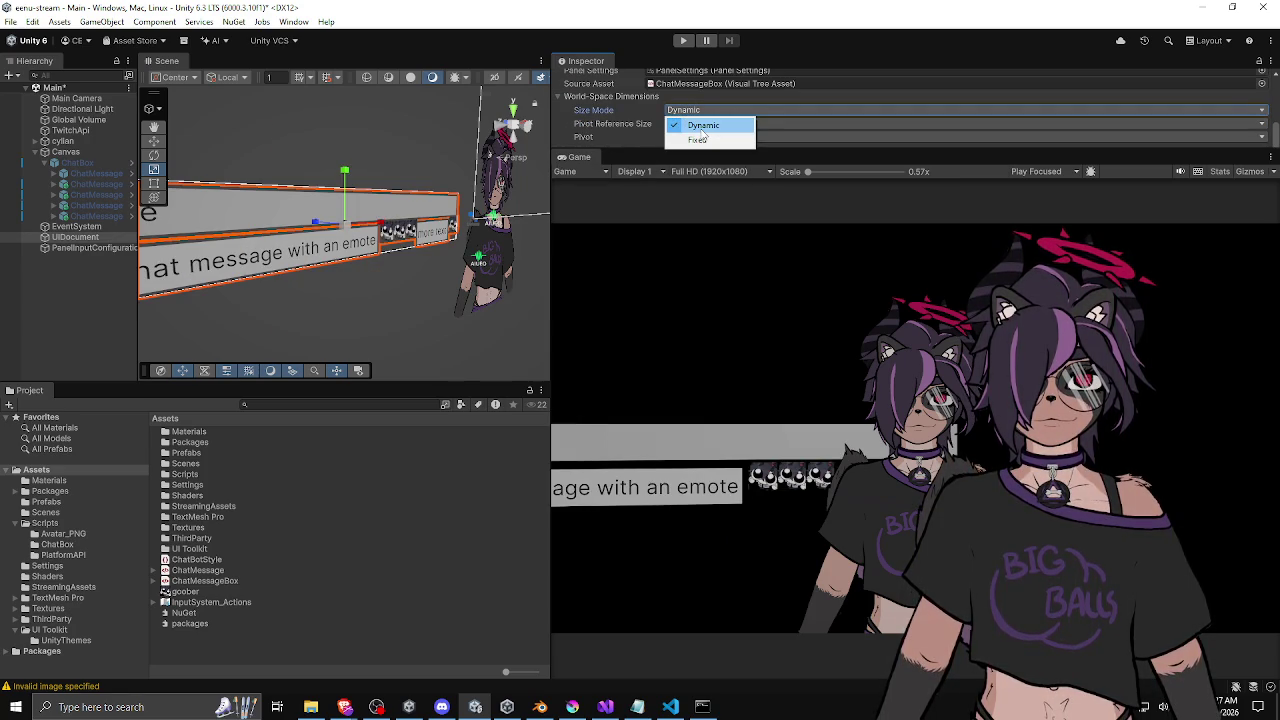
left_click(698, 139)
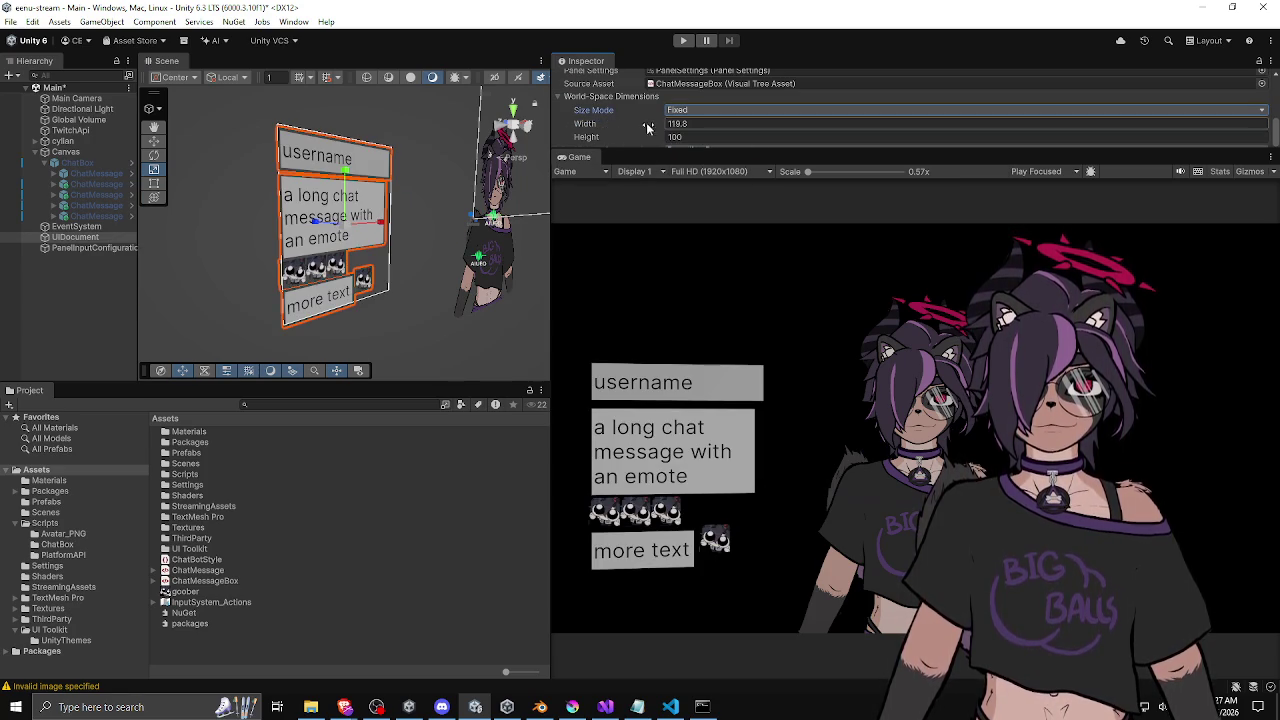
mouse_move(630, 132)
left_mouse_down()
mouse_move(728, 136)
mouse_move(630, 147)
mouse_move(775, 135)
mouse_move(700, 138)
mouse_move(745, 140)
mouse_move(718, 145)
left_mouse_up()
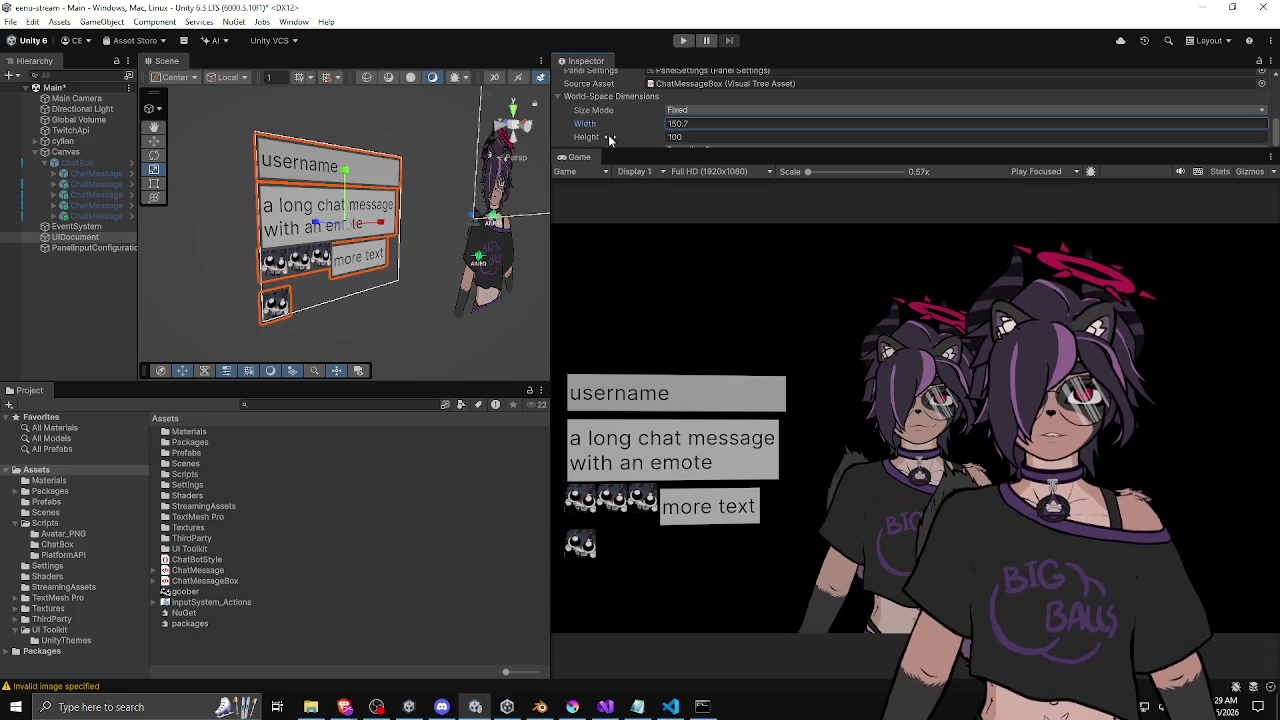
Enlarge the Inspector and Hierarchy panels to show all properties and scene objects.
left_click_drag(626, 147, 626, 323)
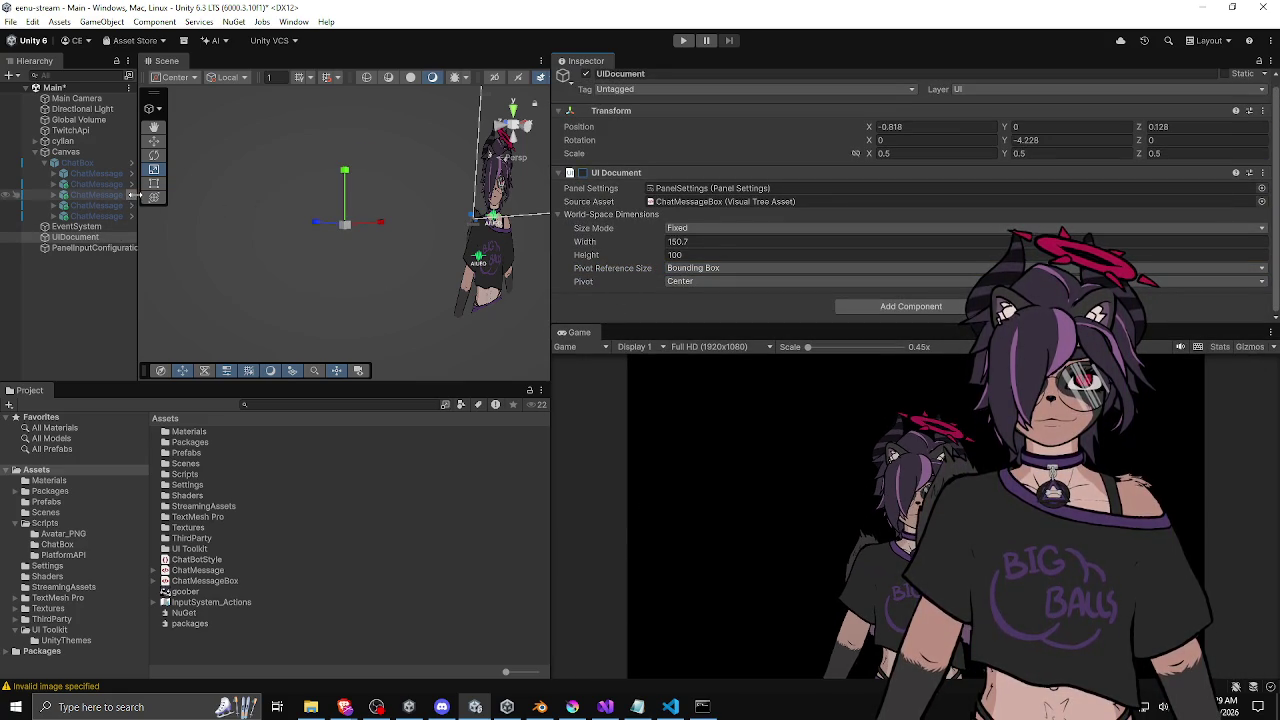
left_click_drag(139, 190, 201, 190)
left_click(160, 162)
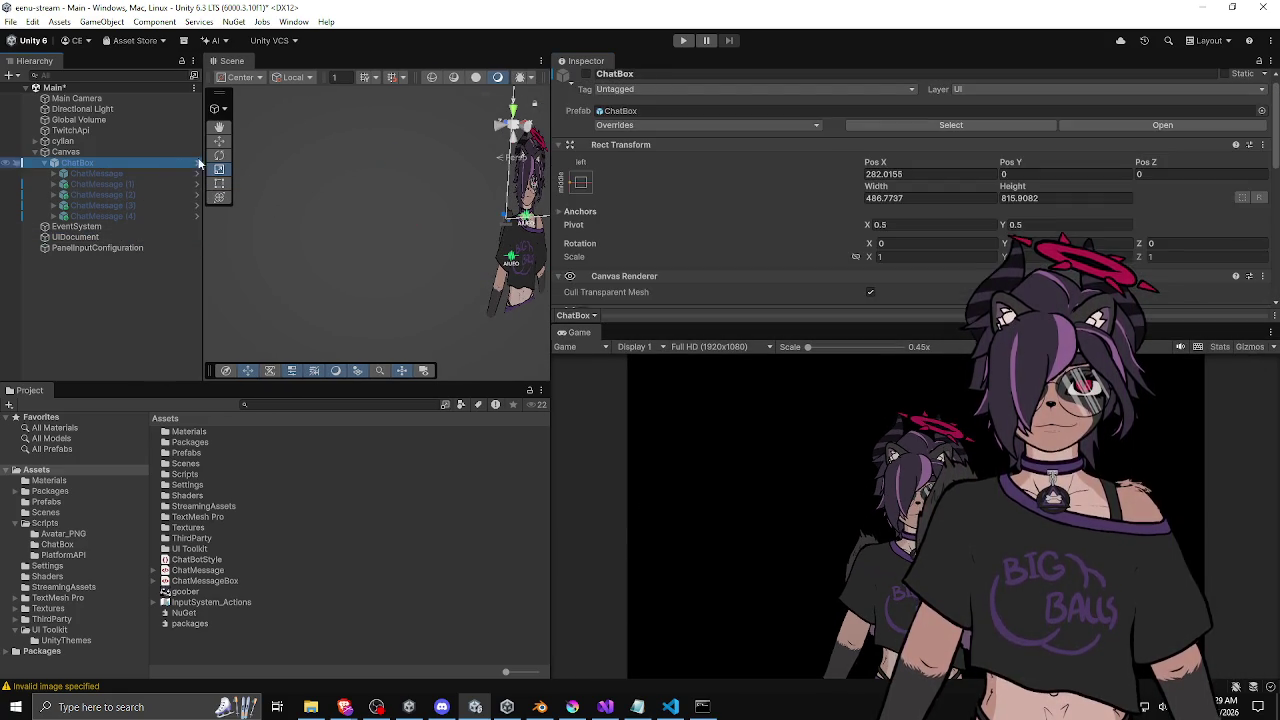
Expand ChatBox > ChatMessage down to its Username text and bring the UI Builder window into view.
left_click(130, 175)
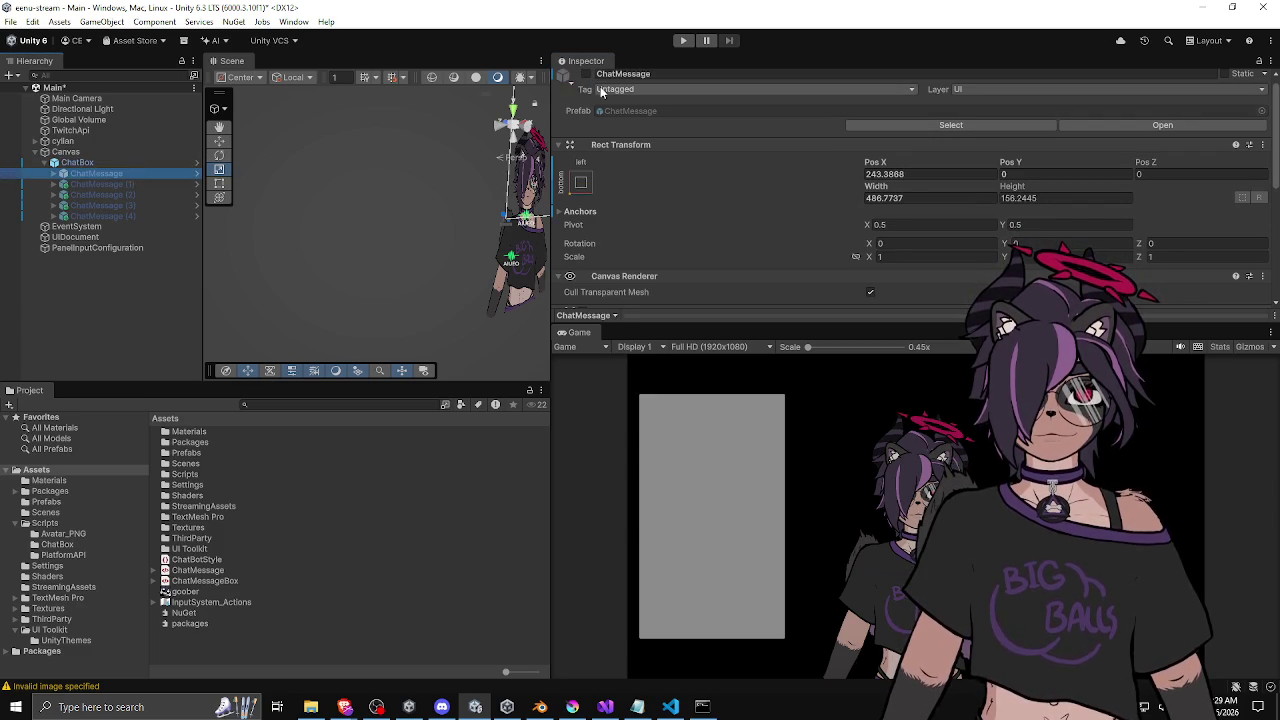
left_click(63, 176)
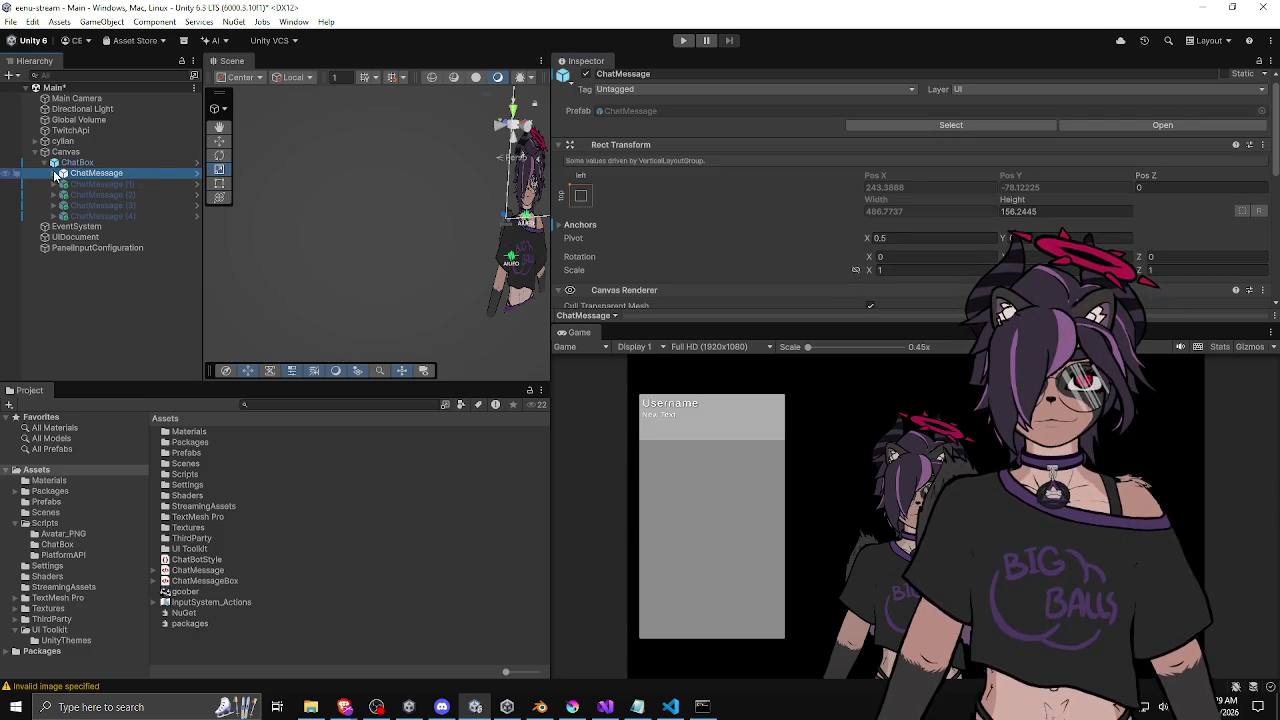
left_click(55, 173)
left_click(92, 185)
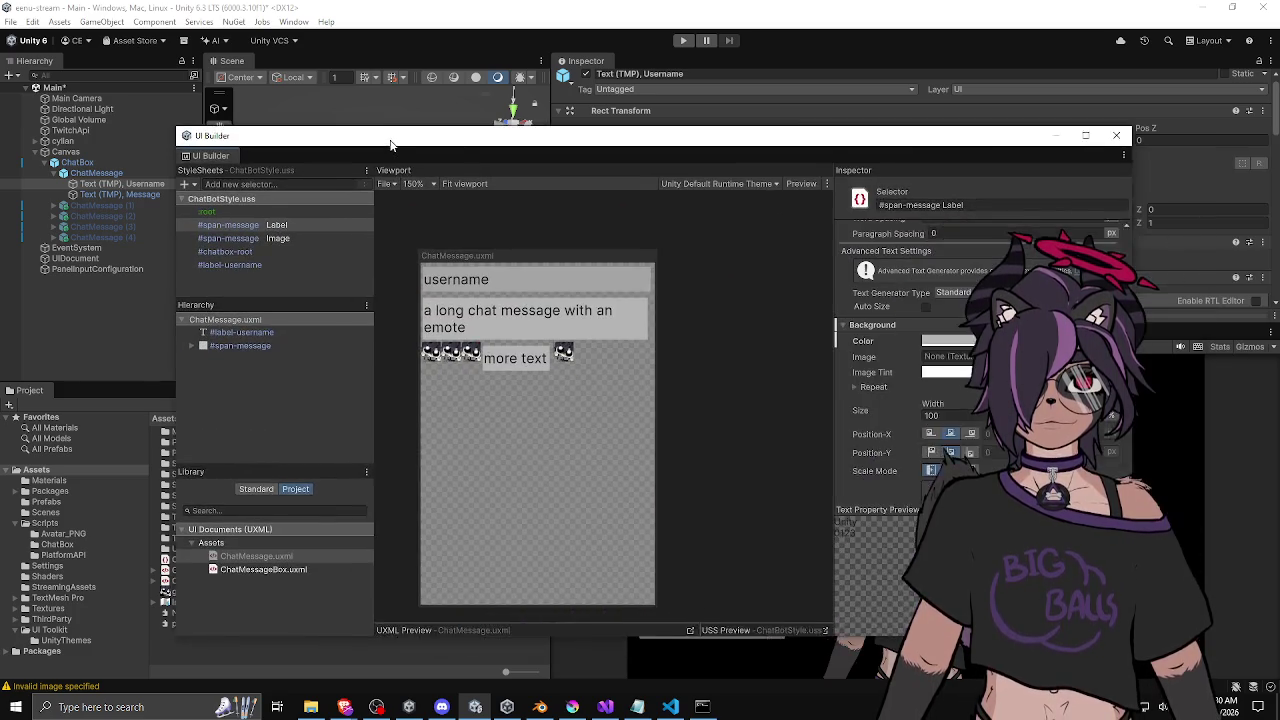
left_click_drag(391, 141, 296, 141)
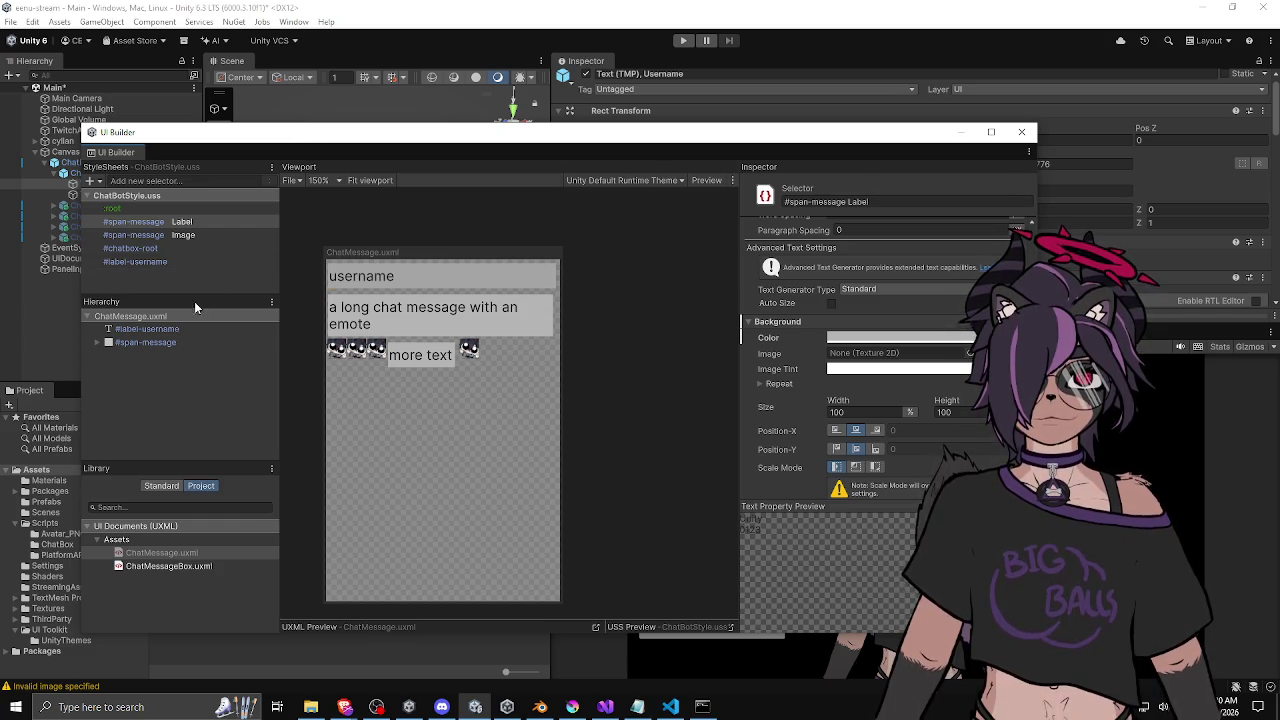
Inspect #label-username, open ChatMessageBox.uxml, accept the circular-dependency warning, and move UI Builder aside.
left_click(172, 330)
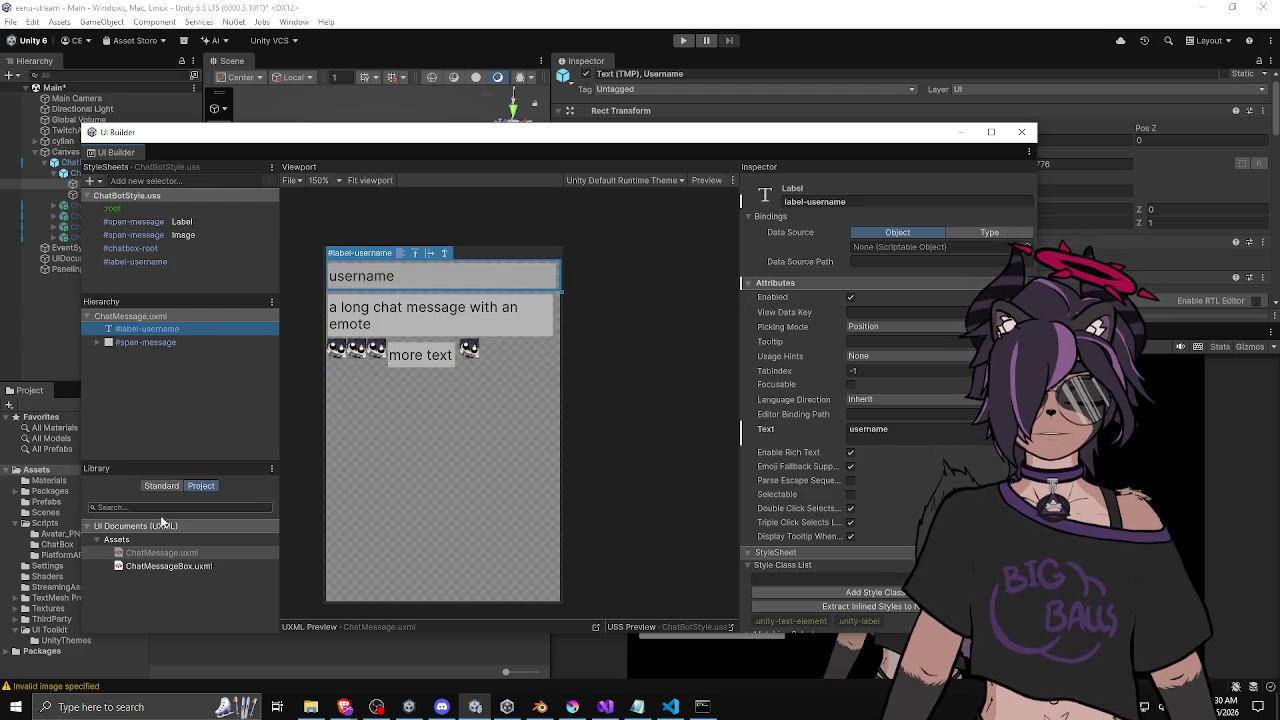
left_click_drag(255, 132, 325, 120)
double_click(235, 555)
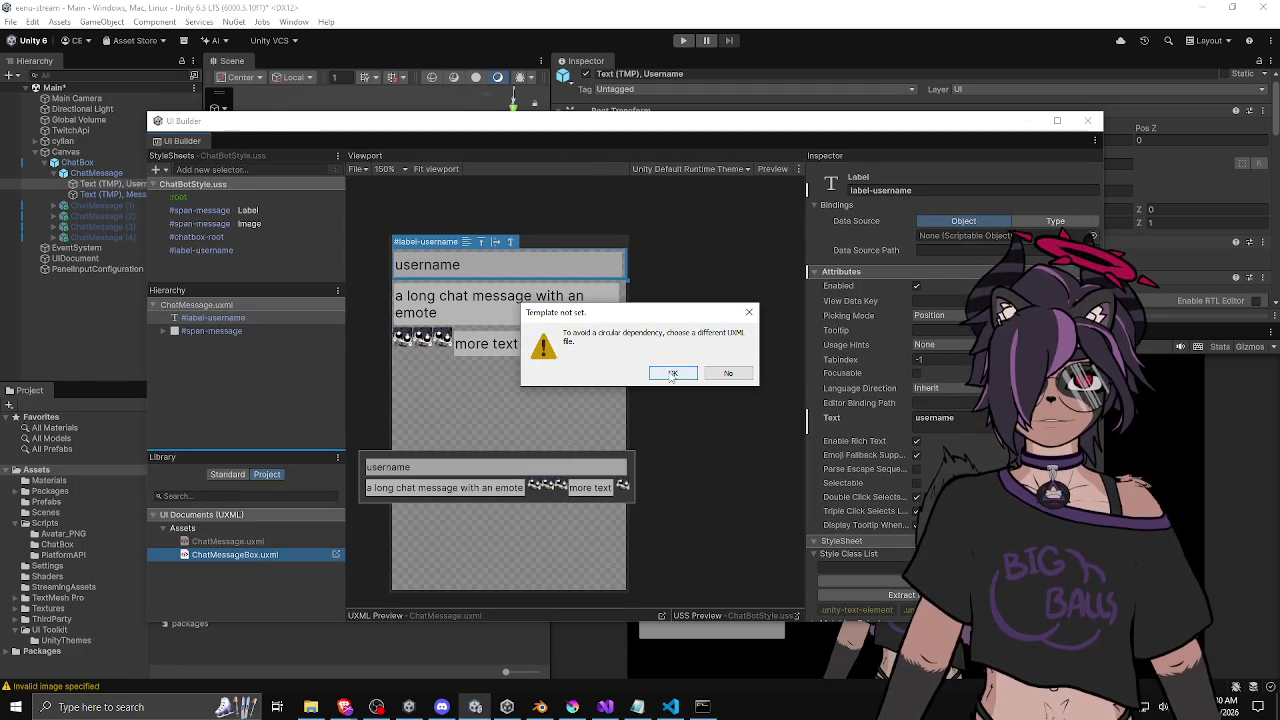
left_click(668, 372)
left_click(95, 378)
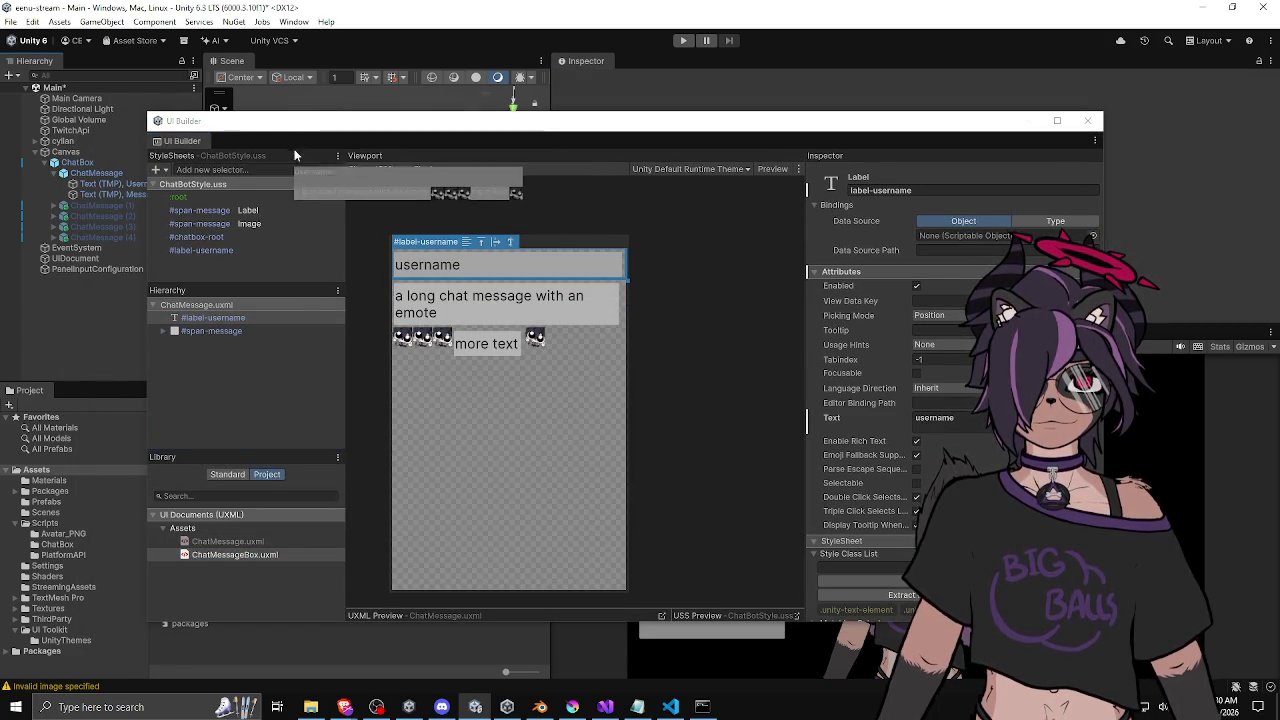
mouse_move(298, 122)
left_mouse_down()
mouse_move(450, 250)
mouse_move(562, 375)
left_mouse_up()
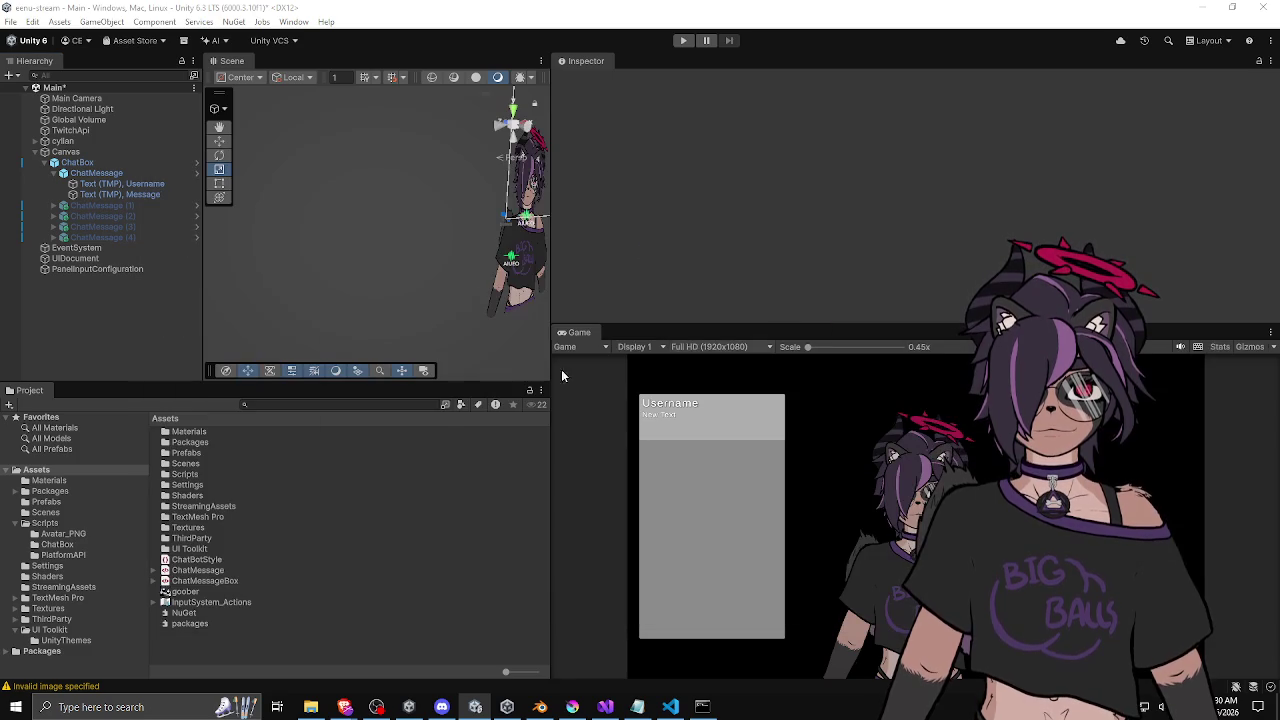
Bring UI Builder back on ChatMessage.uxml and select the Label inside #span-message.
left_click(205, 573)
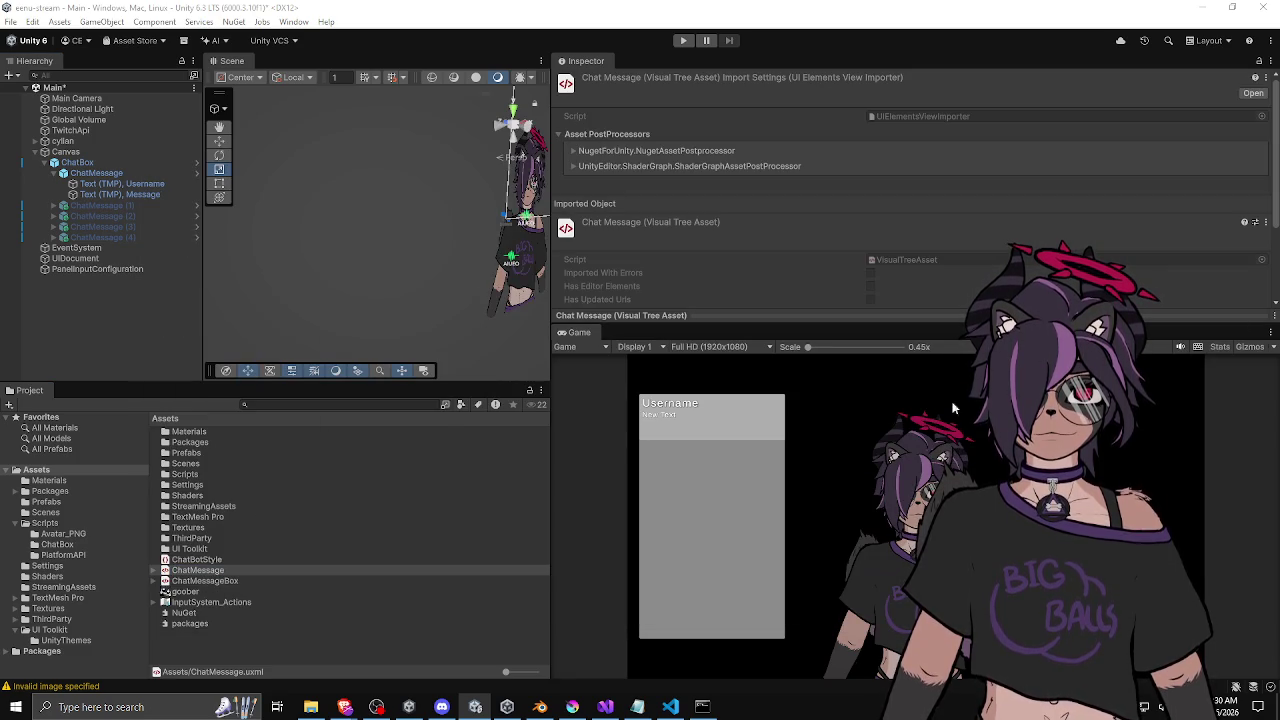
left_click_drag(640, 111, 300, 111)
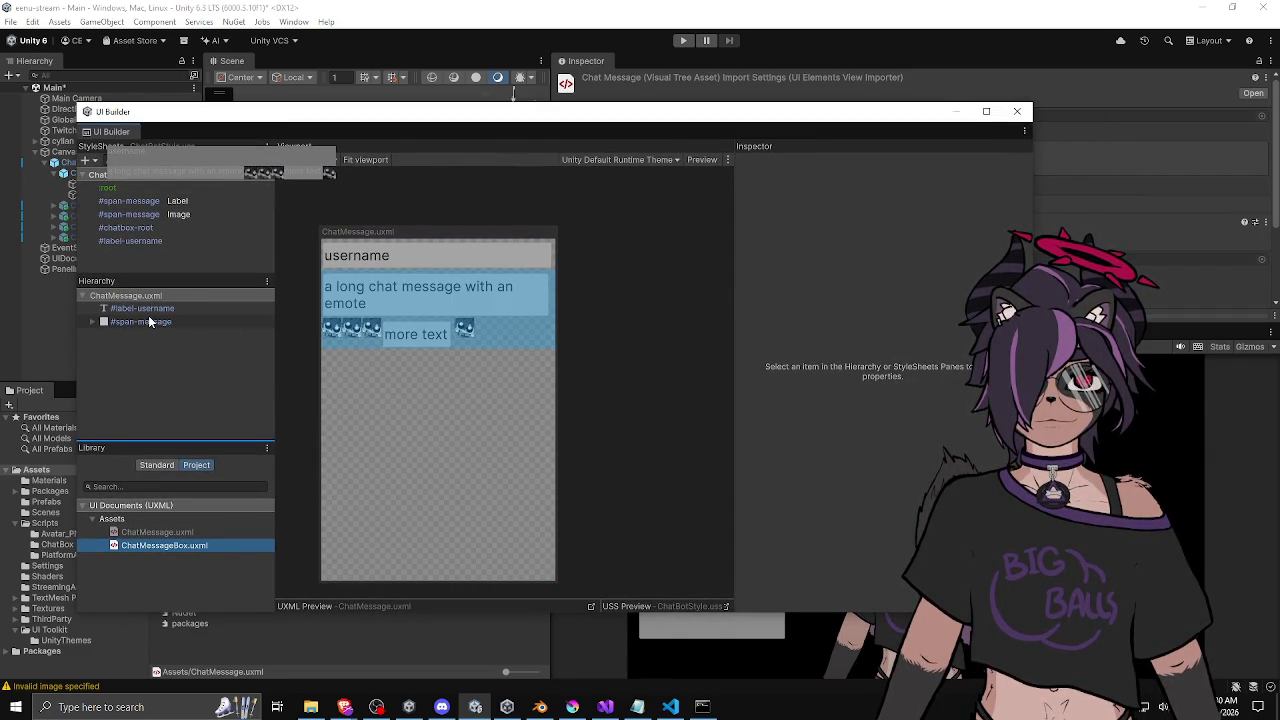
left_click(91, 323)
left_click(130, 335)
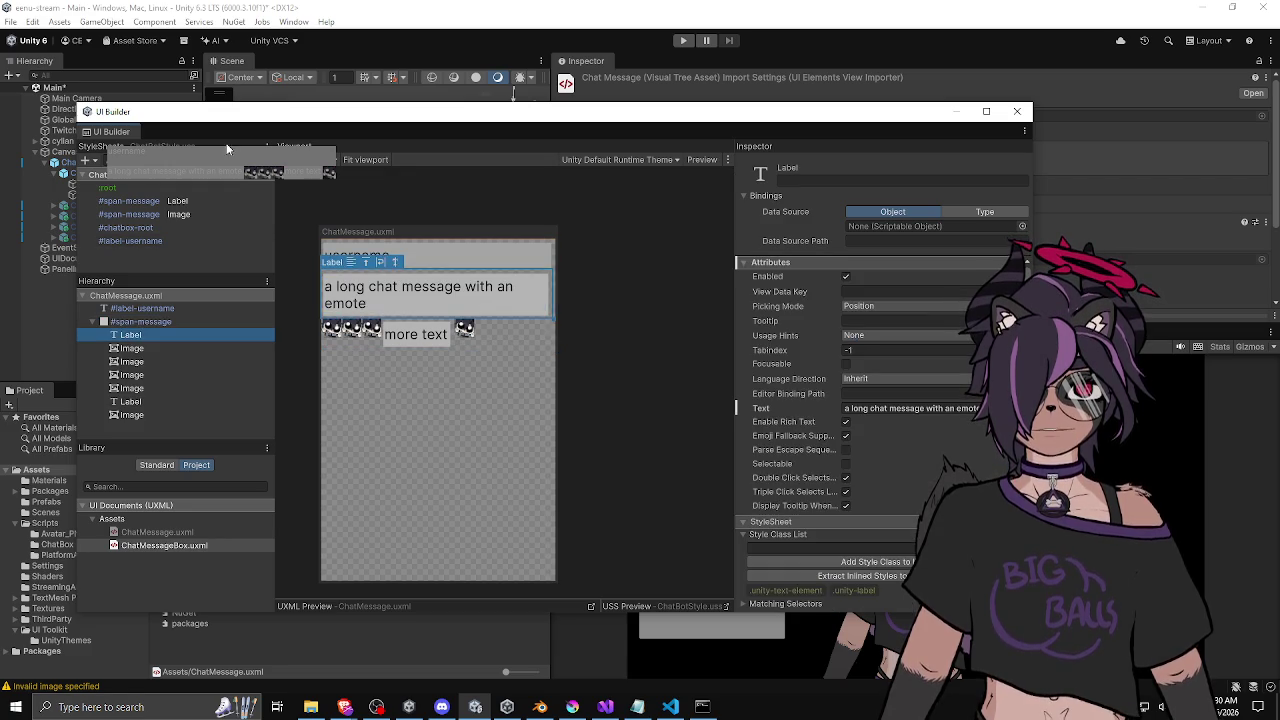
mouse_move(245, 119)
left_mouse_down()
mouse_move(279, 208)
mouse_move(271, 153)
mouse_move(174, 137)
left_mouse_up()
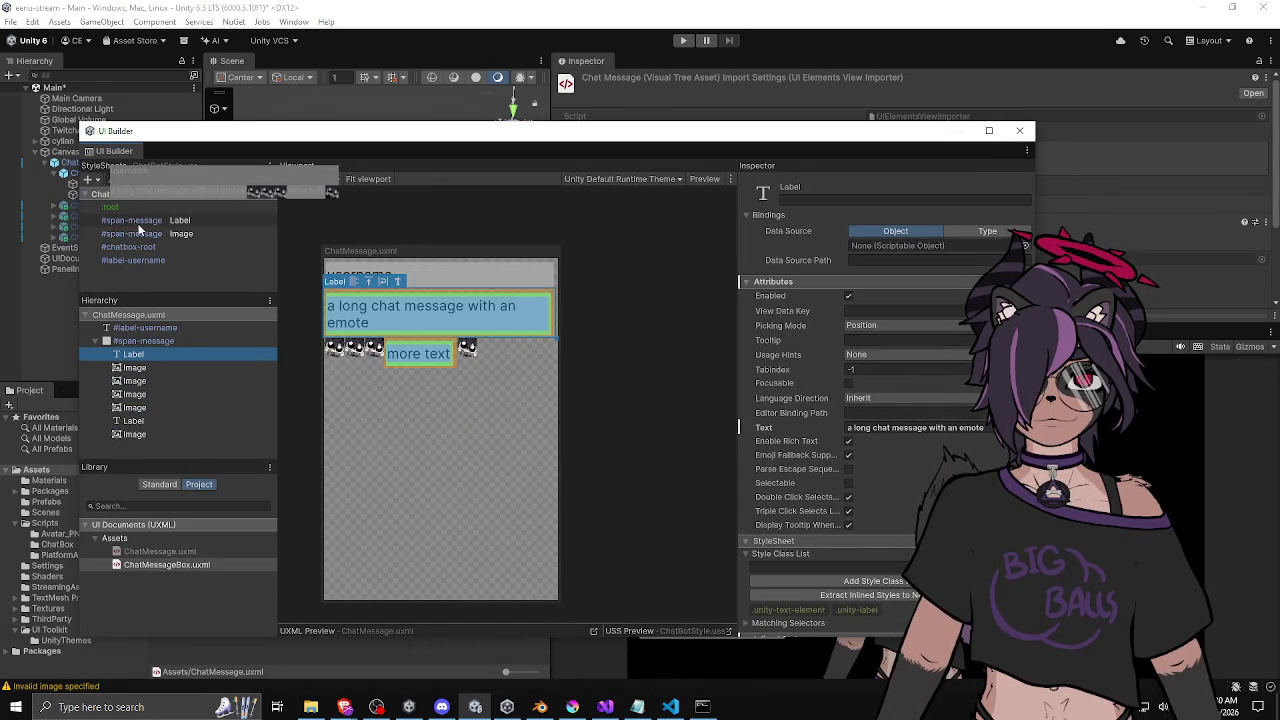
left_click_drag(140, 158, 145, 156)
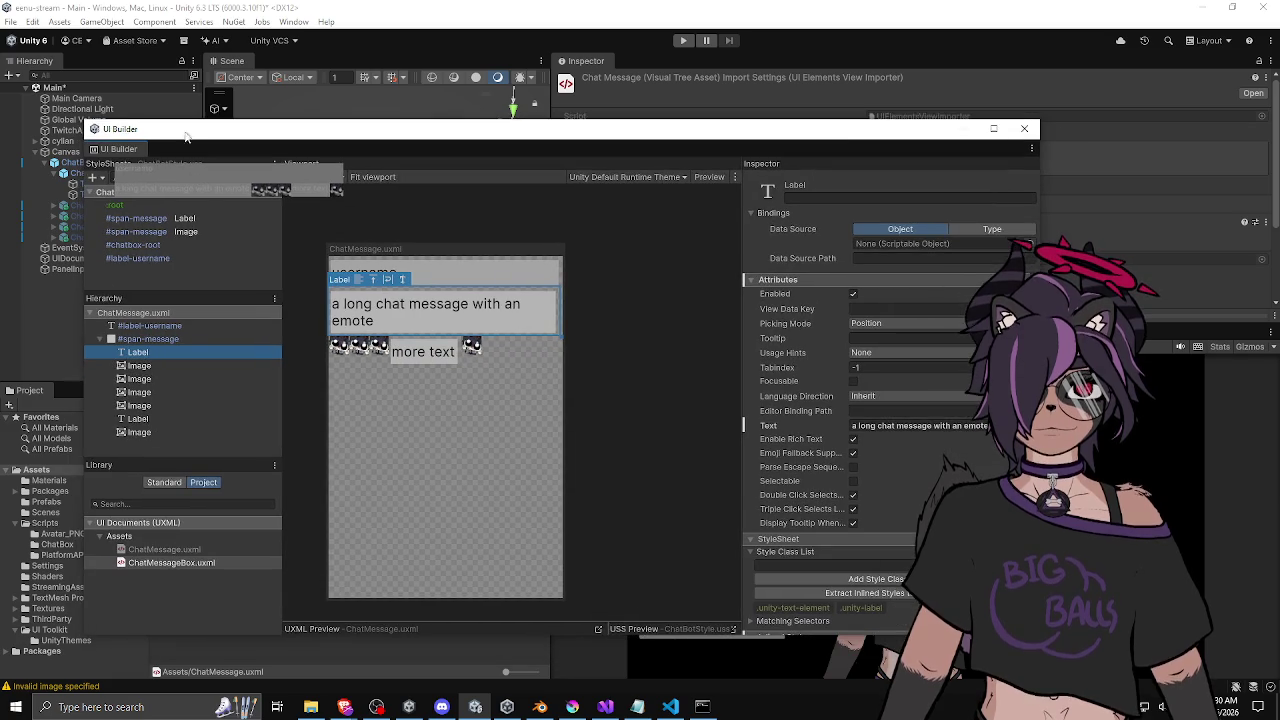
Pick ChatMessageBox.uxml in the Library and reselect the message label for inline text editing.
left_click(112, 172)
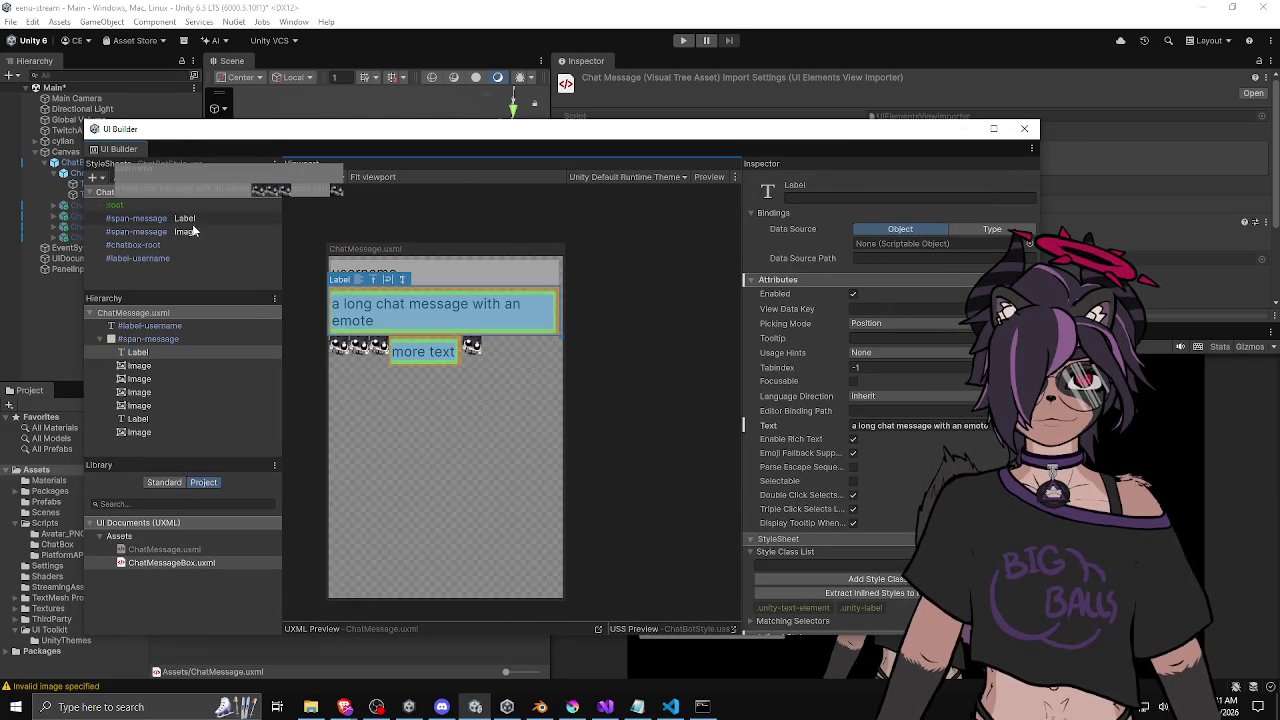
left_click(362, 214)
left_click(151, 564)
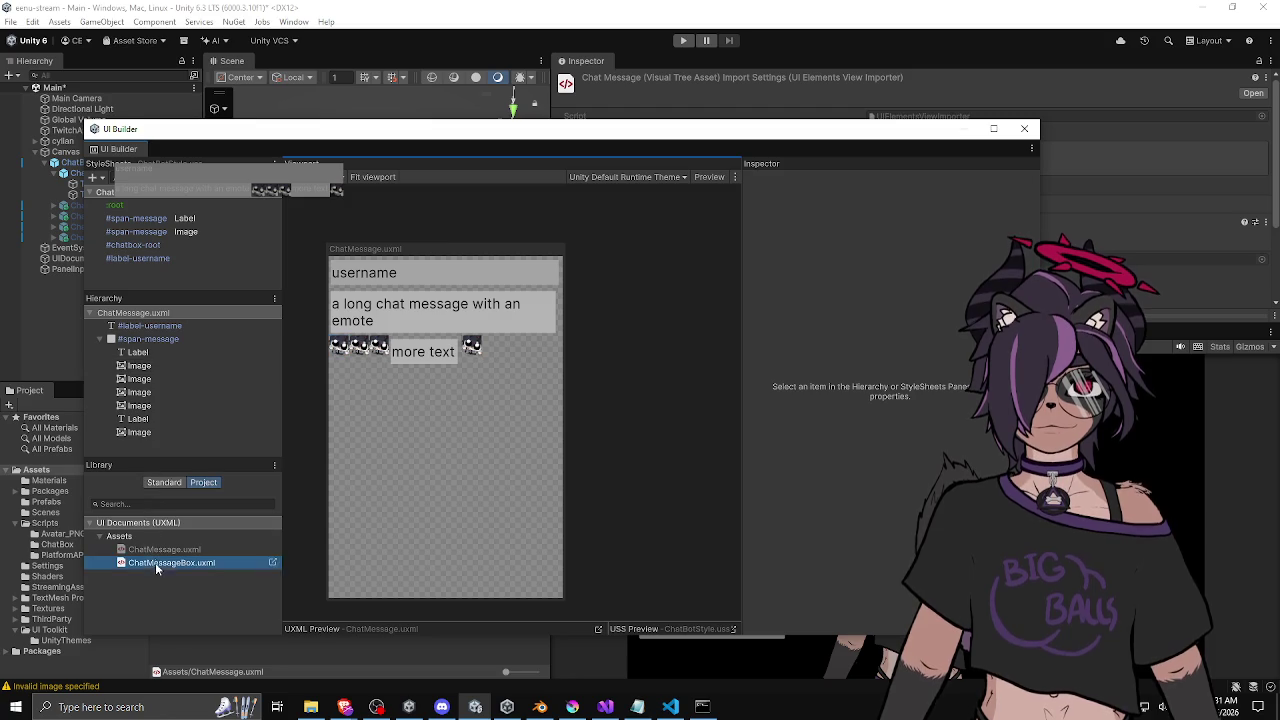
left_click(150, 563)
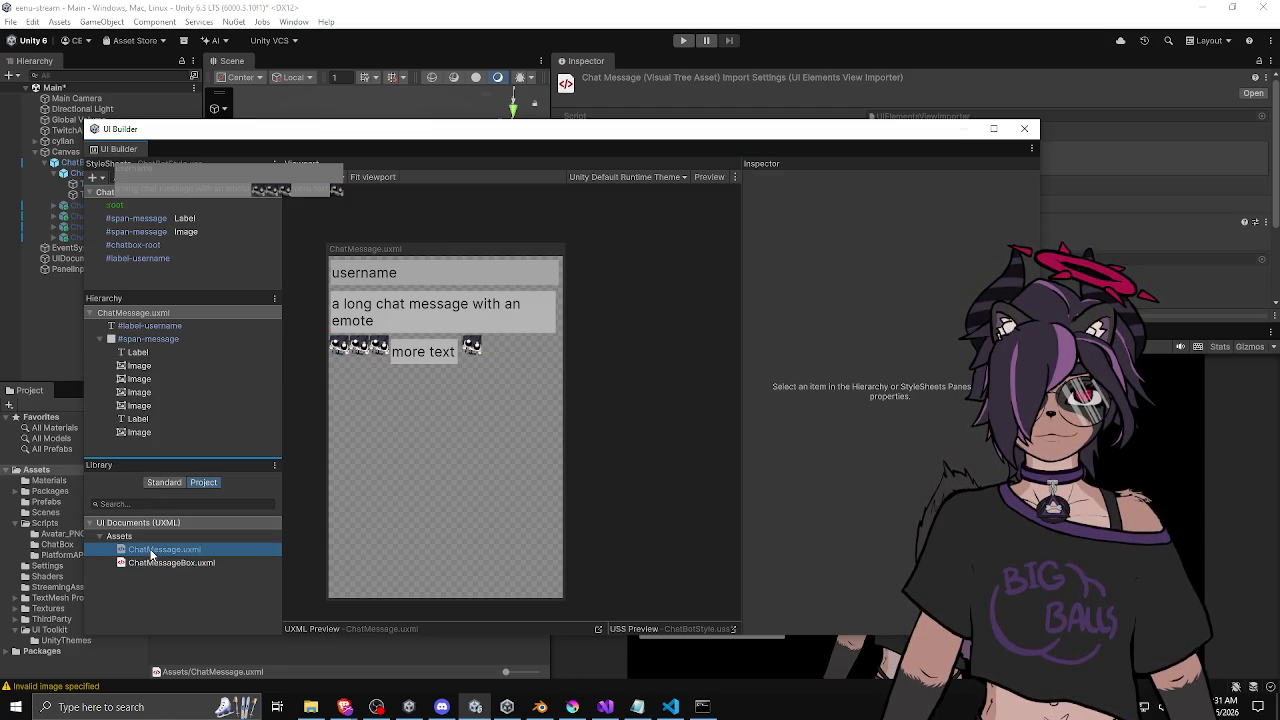
left_click_drag(254, 133, 256, 122)
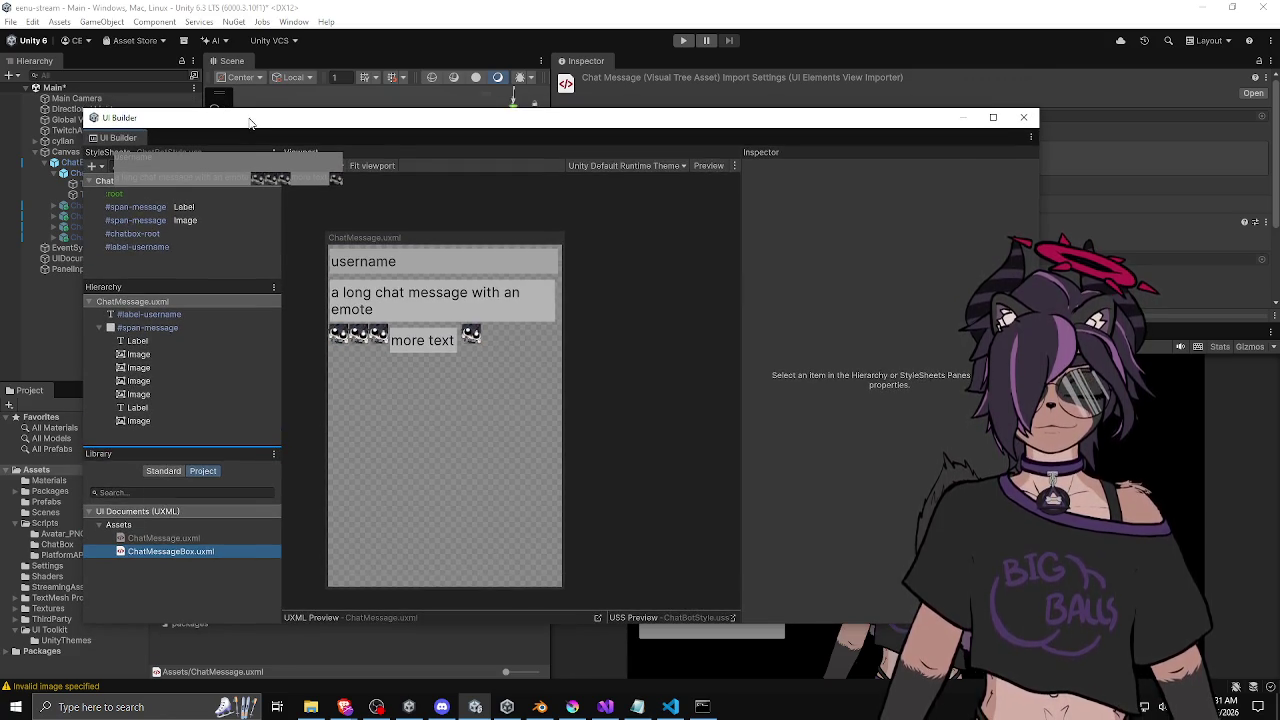
left_click(166, 342)
double_click(409, 296)
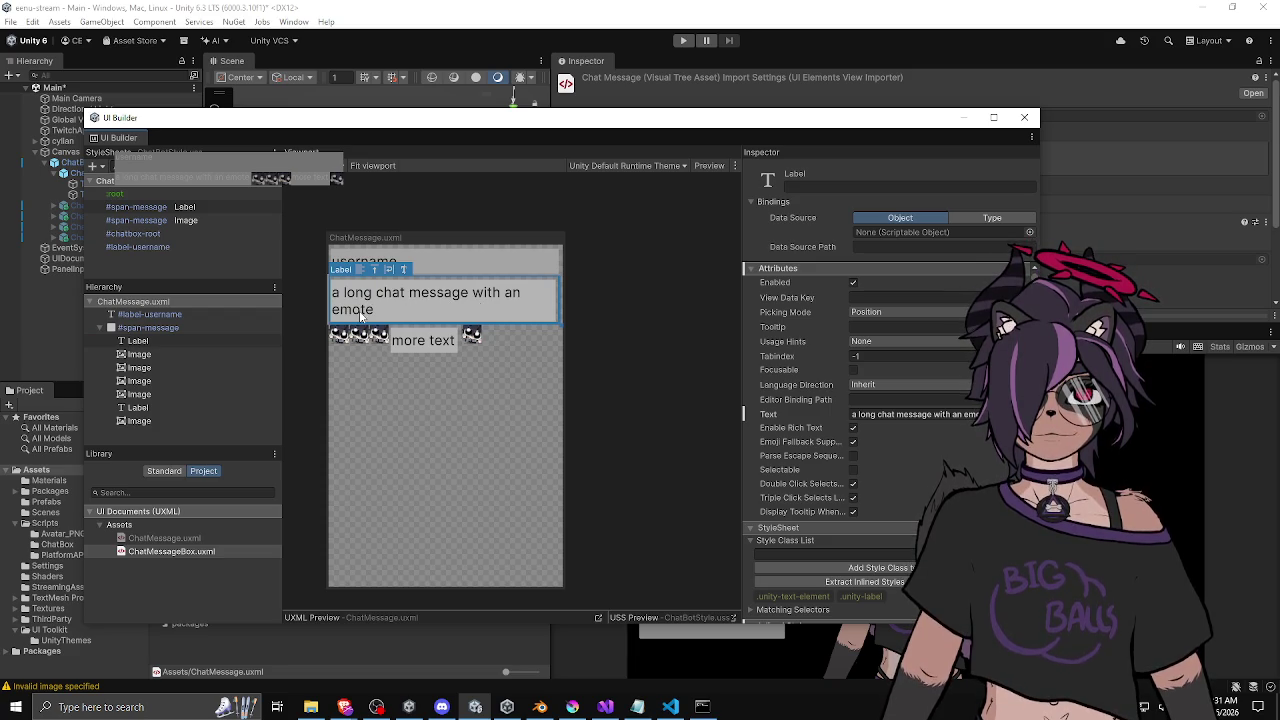
left_click(162, 342)
Duplicate the message label four times and move the copies under #span-message.
key("ctrl+d")
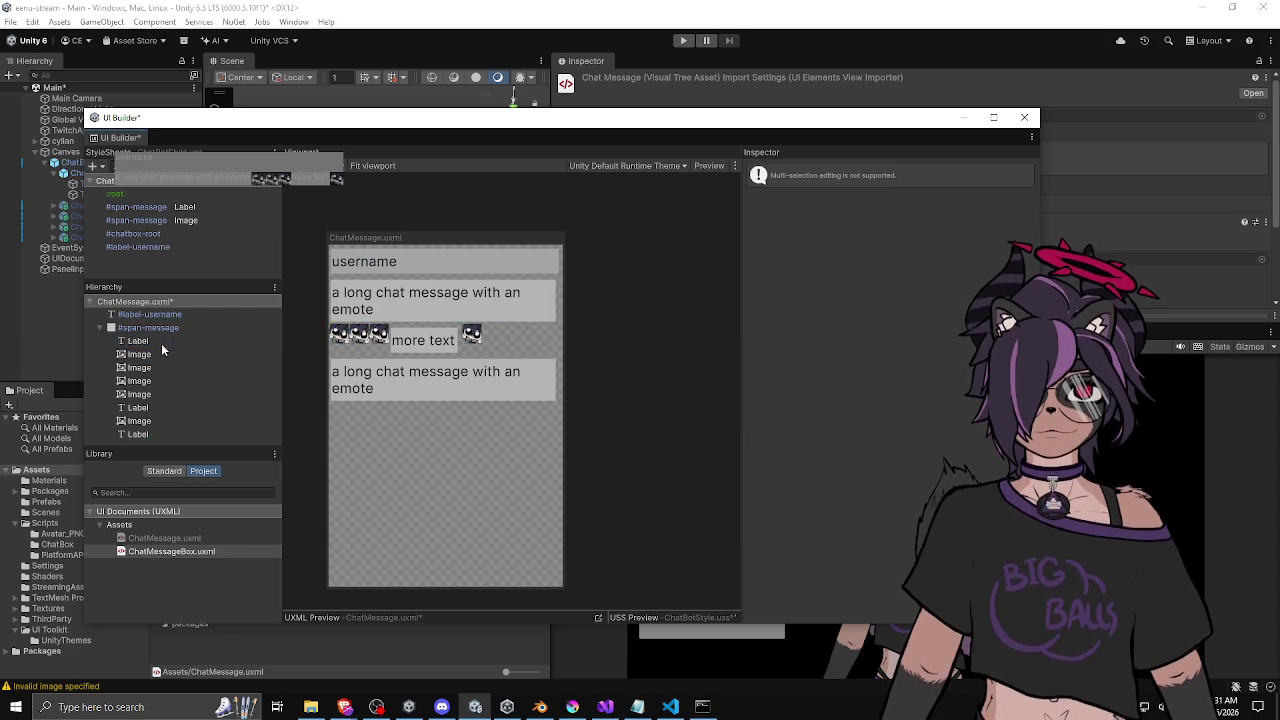
key("ctrl+d")
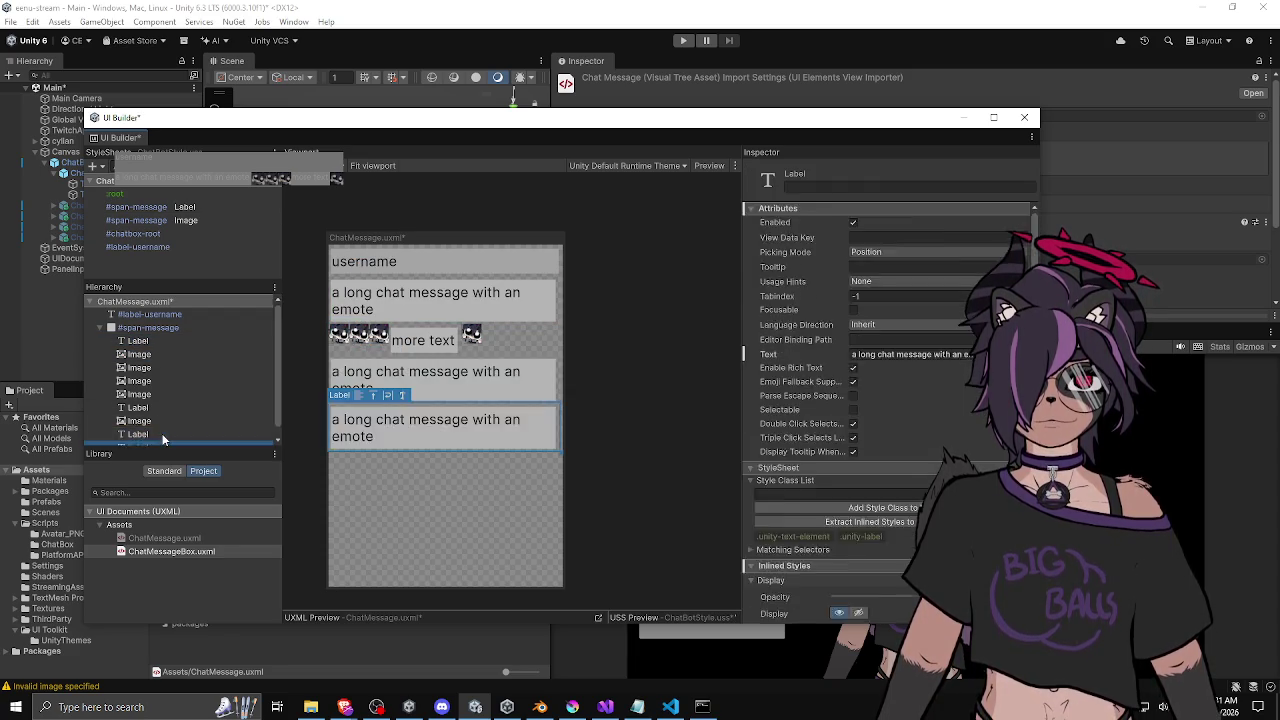
key("ctrl+d")
key("ctrl+d")
key("ctrl+d")
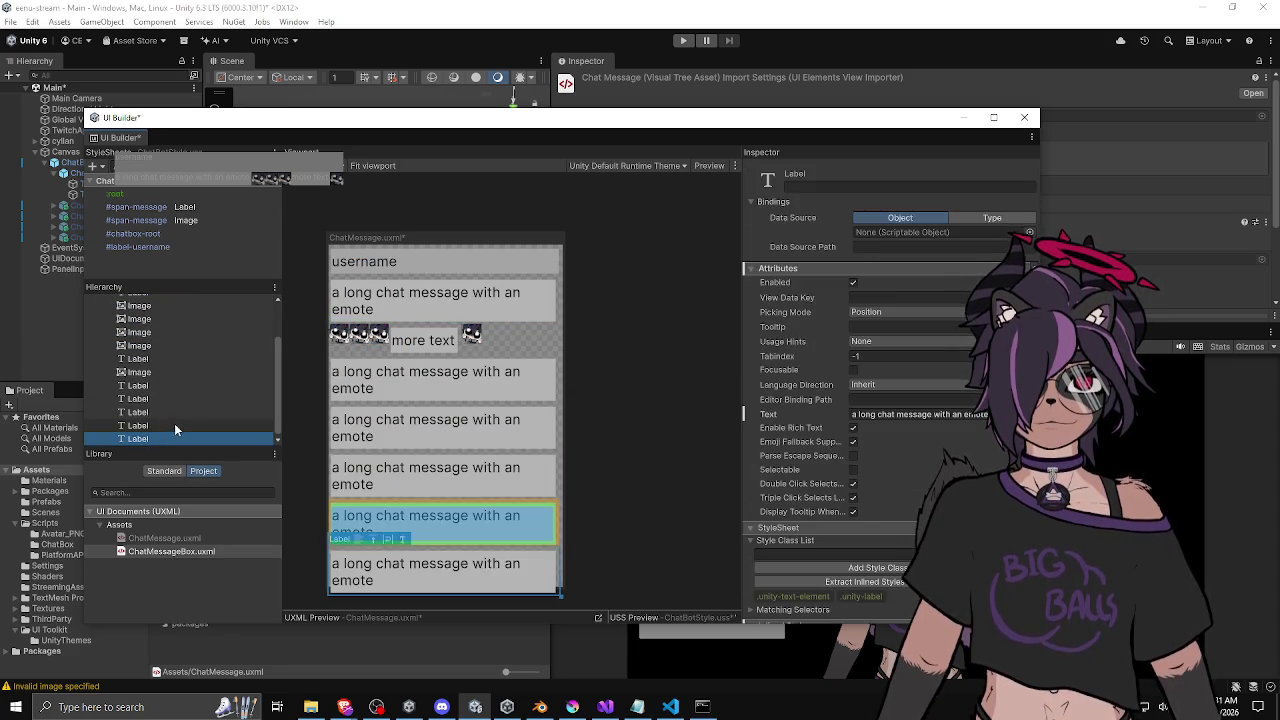
key("ctrl+d")
left_click_drag(145, 434, 155, 352)
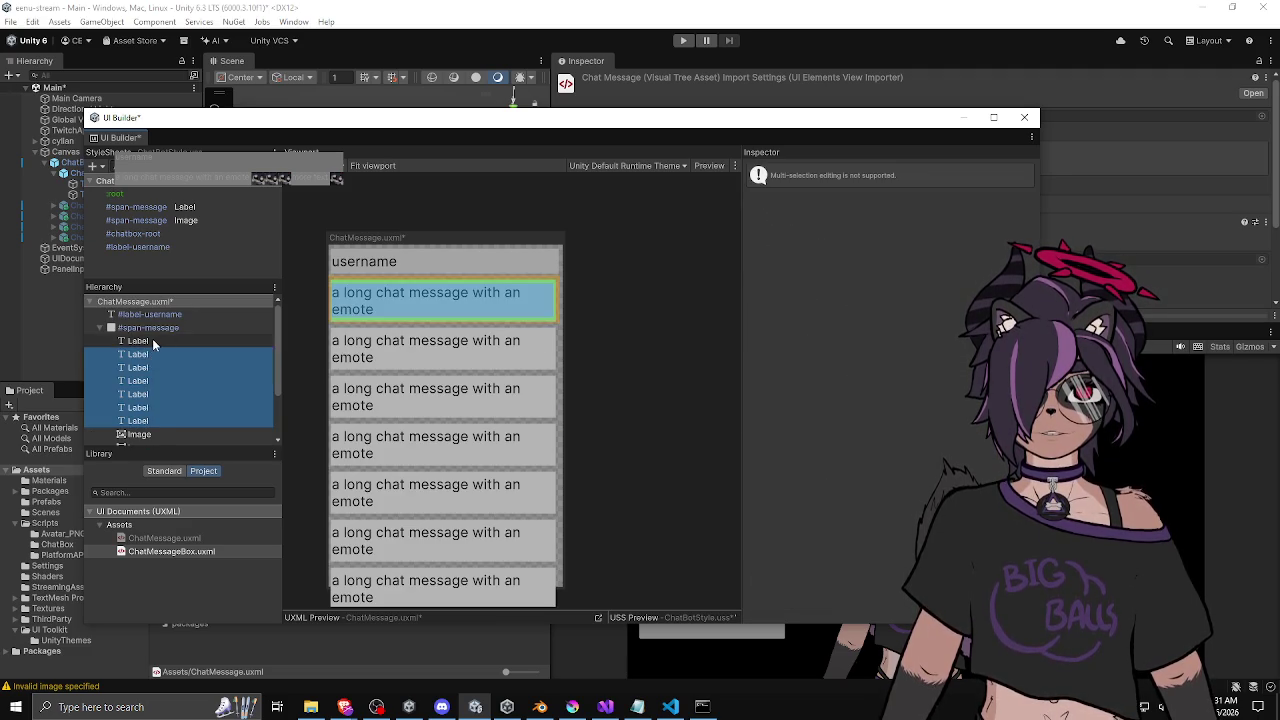
left_click(158, 340)
Trim the first two labels' Text to single words, starting with 'a'.
left_click(424, 321)
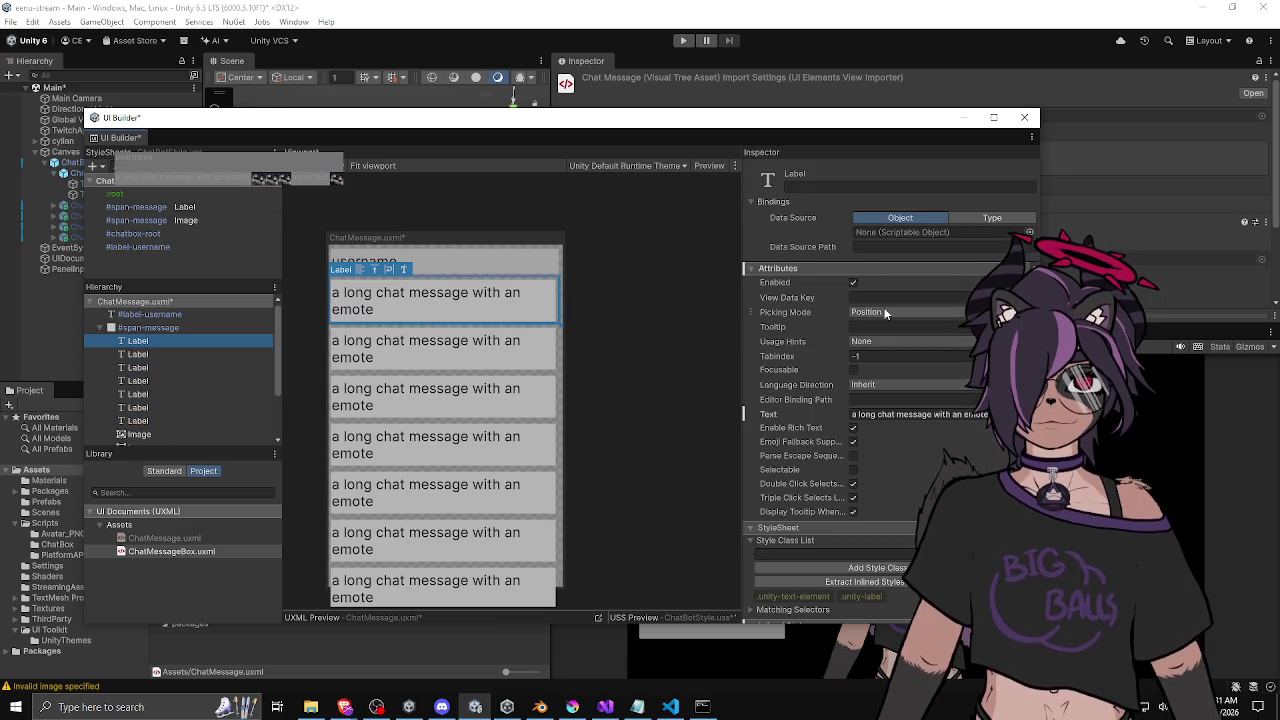
left_click(900, 414)
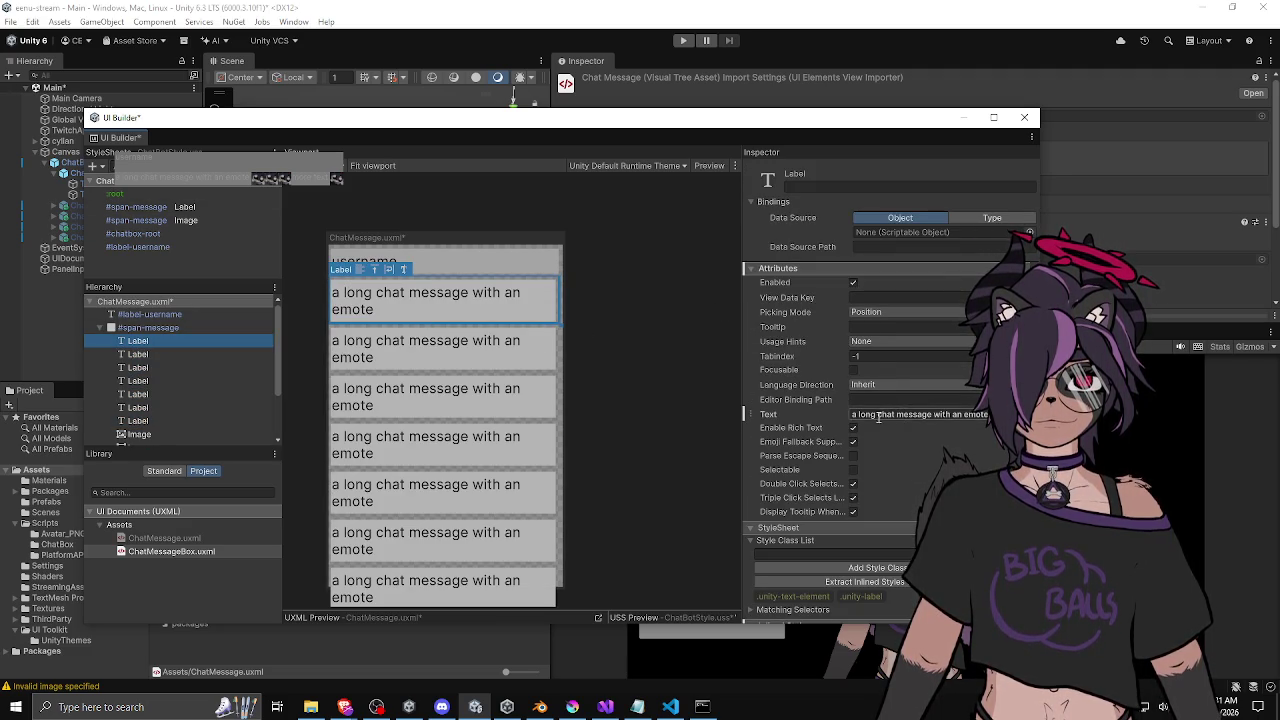
type("a")
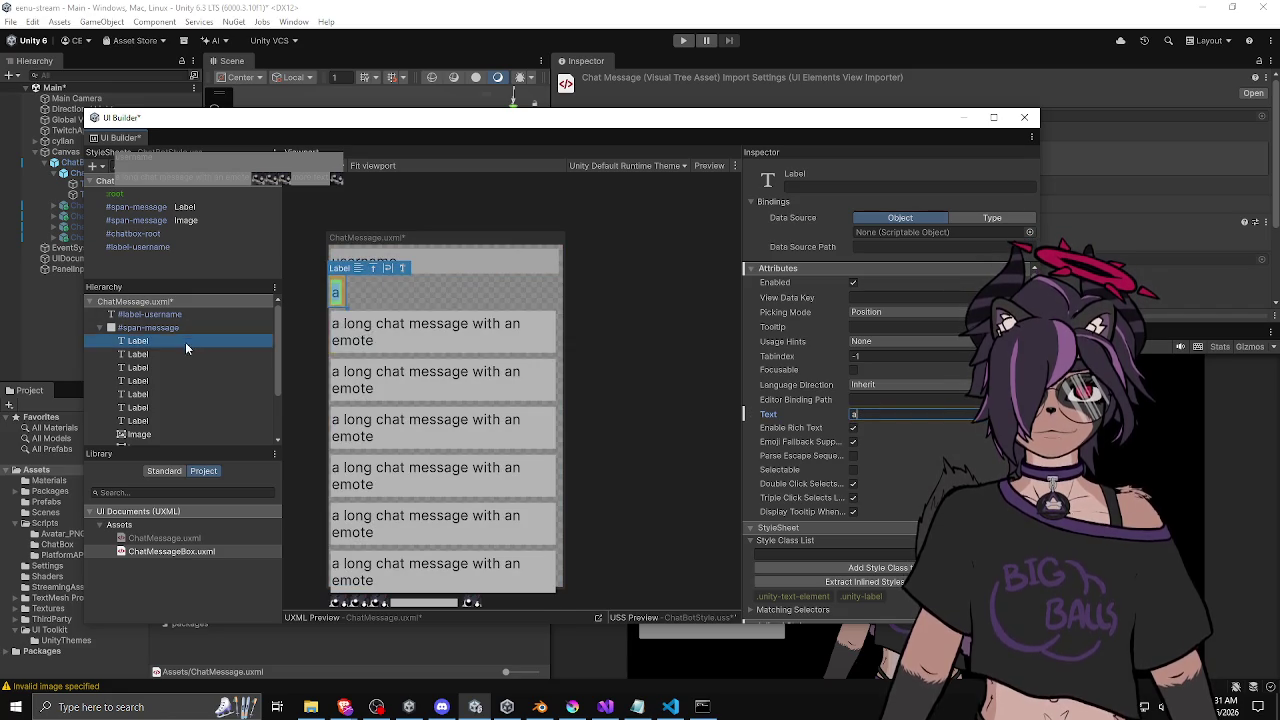
left_click(190, 354)
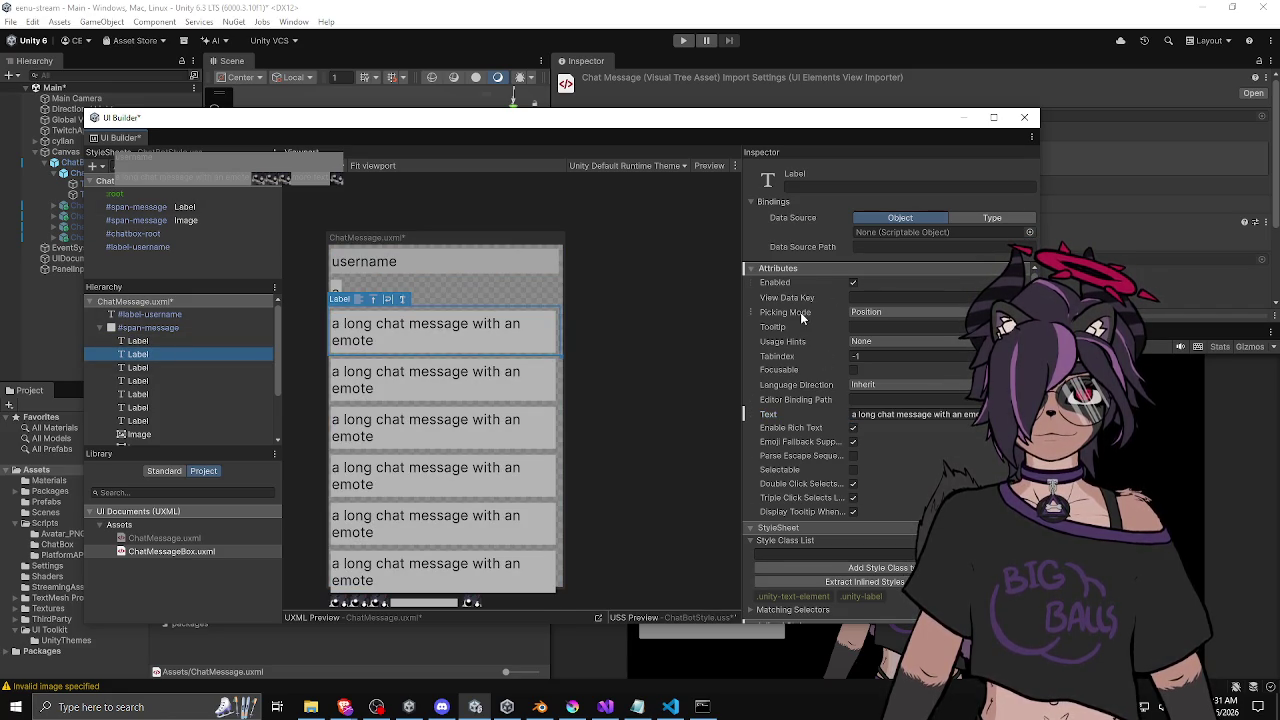
left_click(866, 414)
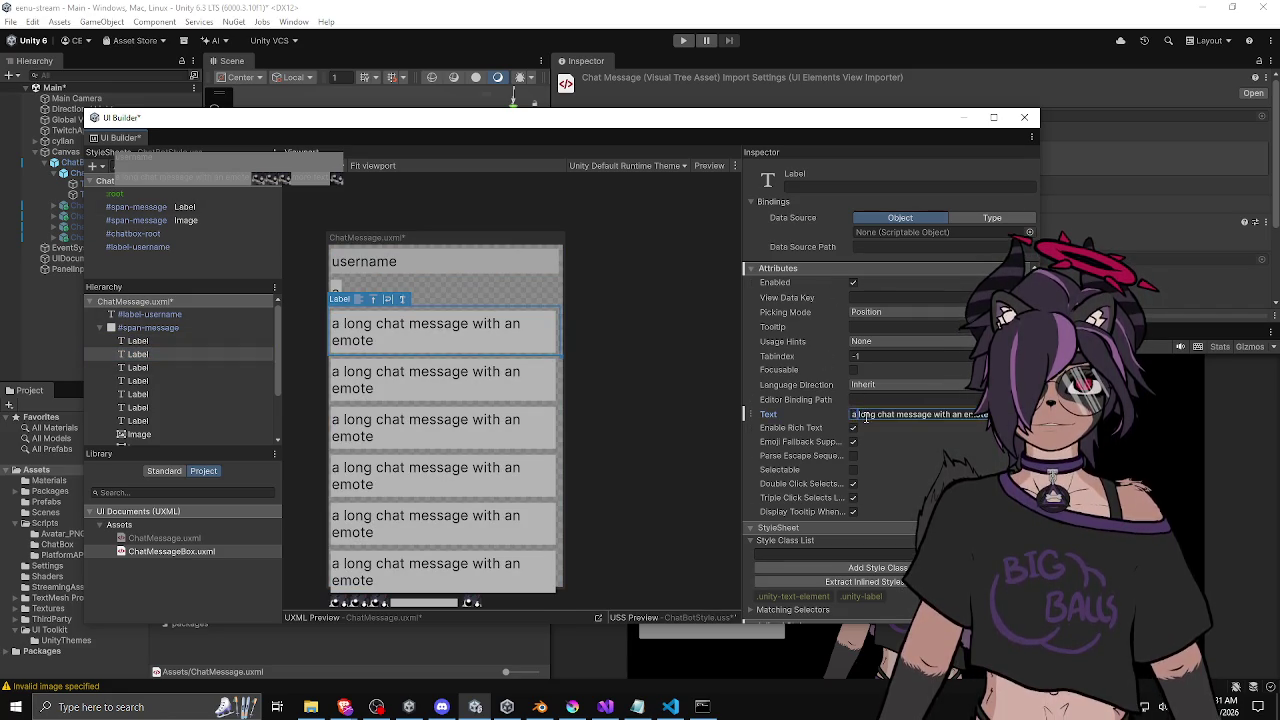
key("BackSpace")
key("BackSpace")
left_click_drag(870, 414, 982, 414)
key("BackSpace")
key("Home")
type("a")
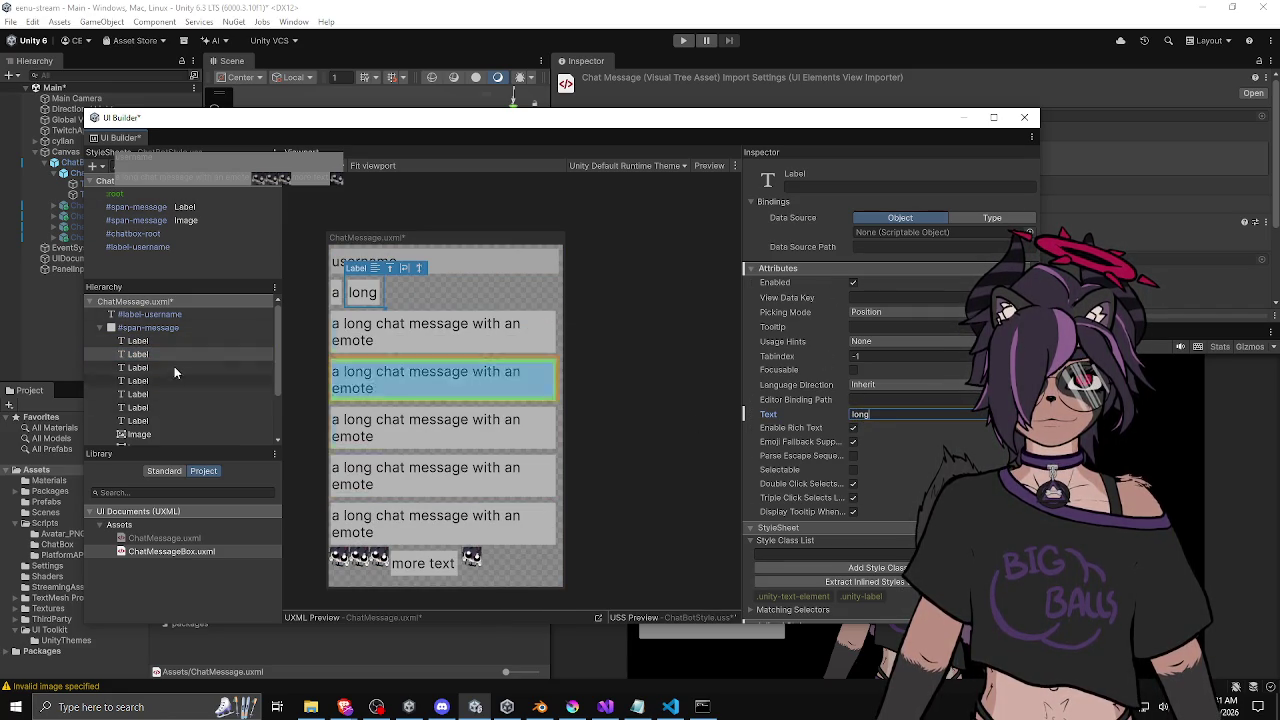
Trim the next labels' Text to 'chat', 'message' and 'with'.
left_click(168, 367)
left_click(877, 414)
key("BackSpace")
key("BackSpace")
key("BackSpace")
key("BackSpace")
key("BackSpace")
type("chat")
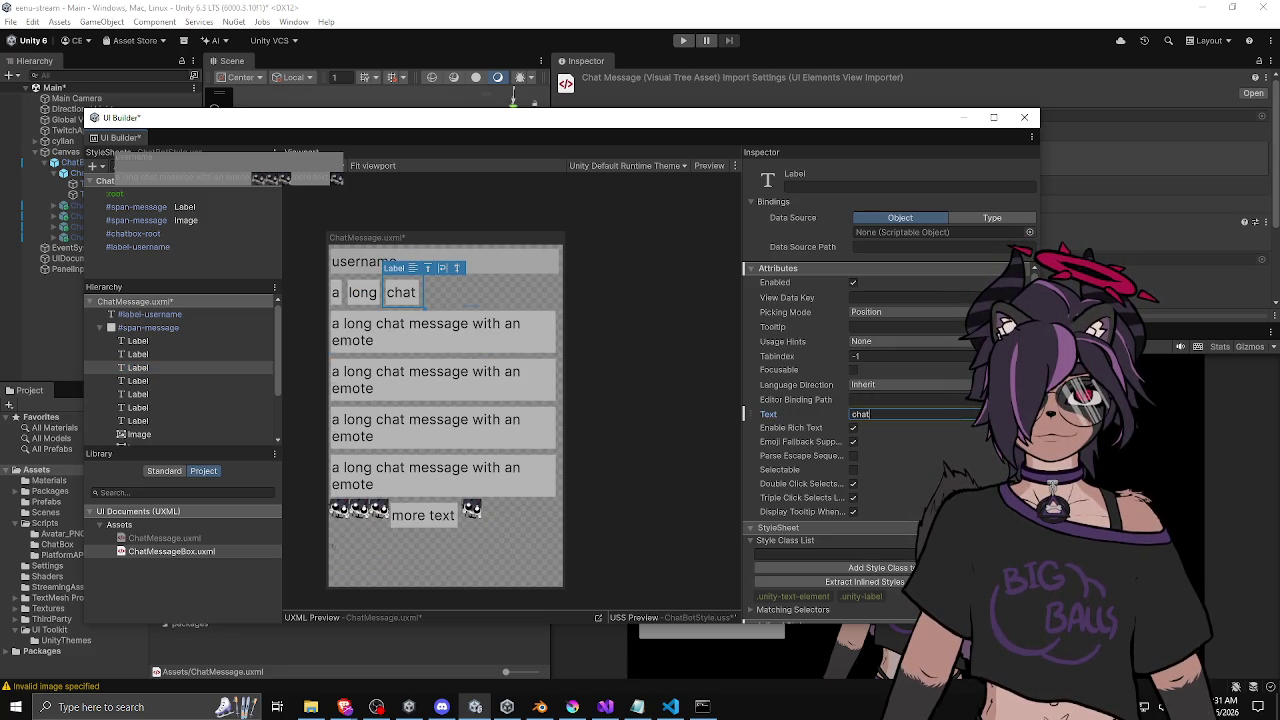
left_click(174, 380)
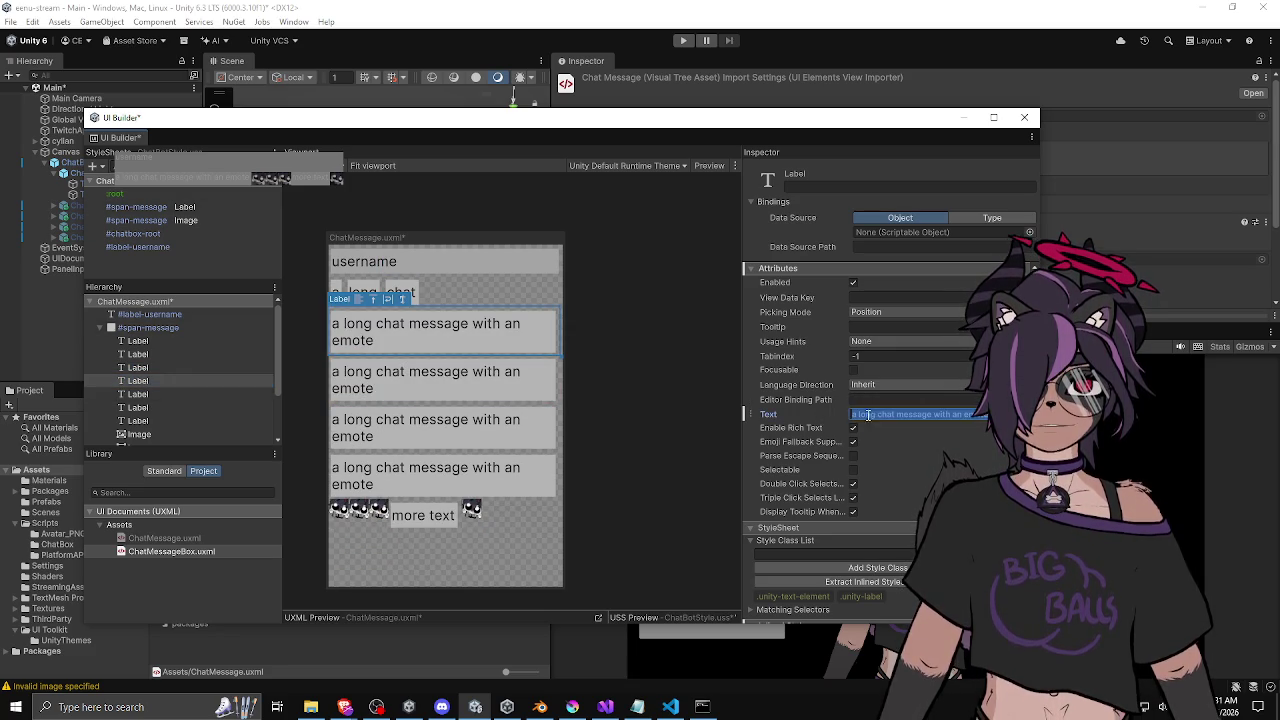
left_click(897, 414)
key("BackSpace")
key("BackSpace")
key("BackSpace")
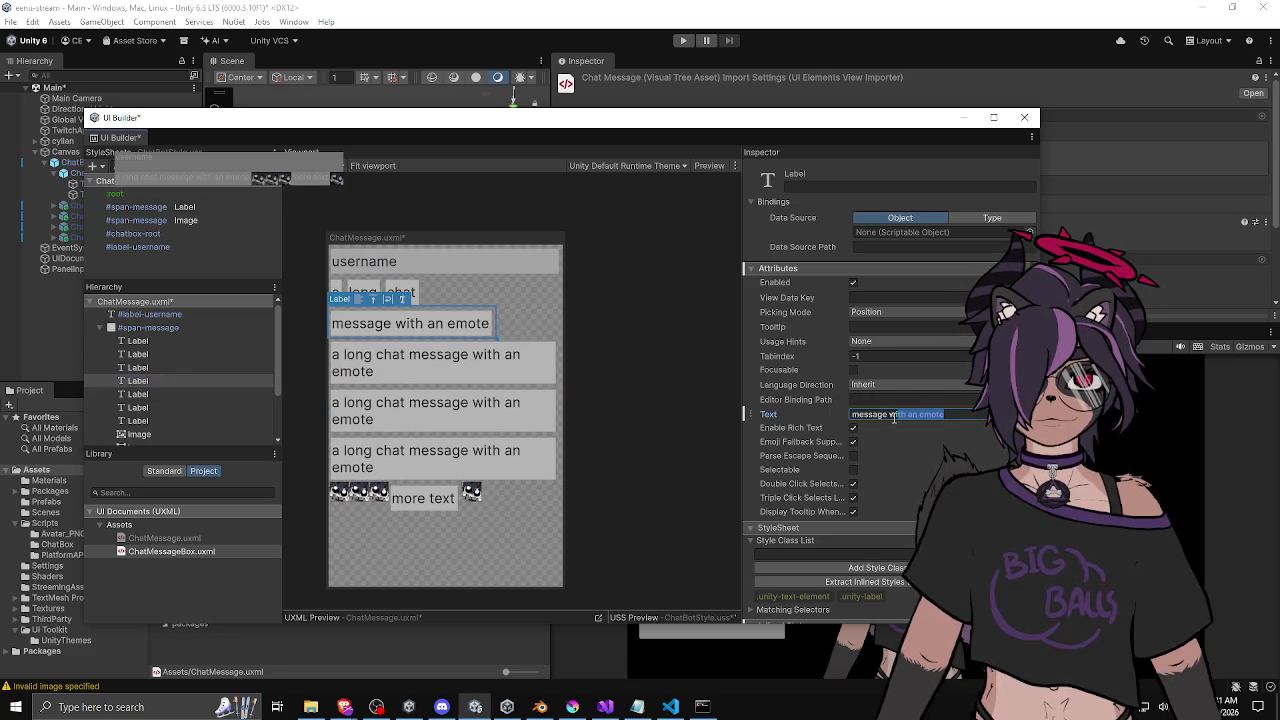
key("BackSpace")
left_click(182, 394)
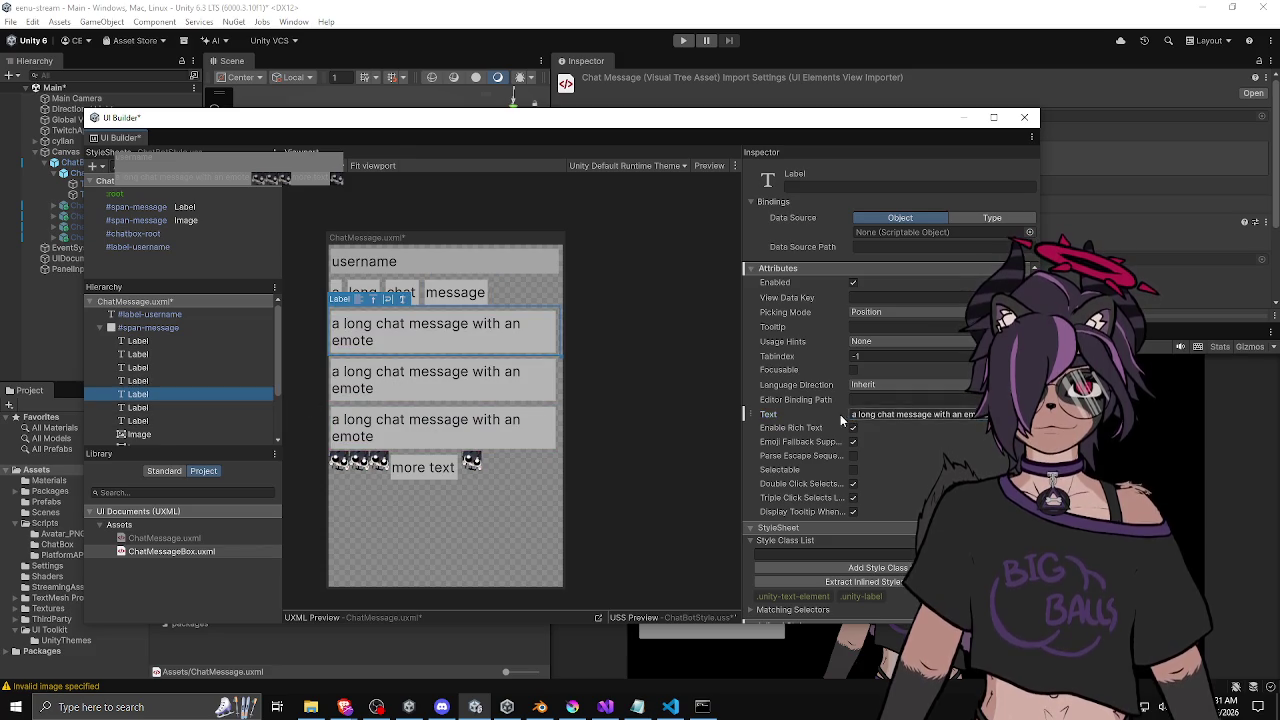
left_click(933, 414)
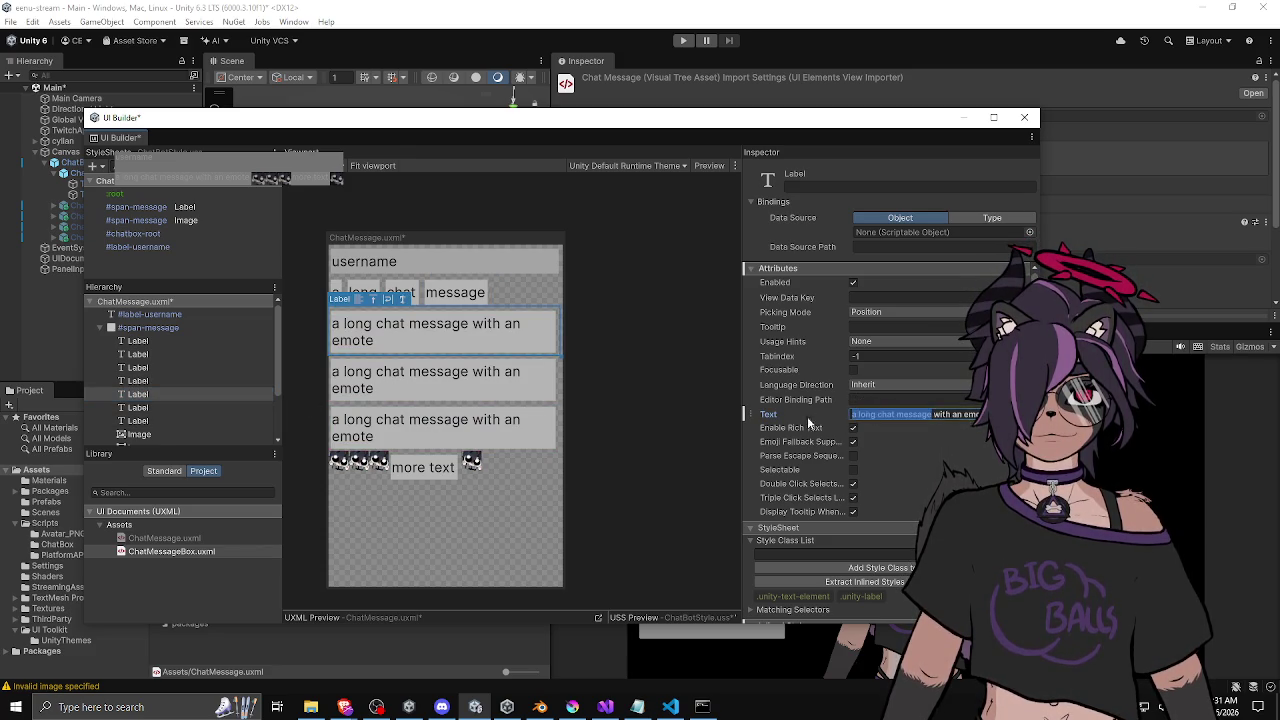
key("BackSpace")
key("BackSpace")
key("BackSpace")
key("Delete")
key("Delete")
key("Delete")
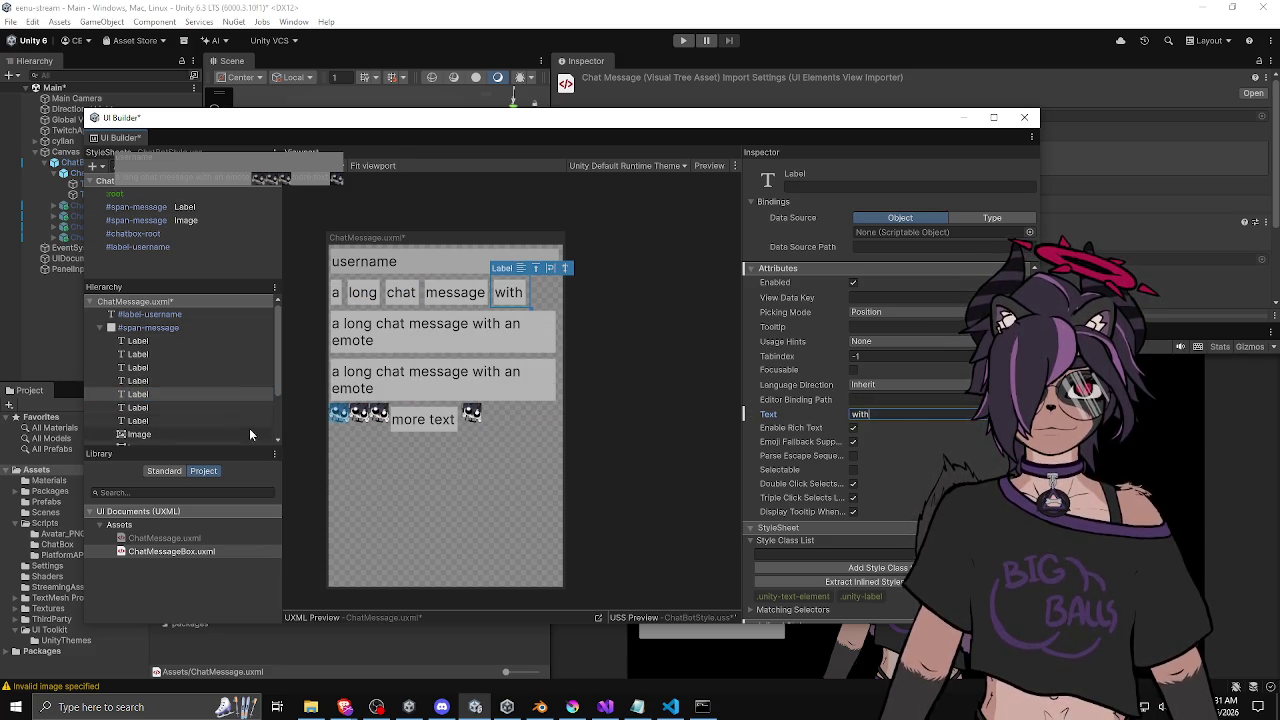
Trim the last labels' Text to 'an' and 'emote'.
left_click(236, 408)
left_click(962, 414)
key("BackSpace")
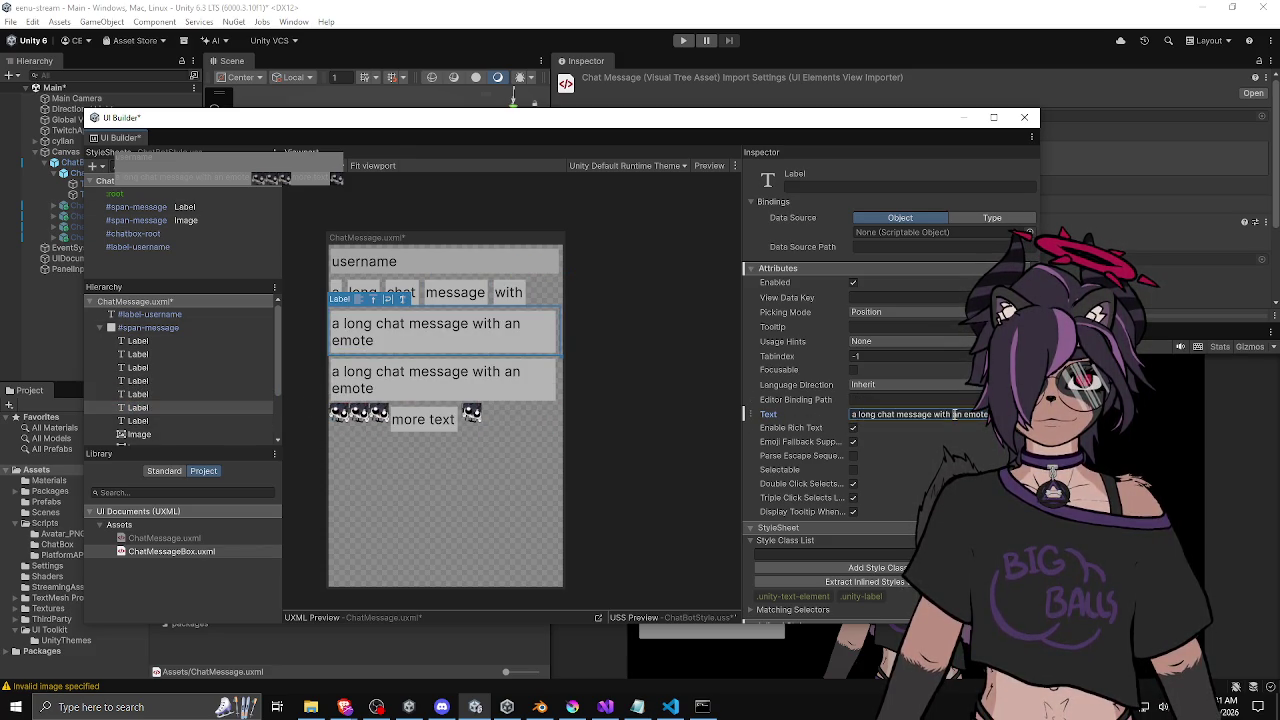
key("BackSpace")
key("BackSpace")
key("BackSpace")
key("BackSpace")
key("BackSpace")
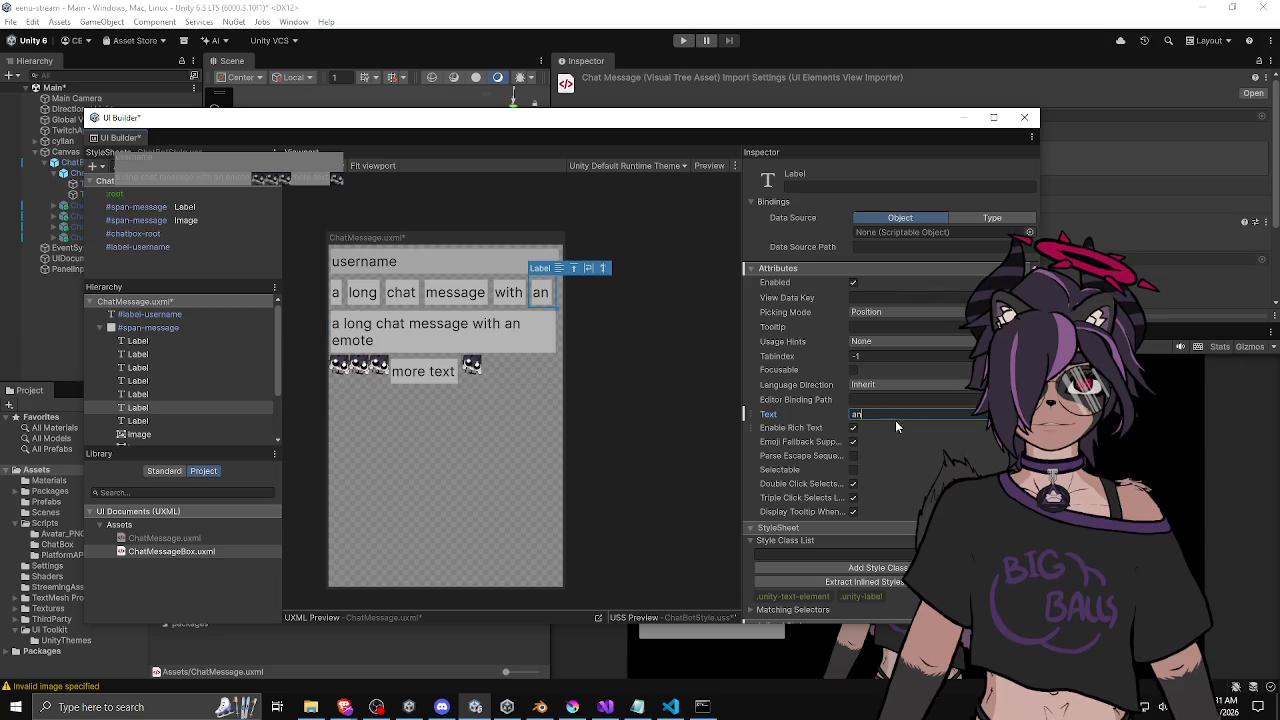
left_click(189, 421)
left_click(893, 414)
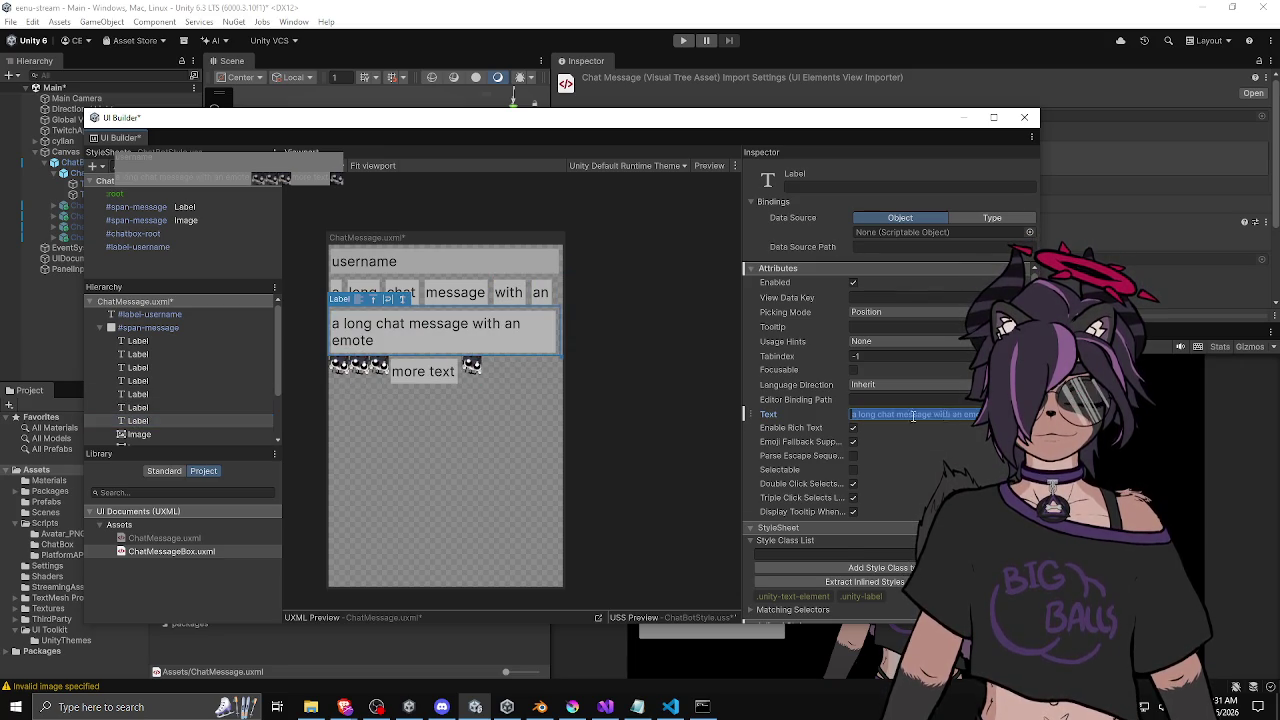
key("shift+Home")
key("BackSpace")
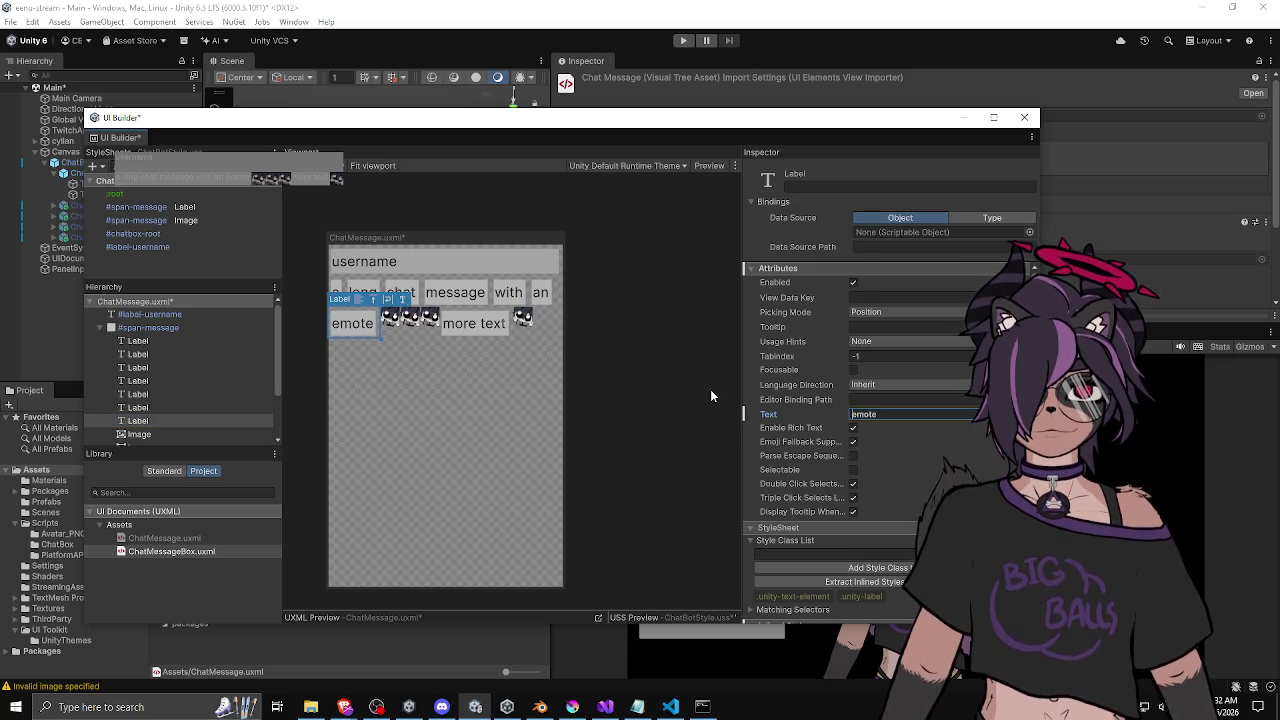
left_click(623, 381)
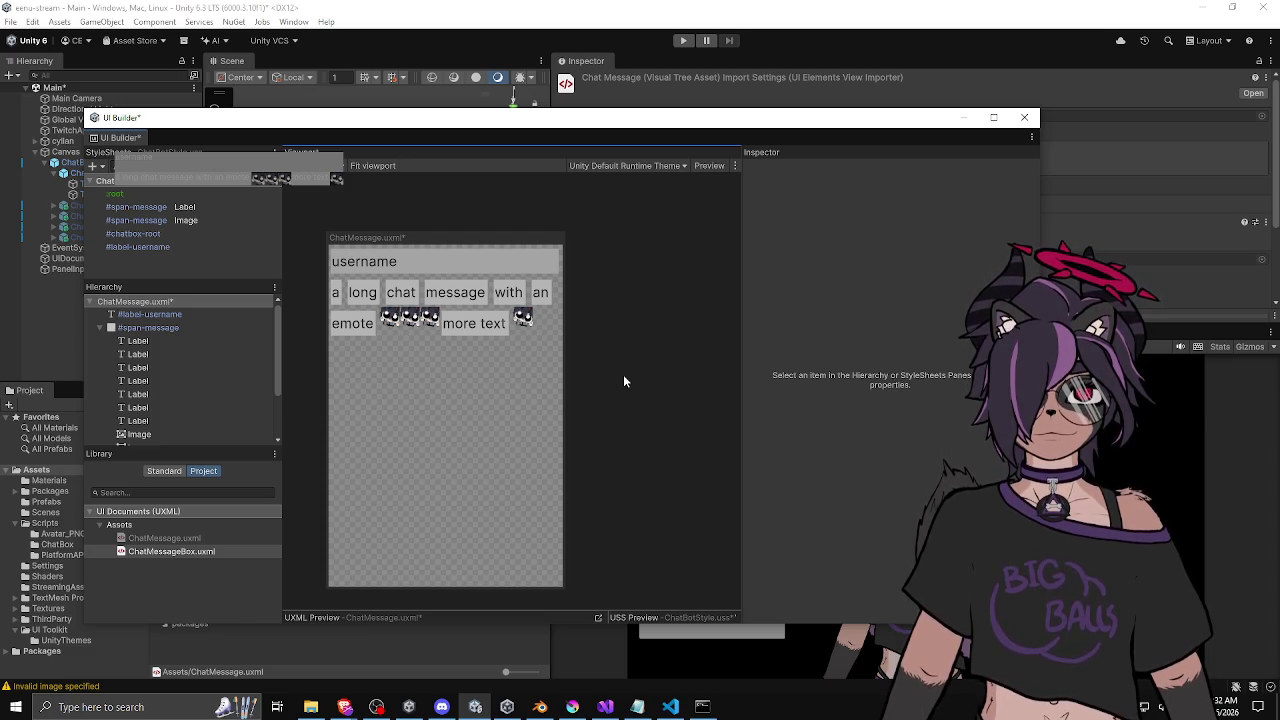
Widen the preview canvas and duplicate the 'chat' word label.
mouse_move(564, 395)
left_mouse_down()
mouse_move(686, 400)
mouse_move(501, 406)
mouse_move(683, 406)
mouse_move(477, 423)
mouse_move(706, 423)
mouse_move(523, 430)
mouse_move(659, 441)
mouse_move(505, 430)
mouse_move(697, 433)
mouse_move(440, 436)
mouse_move(663, 434)
mouse_move(518, 446)
mouse_move(658, 437)
mouse_move(519, 457)
mouse_move(646, 449)
mouse_move(454, 449)
mouse_move(640, 450)
mouse_move(552, 450)
mouse_move(628, 452)
left_mouse_up()
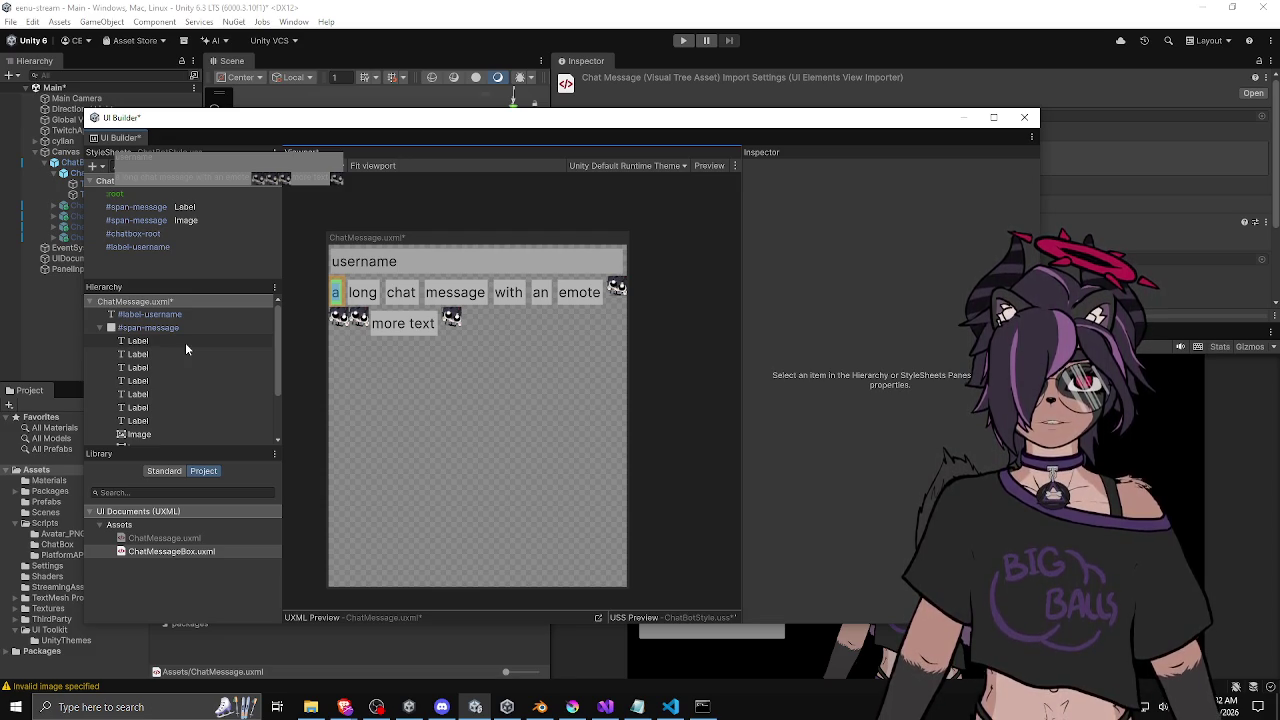
left_click(185, 342)
left_click(184, 362)
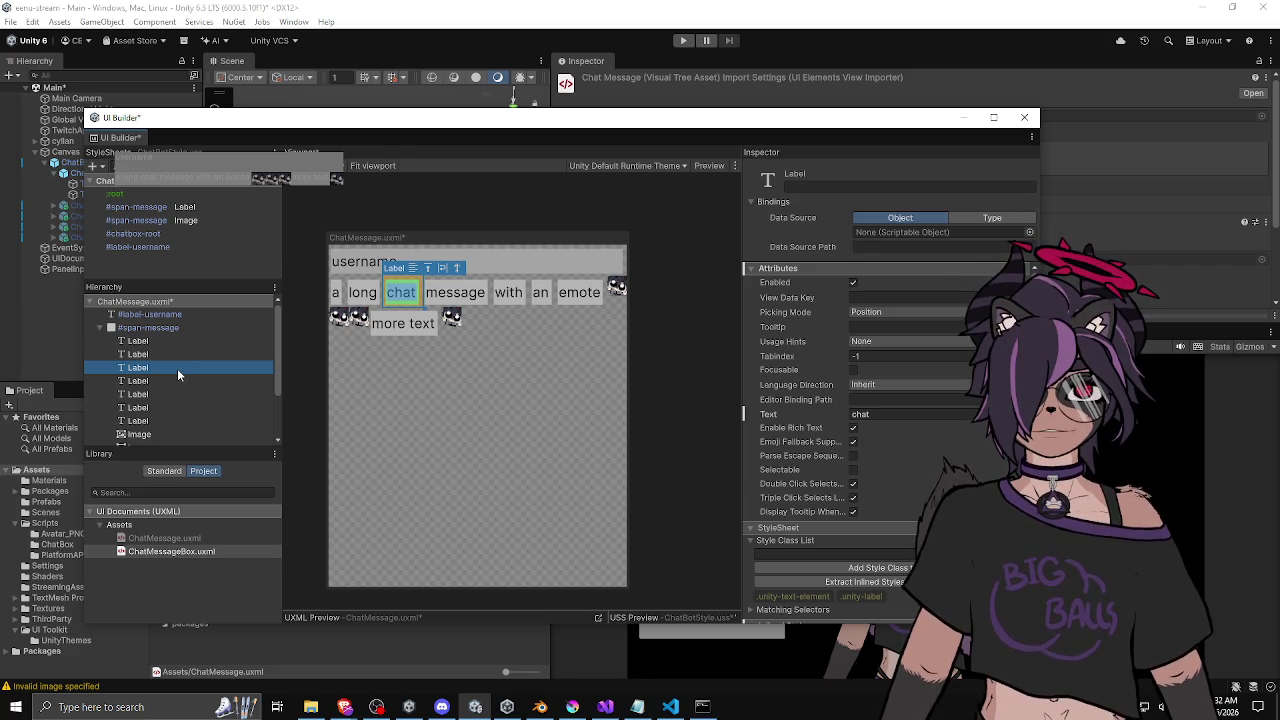
key("ctrl+d")
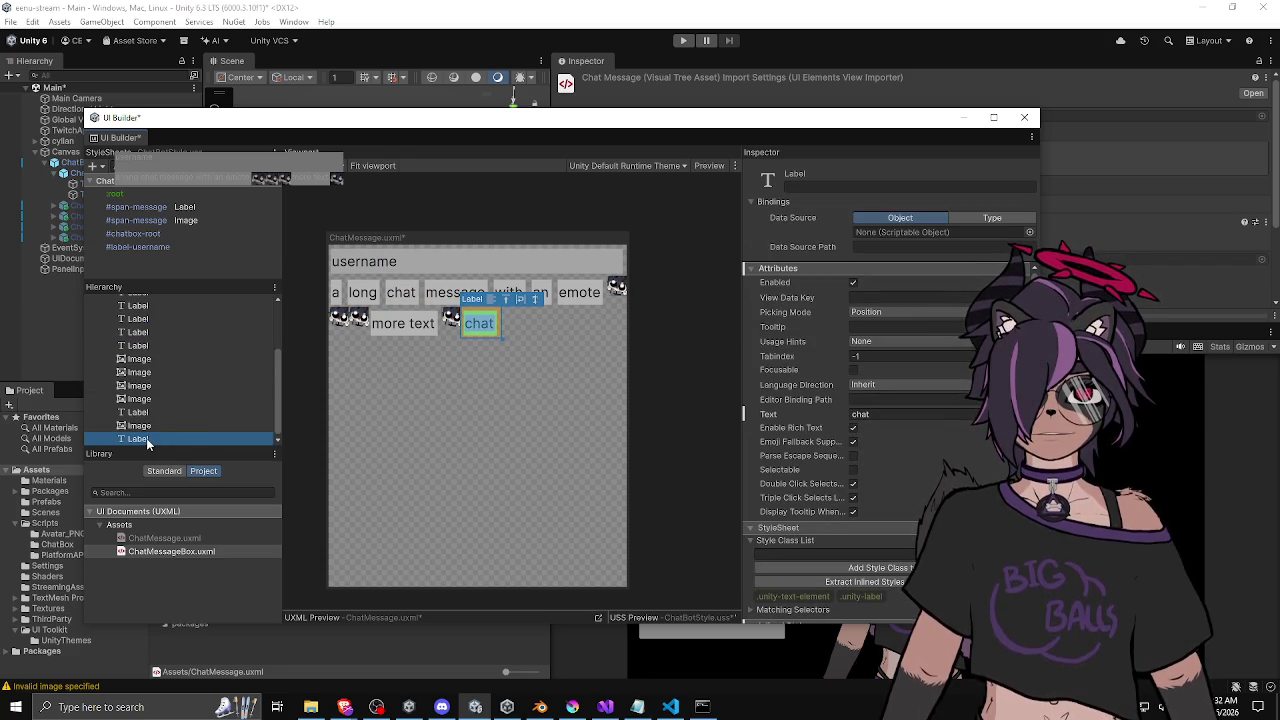
Replace the duplicate label's text with a long gibberish string and move it after 'with'.
scroll(799, 315, "down", 3)
scroll(795, 322, "up", 3)
left_click(830, 187)
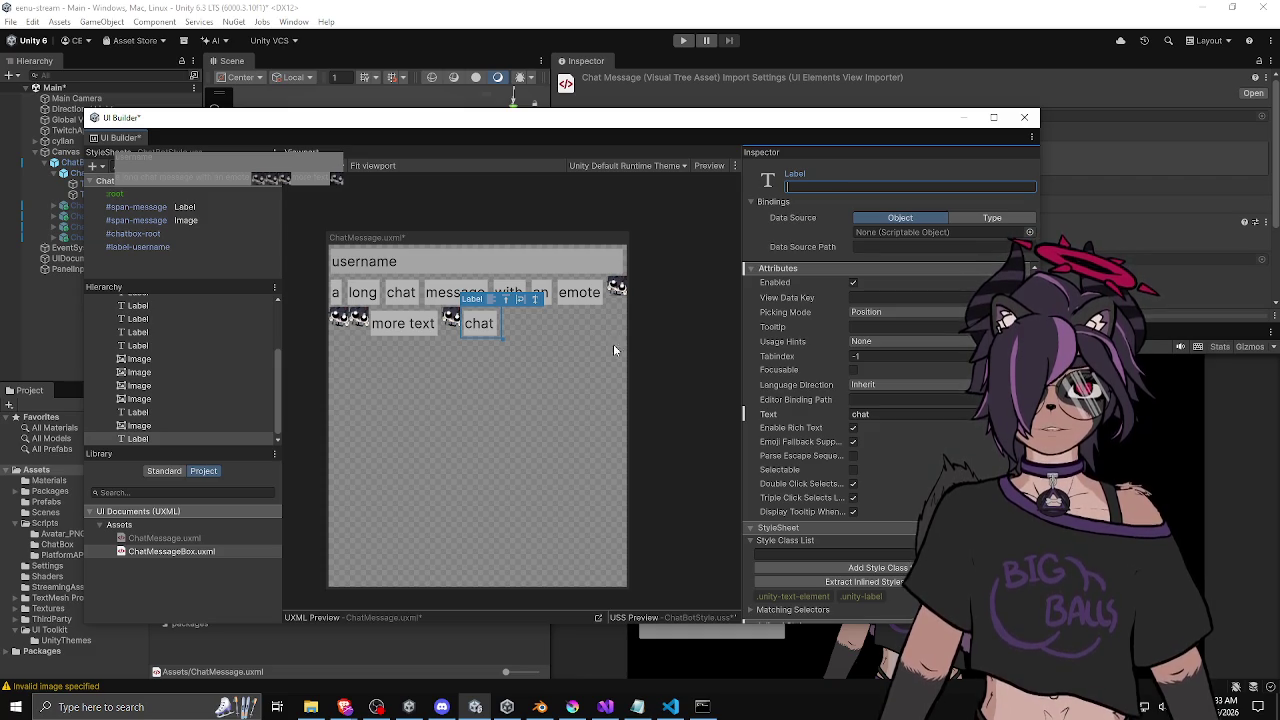
left_click(160, 438)
scroll(785, 350, "down", 3)
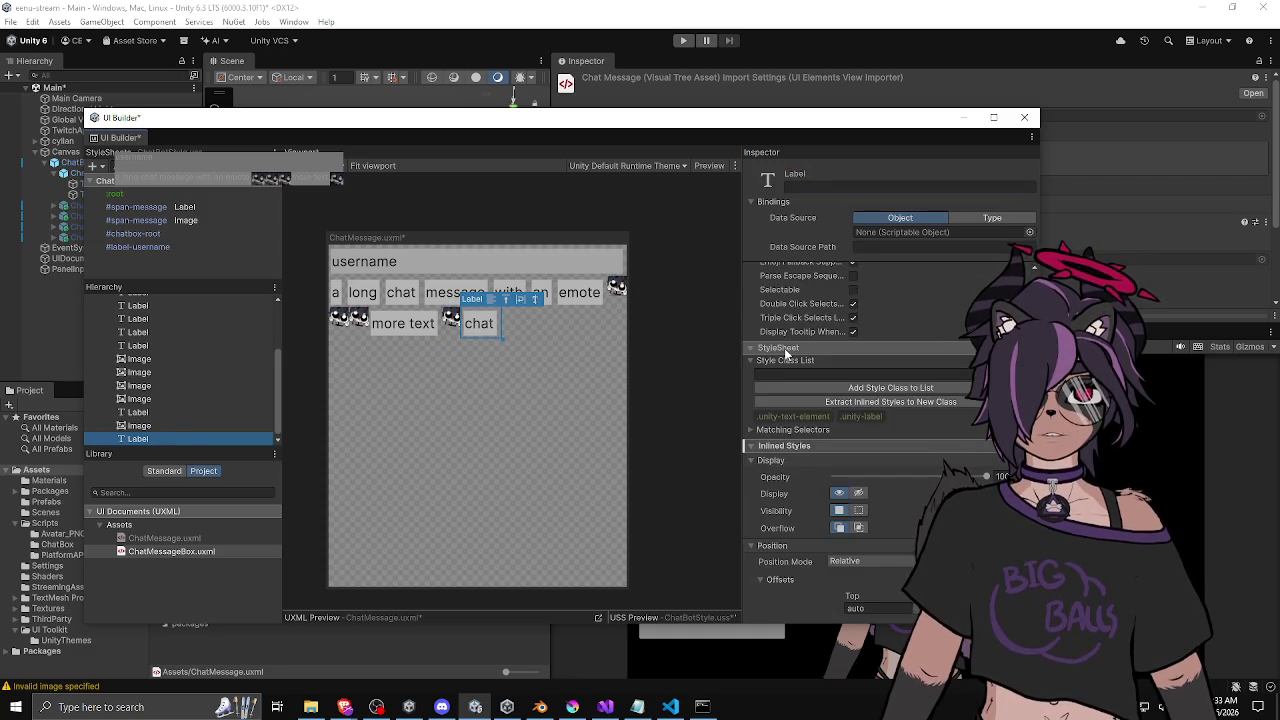
scroll(784, 348, "up", 3)
left_click(898, 414)
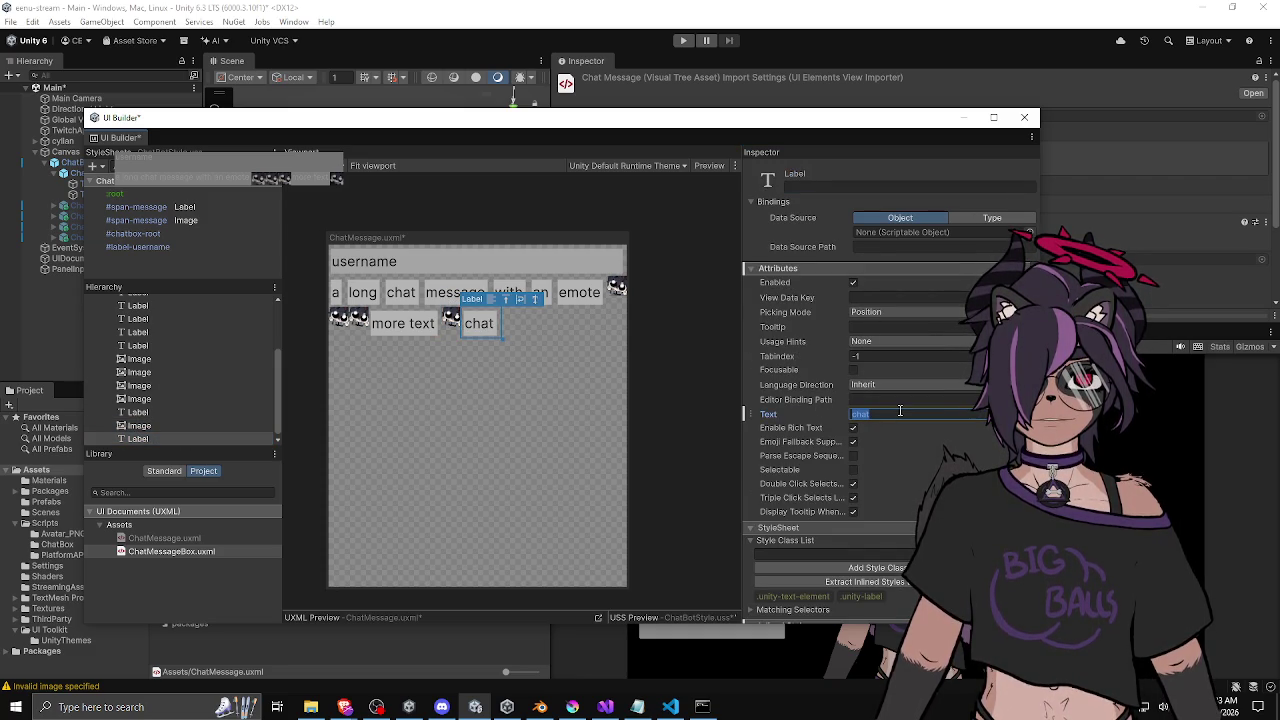
type("asd;foijaerg09u234oijsaeroigjslieurhglisuherg")
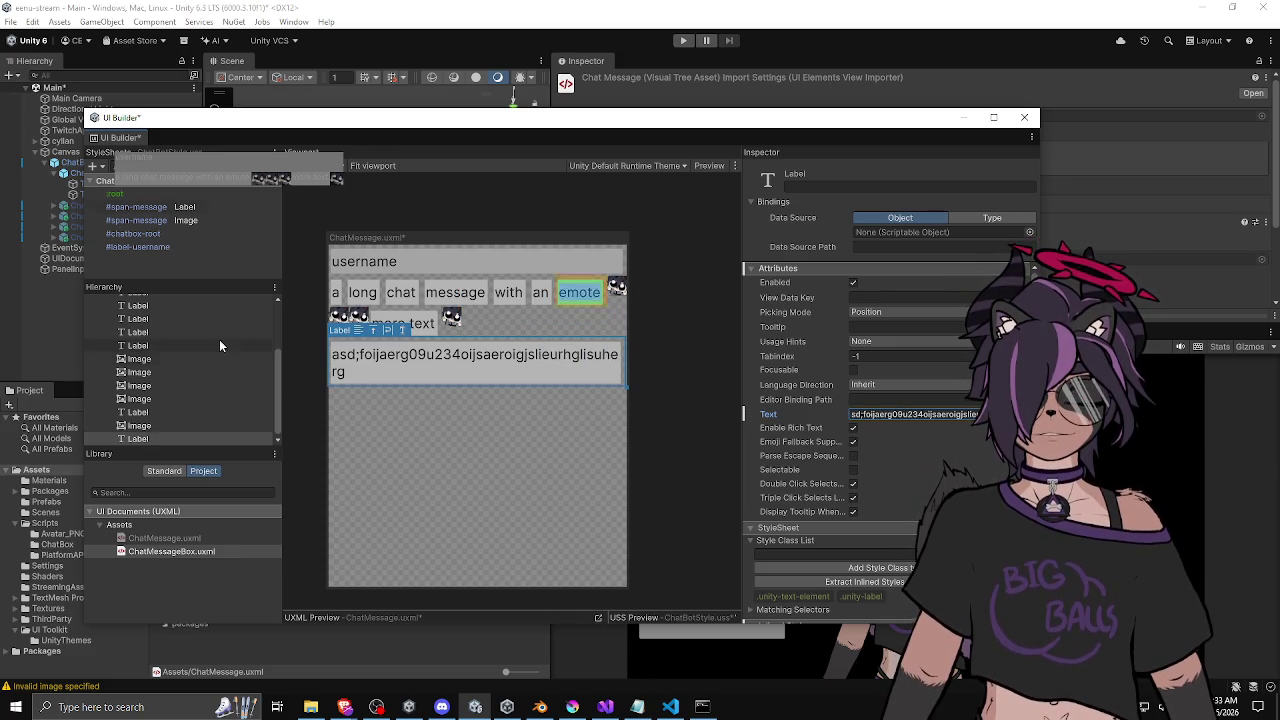
type("asdfaerwg")
left_click(476, 369)
left_click_drag(160, 365, 158, 326)
left_click(463, 410)
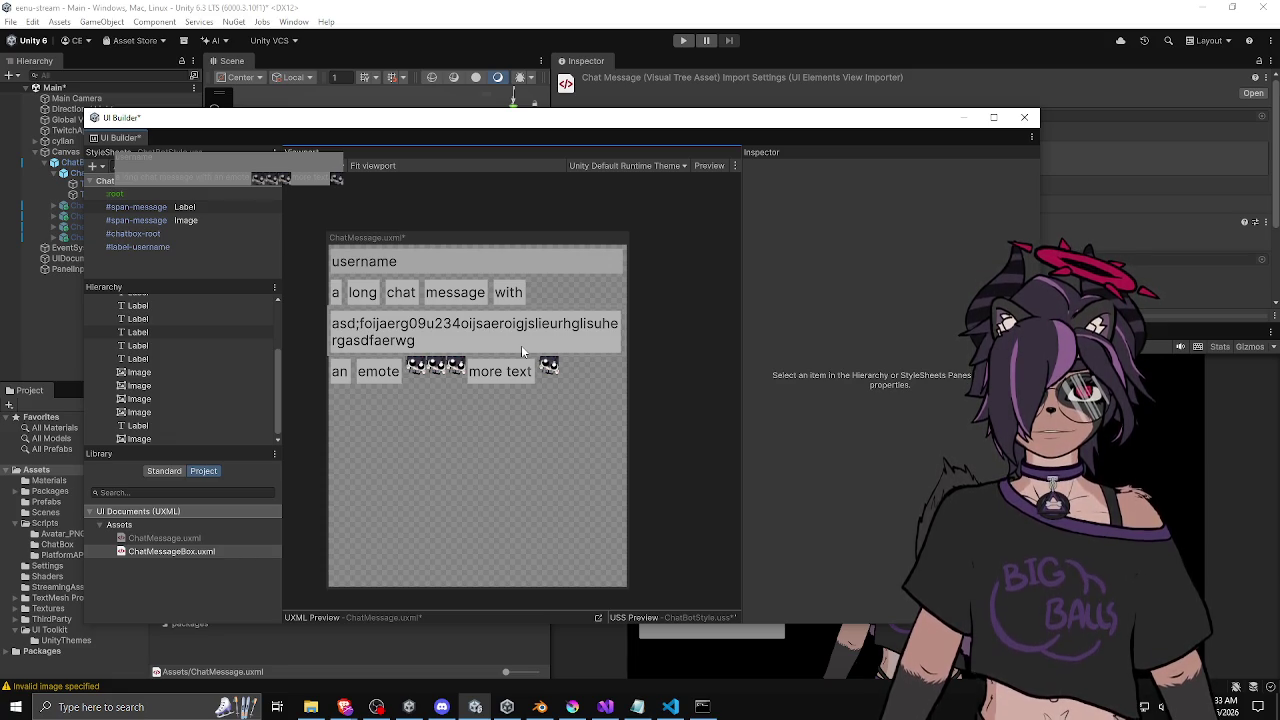
Delete the gibberish label and narrow the message preview slightly.
left_click(155, 426)
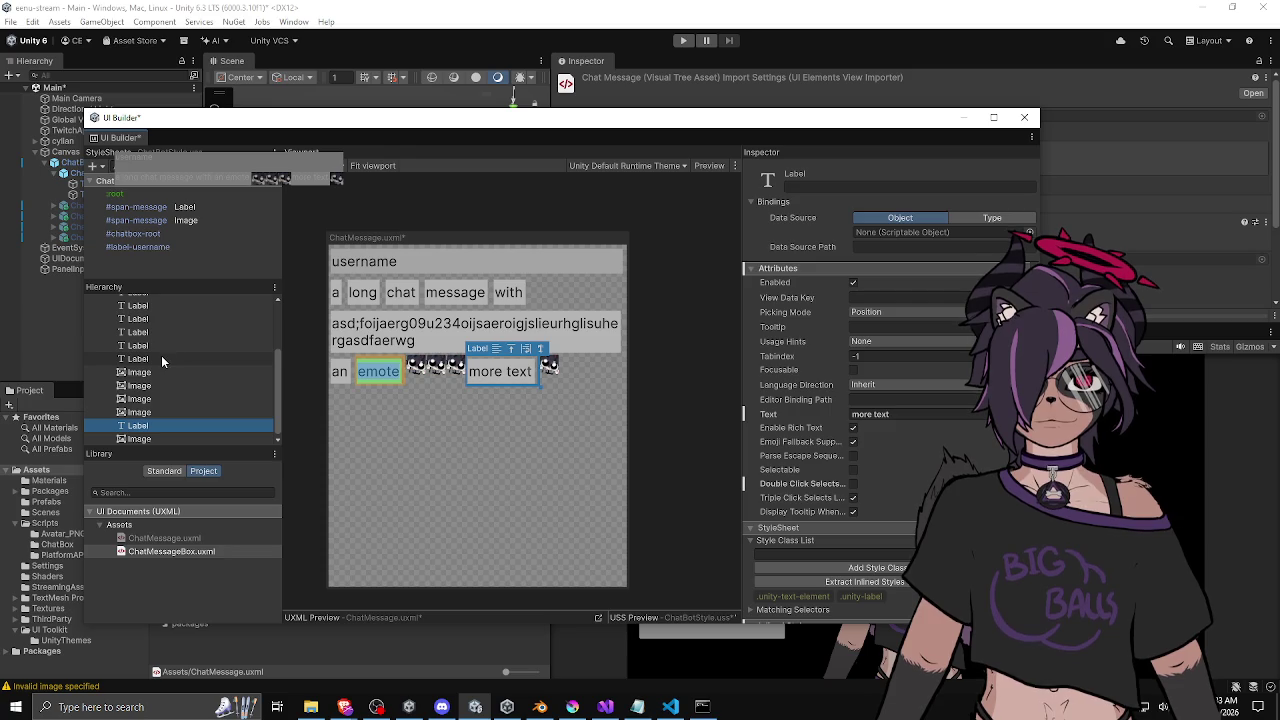
scroll(154, 394, "up", 3)
left_click(155, 403)
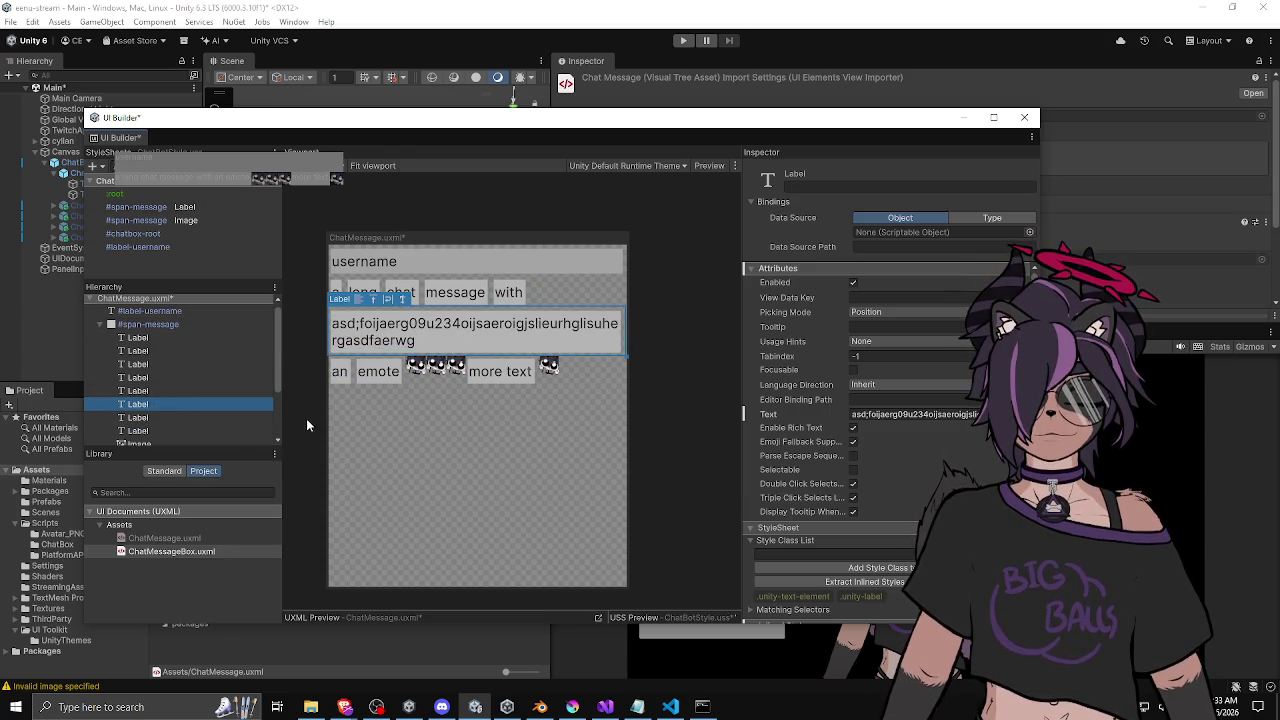
key("Delete")
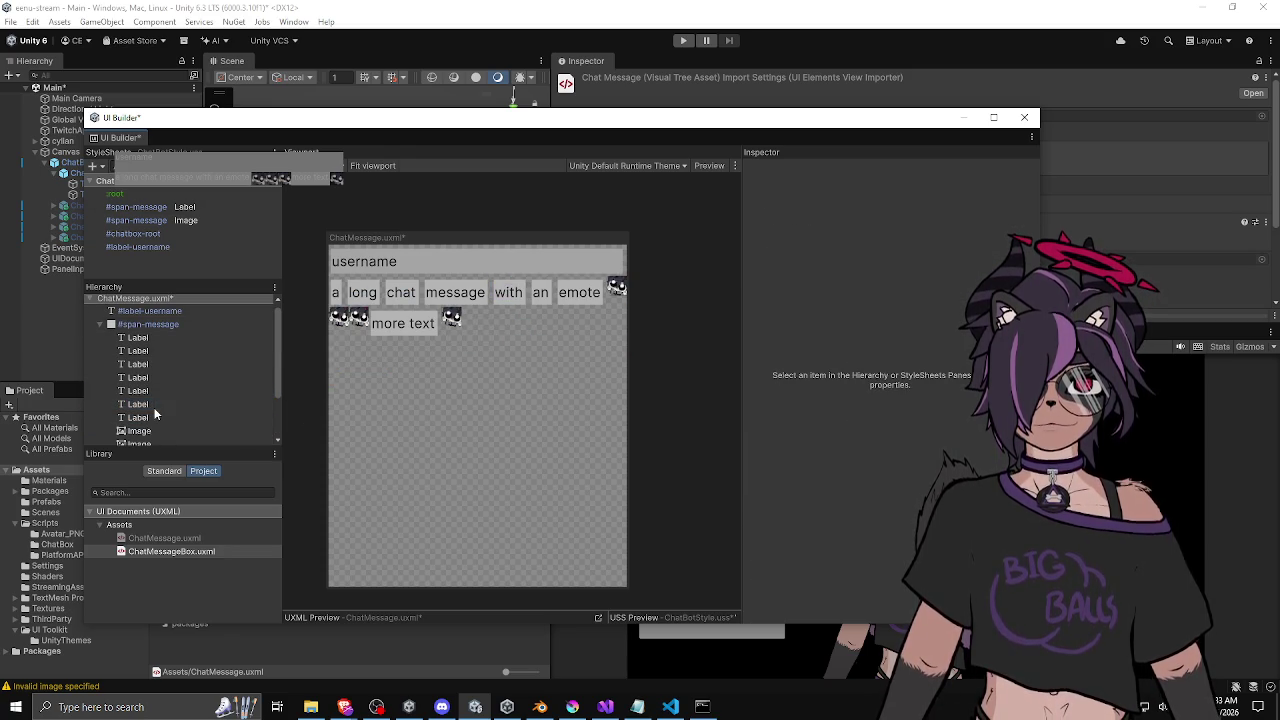
mouse_move(630, 364)
left_mouse_down()
mouse_move(603, 366)
mouse_move(663, 374)
mouse_move(534, 380)
mouse_move(636, 378)
left_mouse_up()
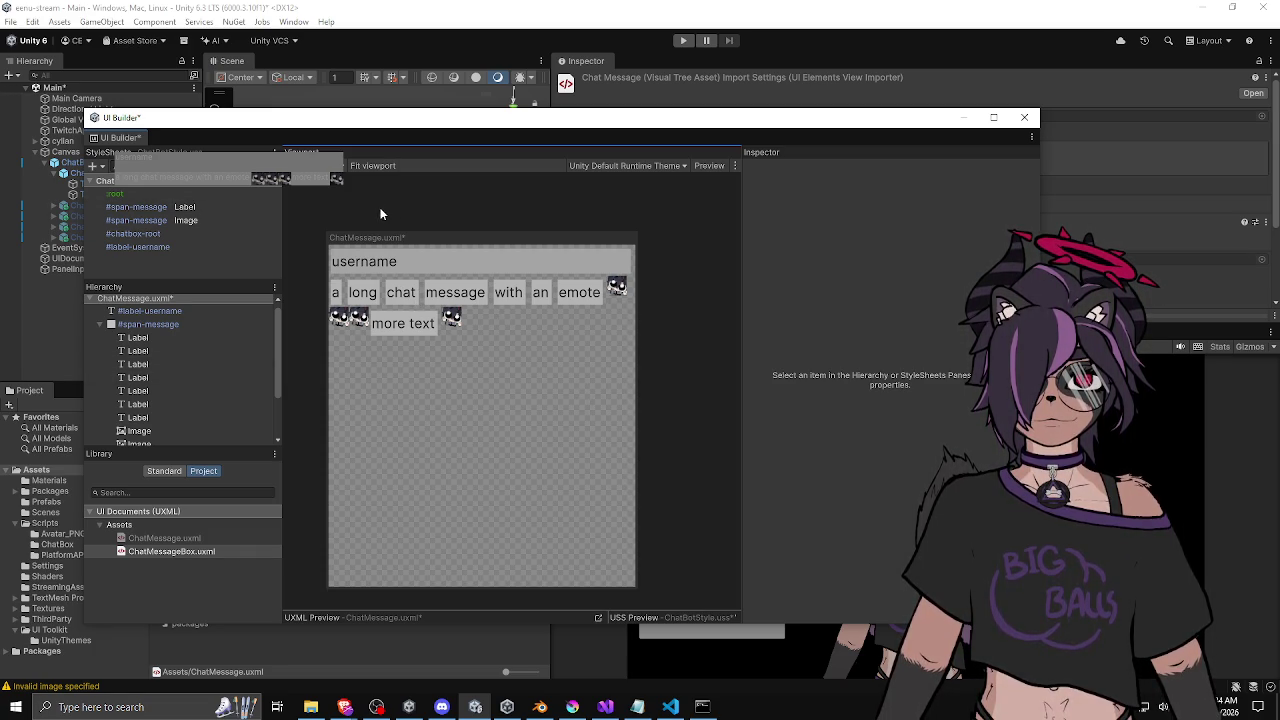
Save ChatMessage.uxml and narrow the preview until 'emote' wraps onto the second line.
key("ctrl+s")
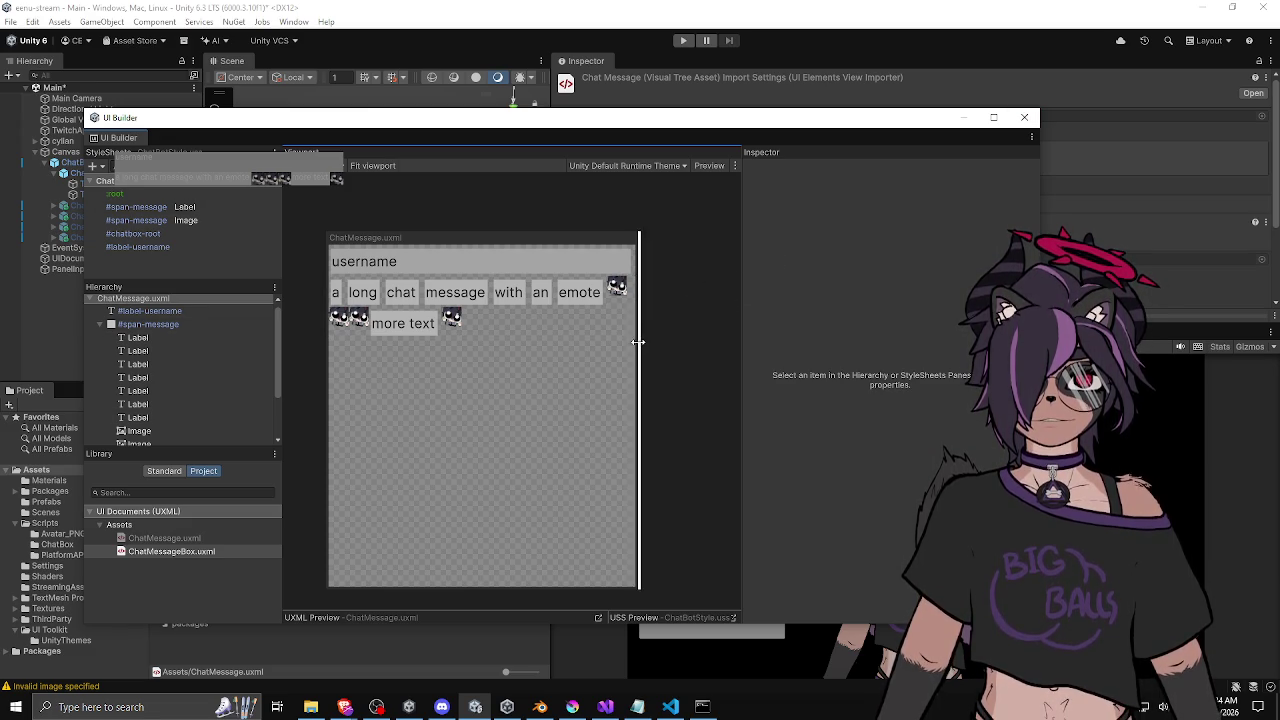
mouse_move(643, 351)
left_mouse_down()
mouse_move(669, 354)
mouse_move(506, 368)
mouse_move(596, 345)
left_mouse_up()
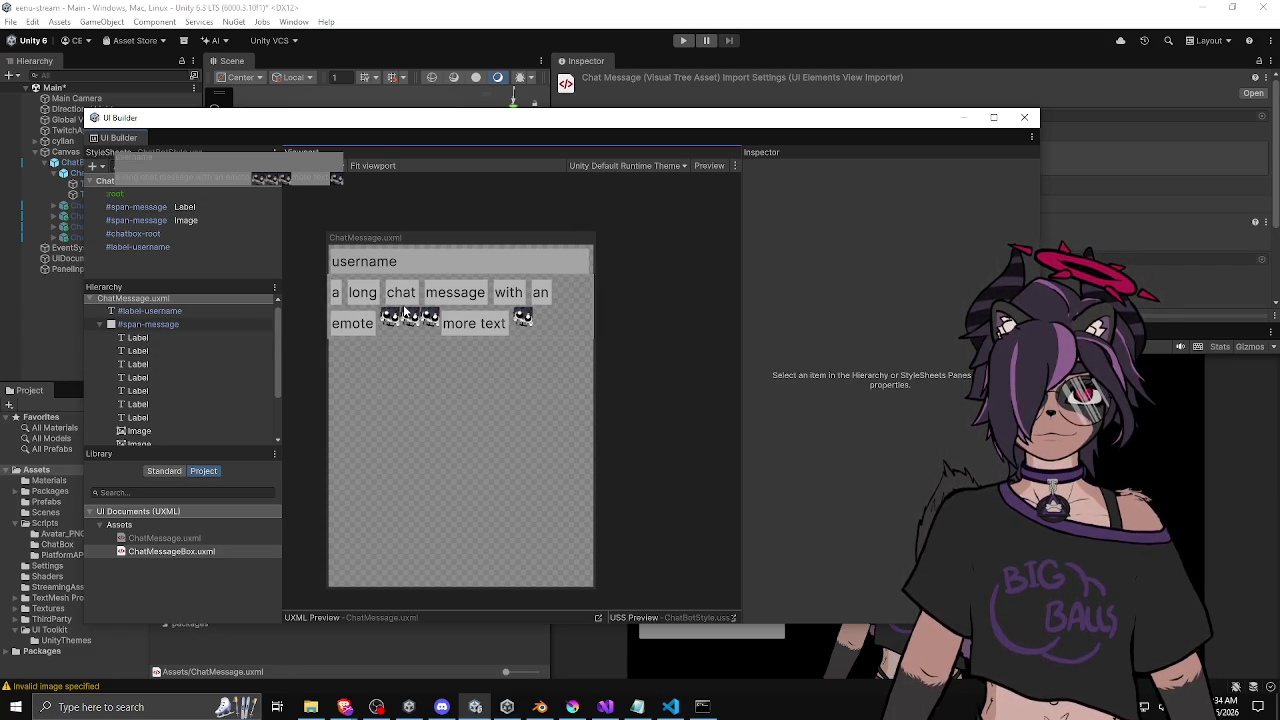
mouse_move(598, 323)
left_mouse_down()
mouse_move(578, 328)
mouse_move(605, 325)
left_mouse_up()
left_click(180, 206)
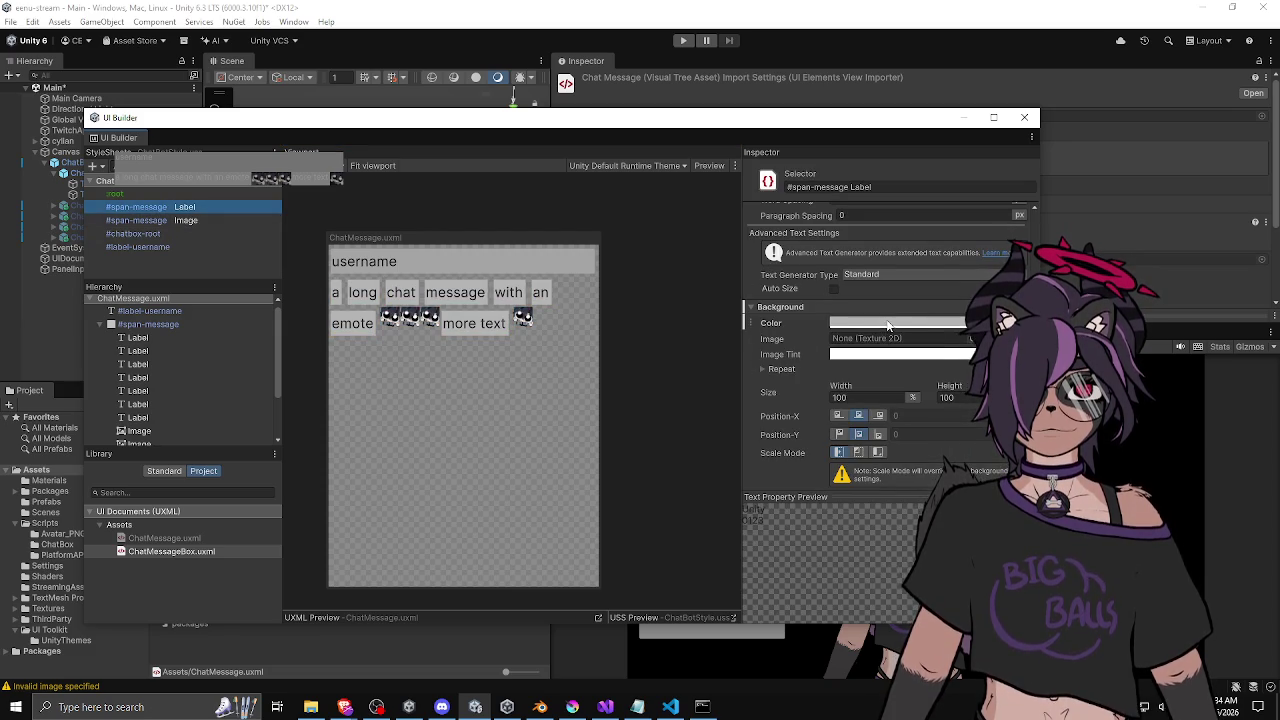
Set the word labels' background colour to white.
left_click(885, 325)
mouse_move(928, 346)
left_mouse_down()
mouse_move(938, 390)
mouse_move(920, 322)
mouse_move(899, 307)
mouse_move(928, 366)
left_mouse_up()
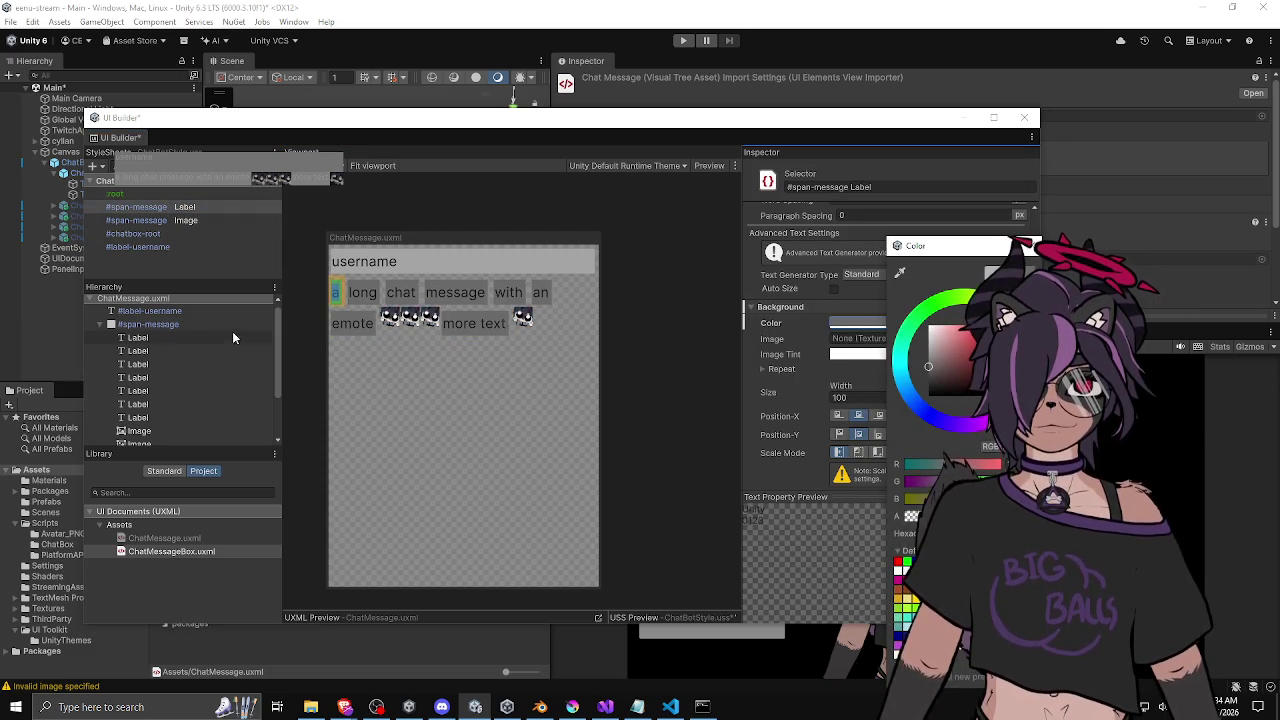
left_click(110, 326)
Add a VisualElement above the username label and name it chat-message-container.
left_click(140, 301)
right_click(140, 301)
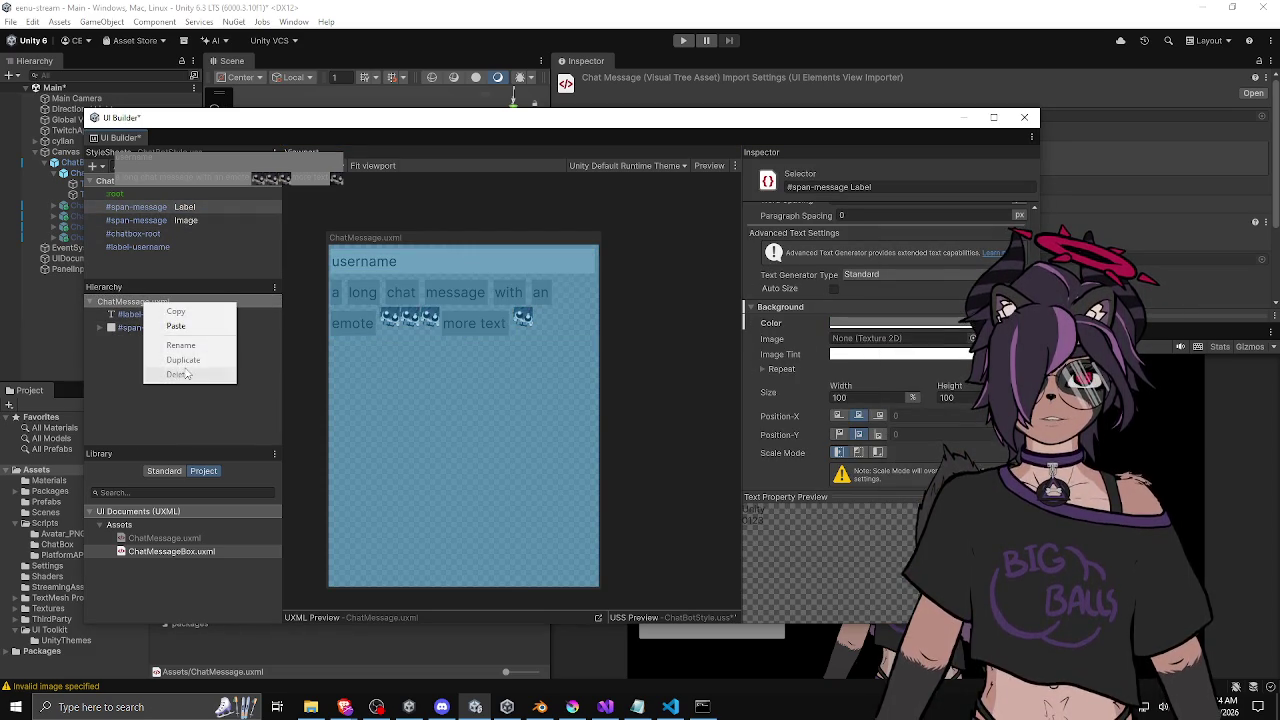
left_click(114, 406)
left_click(164, 470)
mouse_move(112, 540)
left_mouse_down()
mouse_move(174, 358)
mouse_move(160, 314)
left_mouse_up()
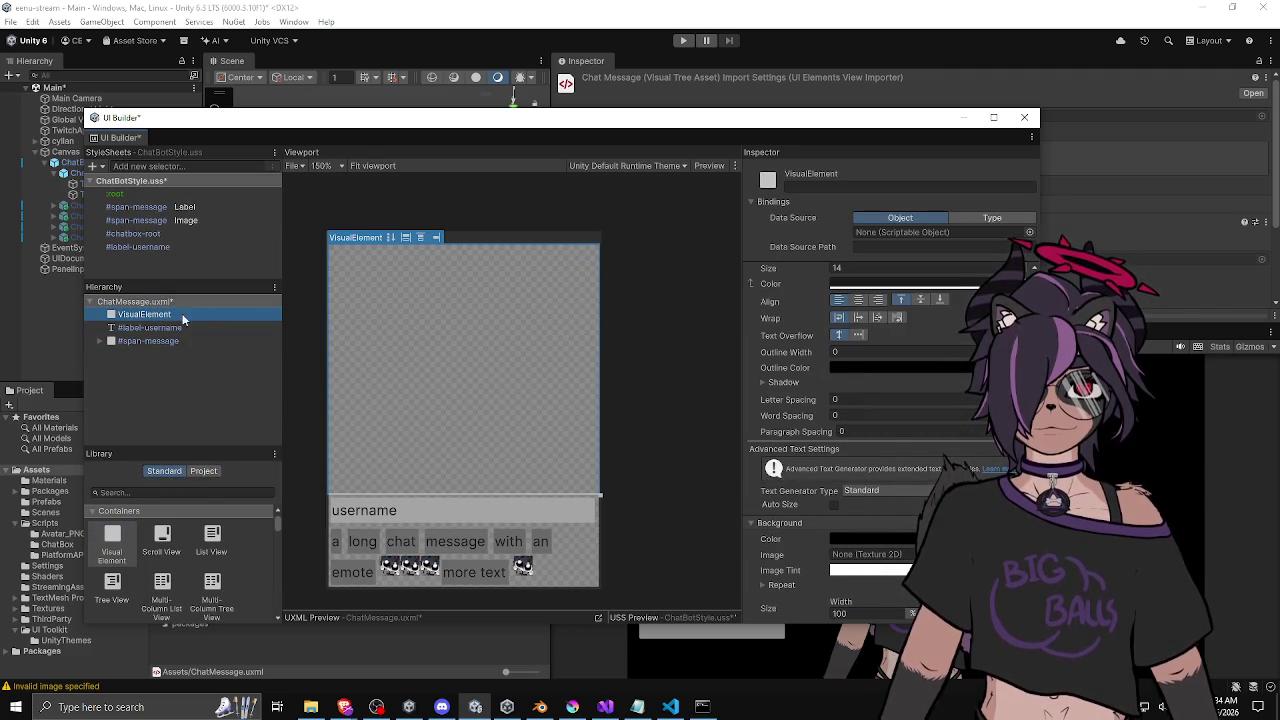
left_click_drag(160, 326, 157, 320)
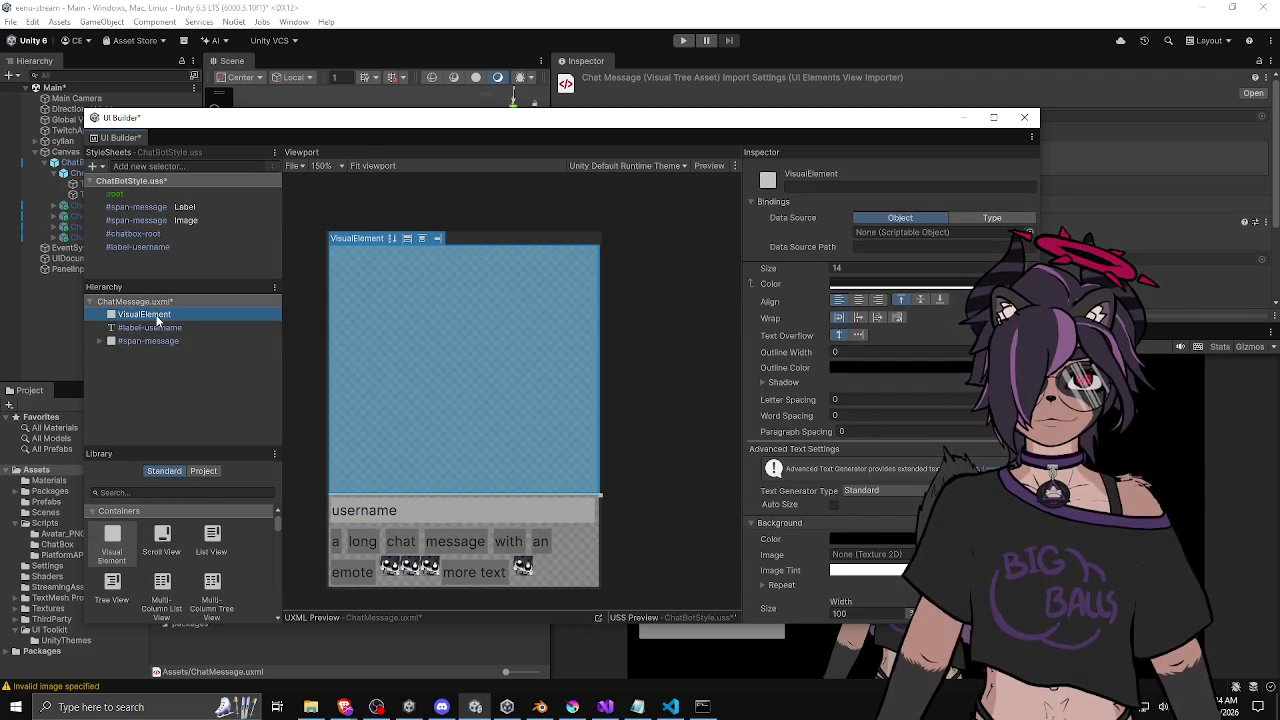
left_click(811, 187)
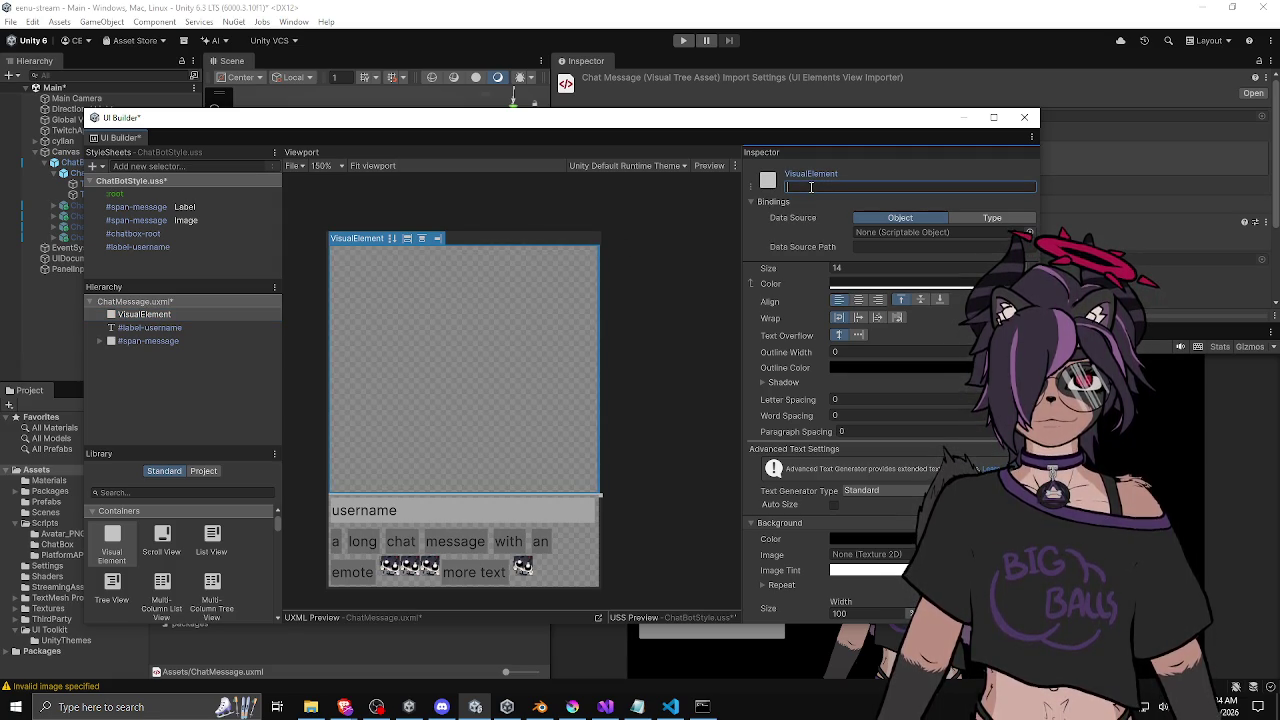
type("chat-message-")
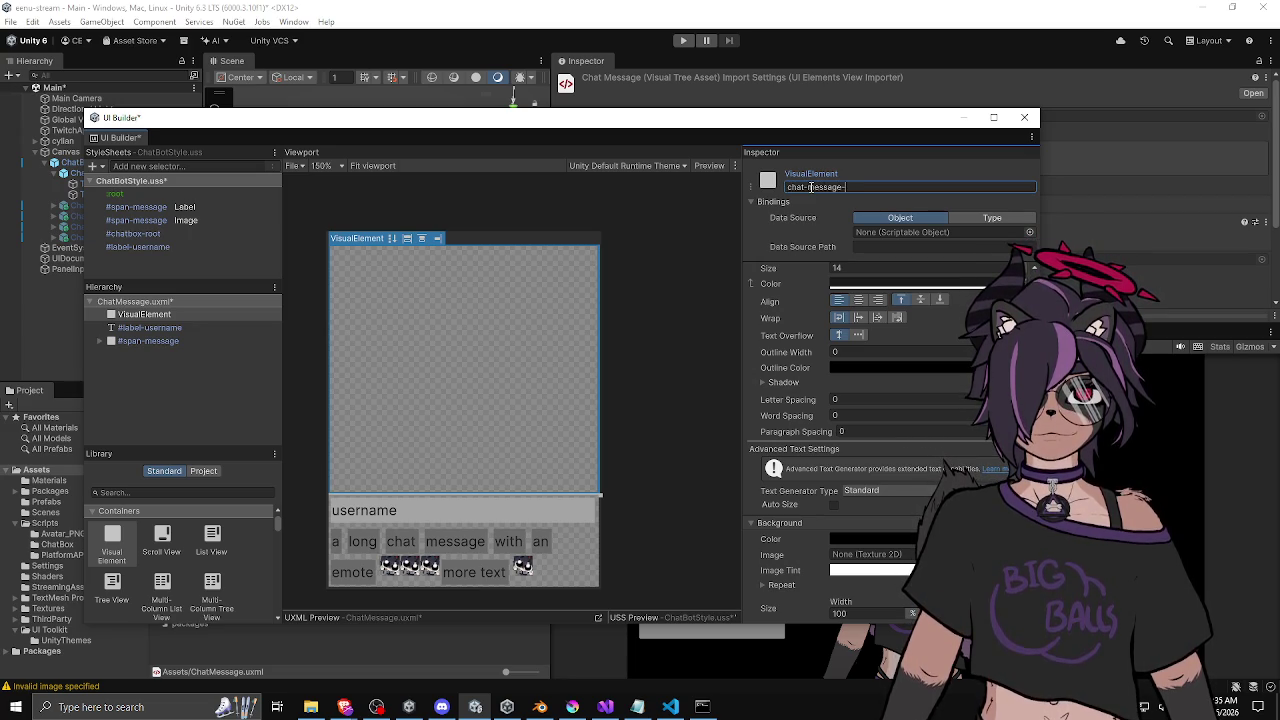
type("container")
key("Return")
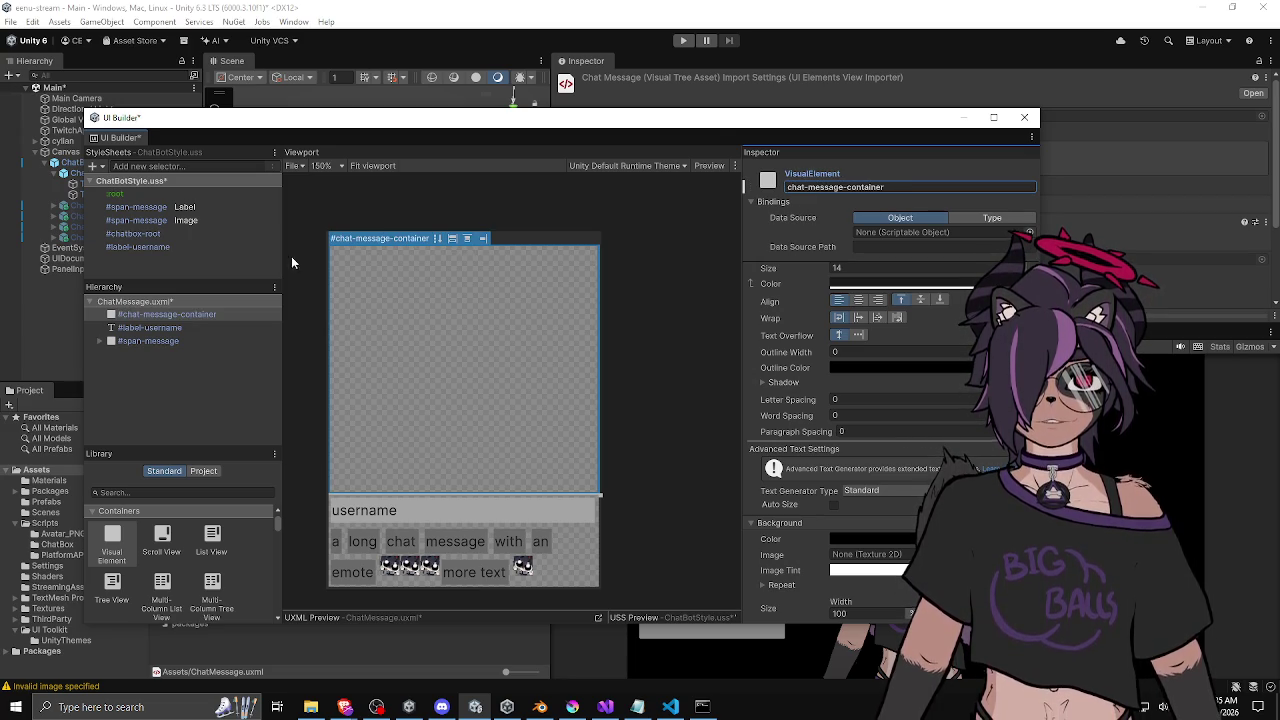
Move #label-username and #span-message inside chat-message-container.
left_click(148, 328)
left_click(148, 340, "shift")
left_click(166, 318, "shift")
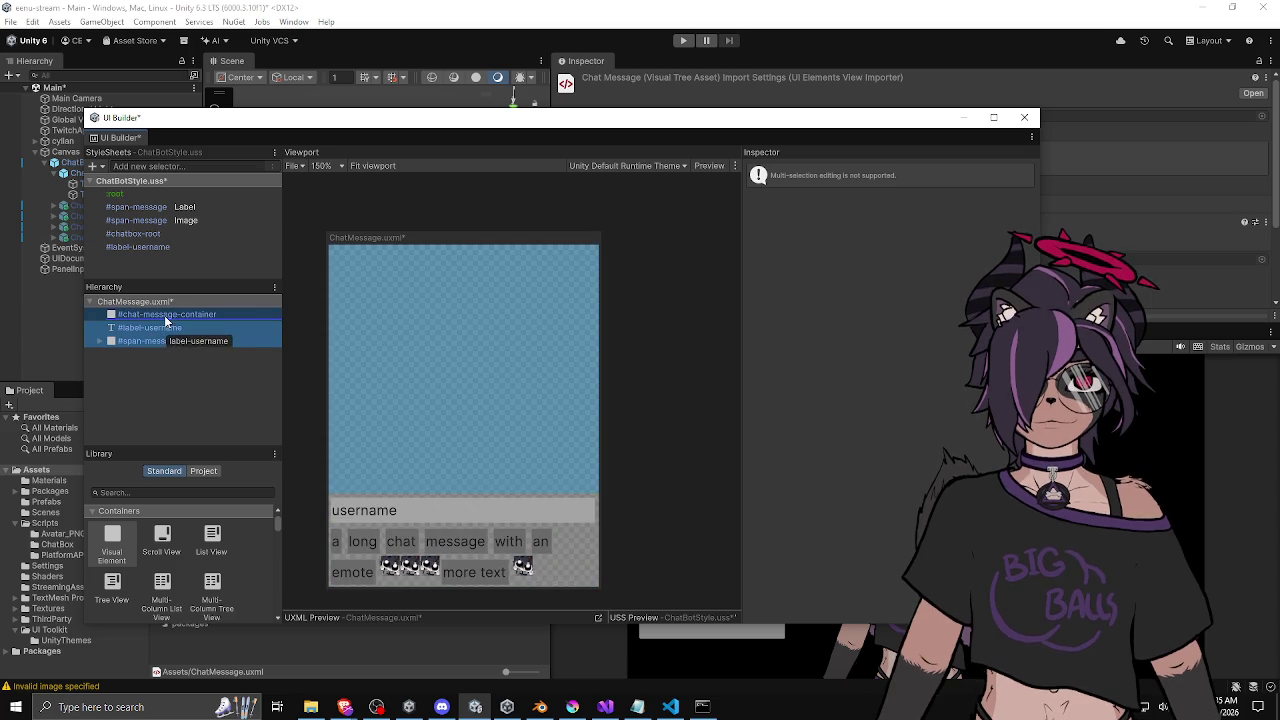
left_click(170, 327)
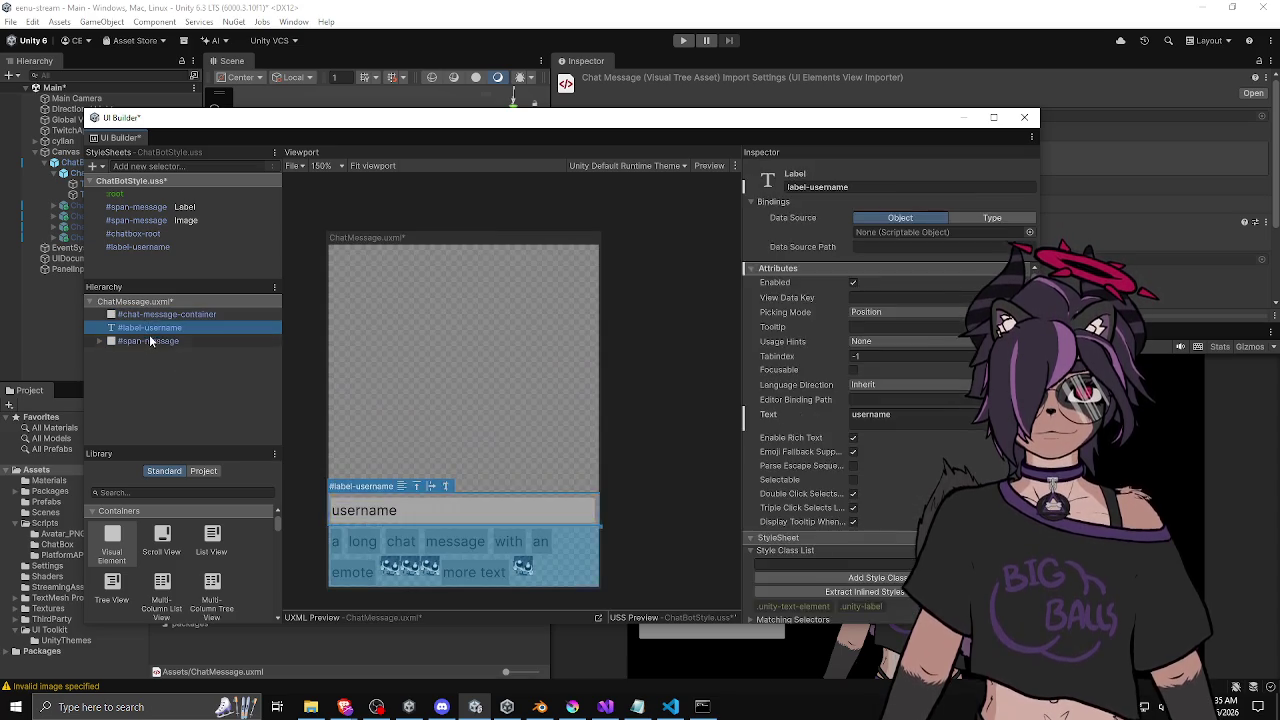
left_click(153, 340, "shift")
left_click_drag(150, 340, 166, 314)
left_click(166, 383)
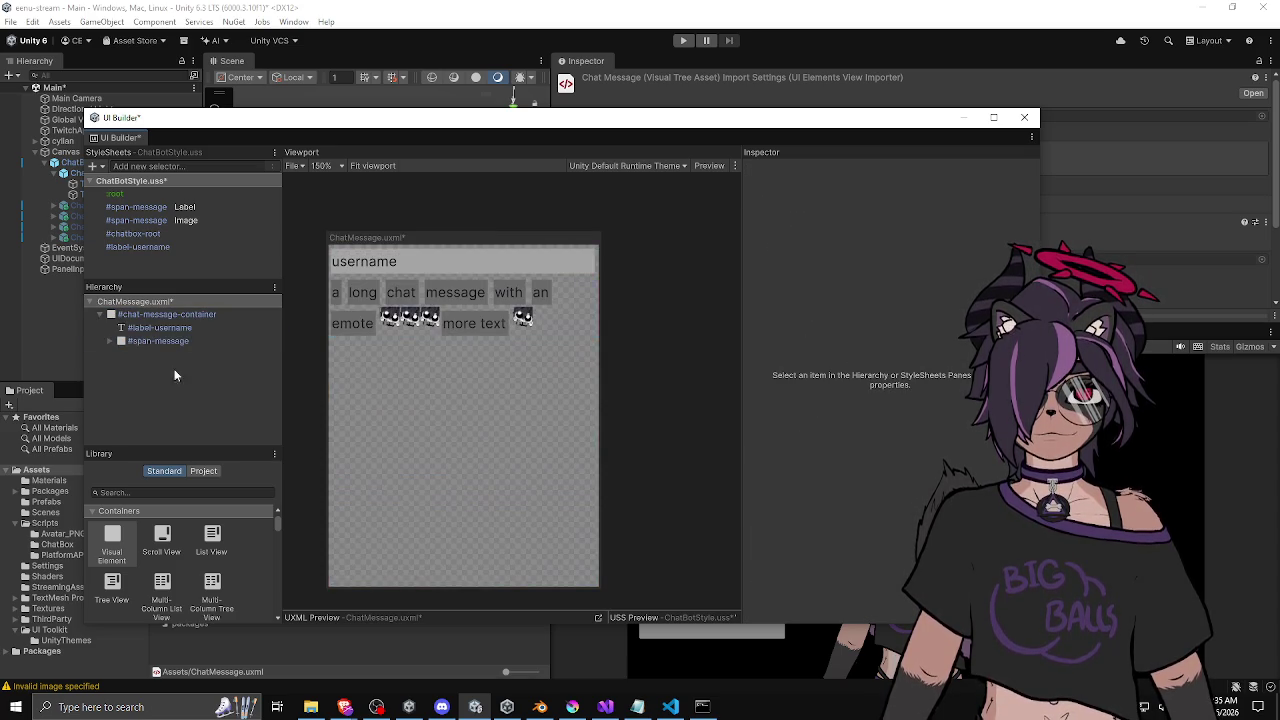
left_click(196, 316)
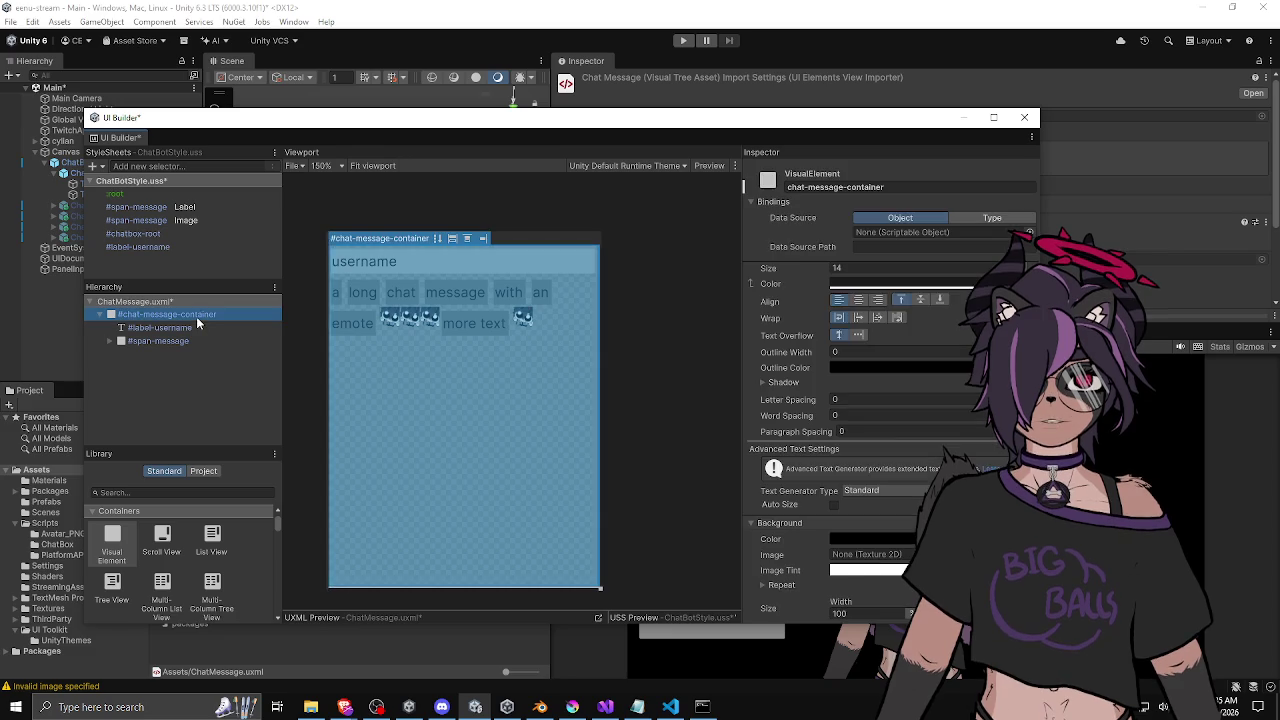
Add a #chat-message-container selector to ChatBotStyle.uss.
left_click(143, 182)
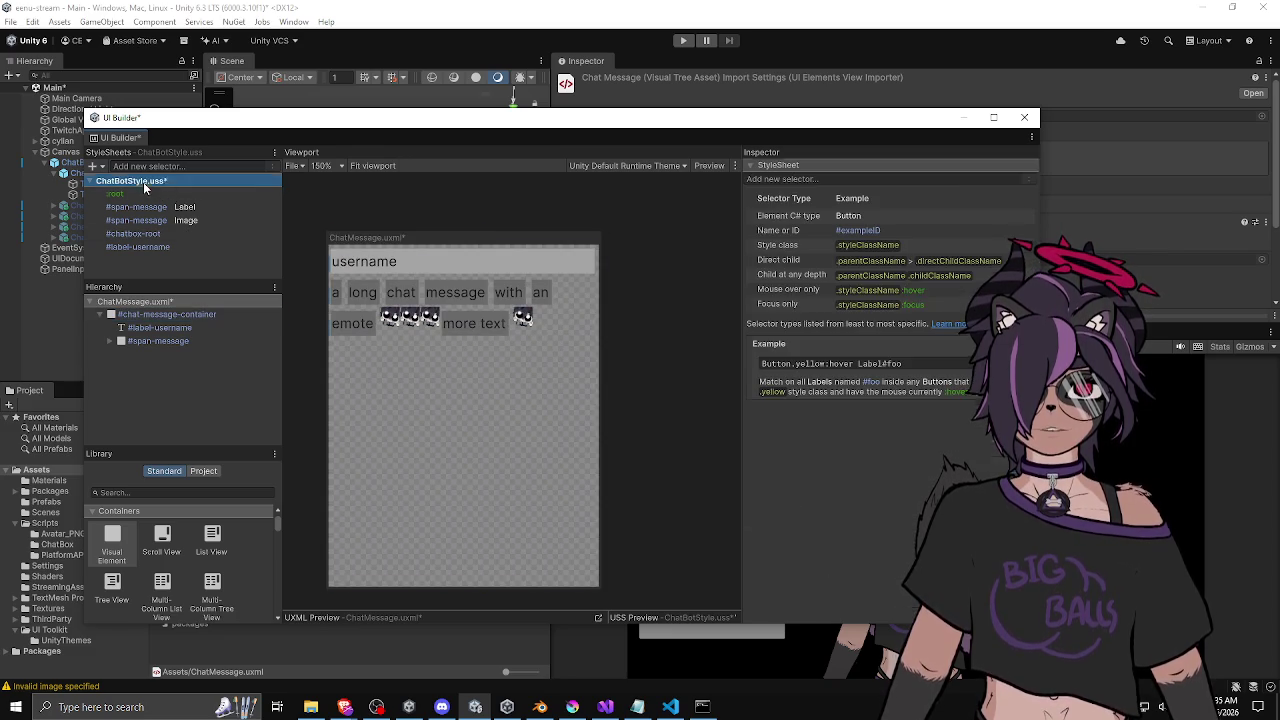
type("#chat-message-container")
key("Return")
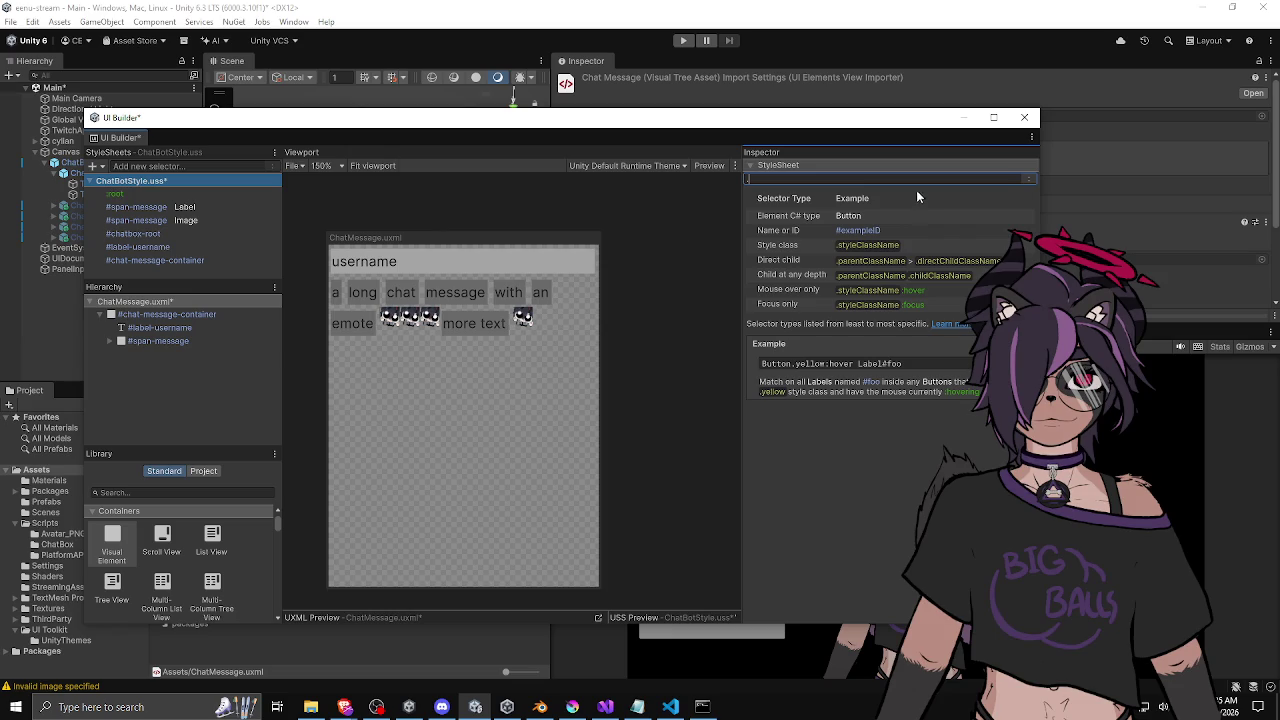
left_click(166, 260)
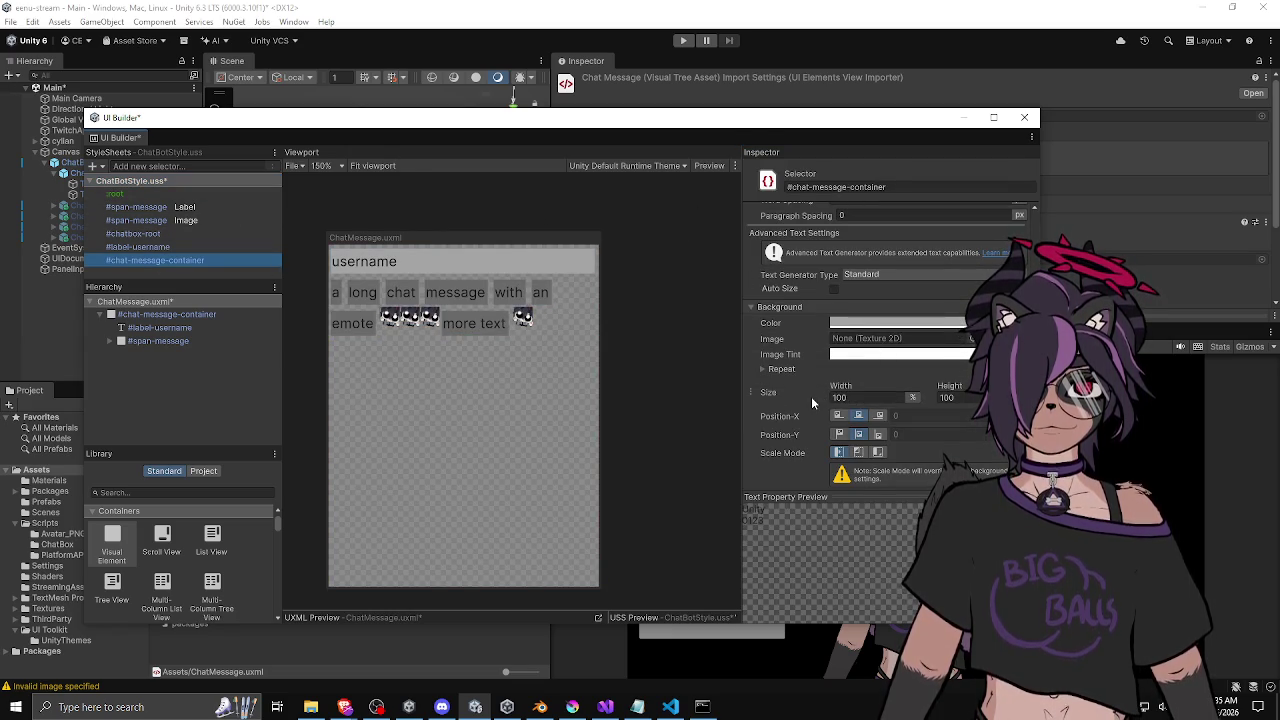
Give the container 5px padding and a 2px margin.
scroll(777, 393, "up", 5)
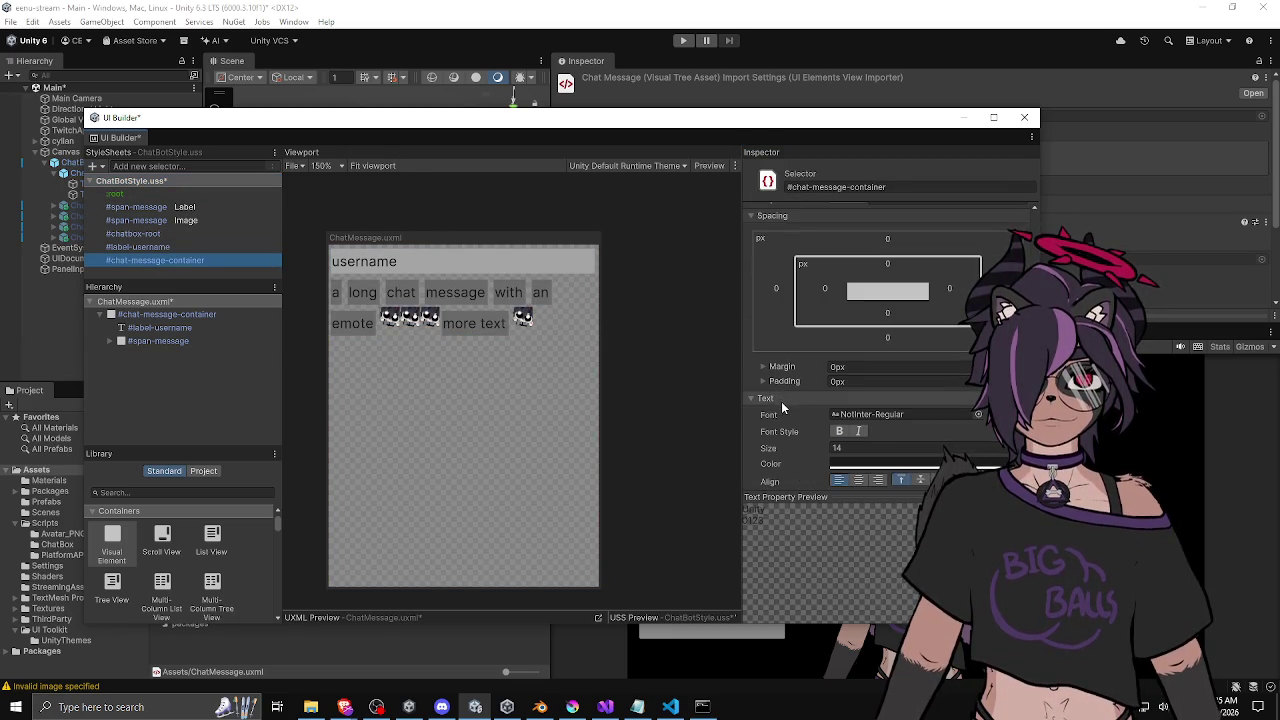
scroll(782, 399, "up", 6)
scroll(782, 398, "down", 4)
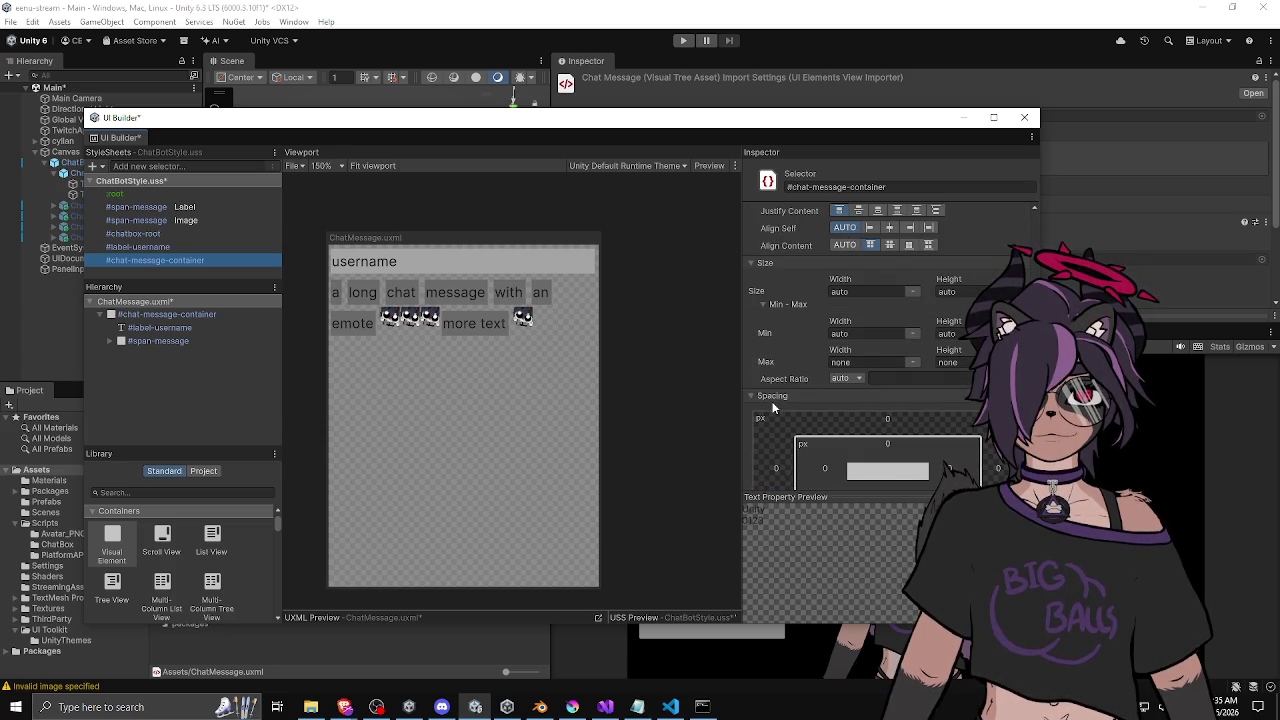
scroll(780, 400, "down", 6)
left_click(860, 330)
type("5")
key("Return")
left_click(852, 345)
type("5")
key("Return")
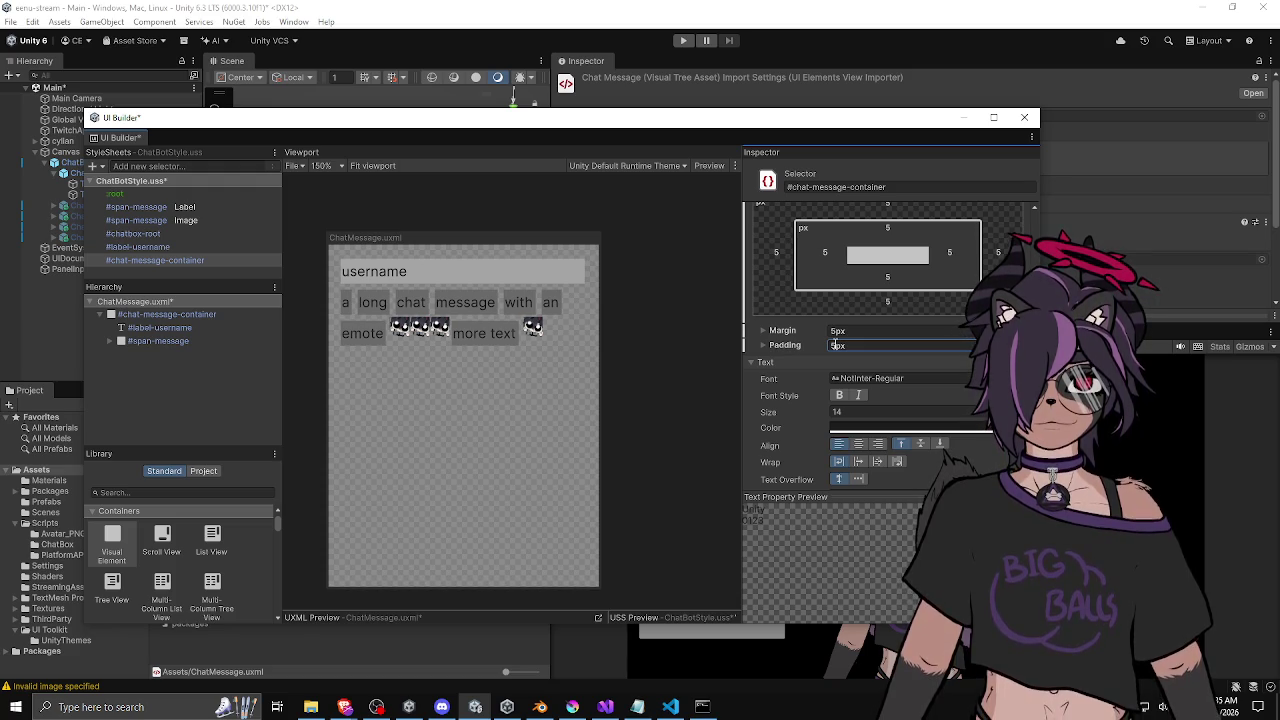
left_click(837, 331)
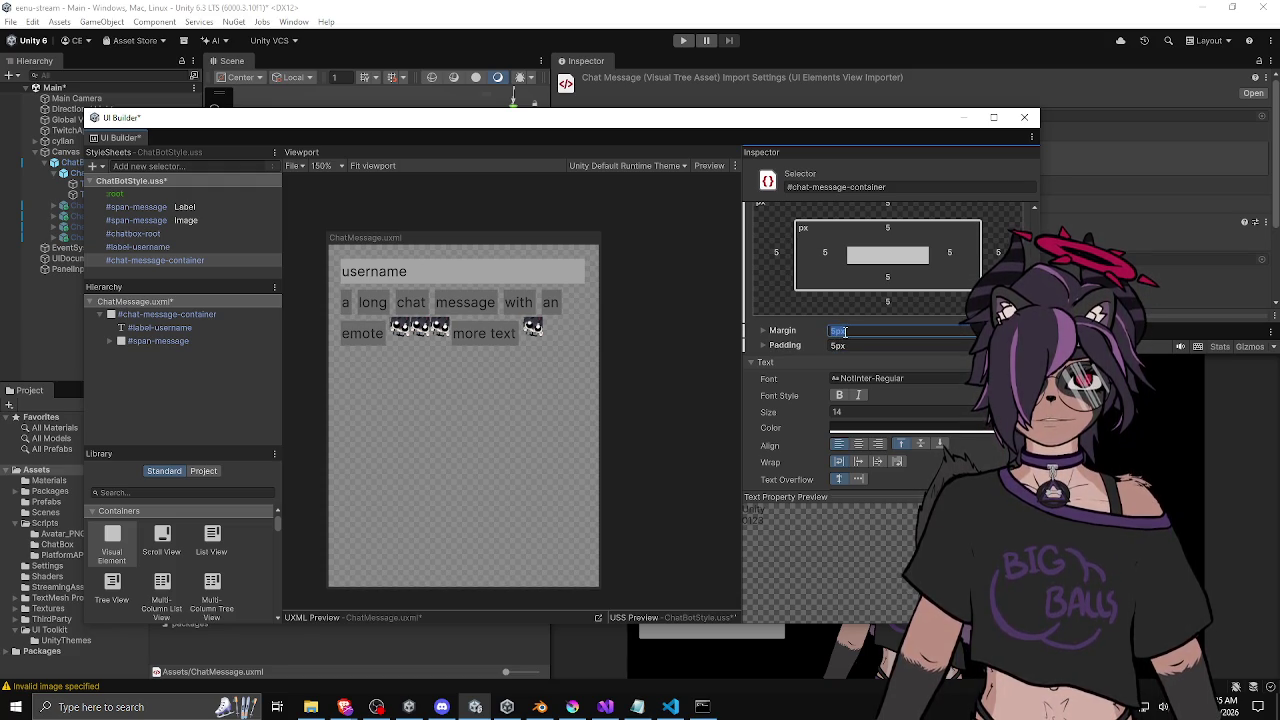
type("2")
key("Return")
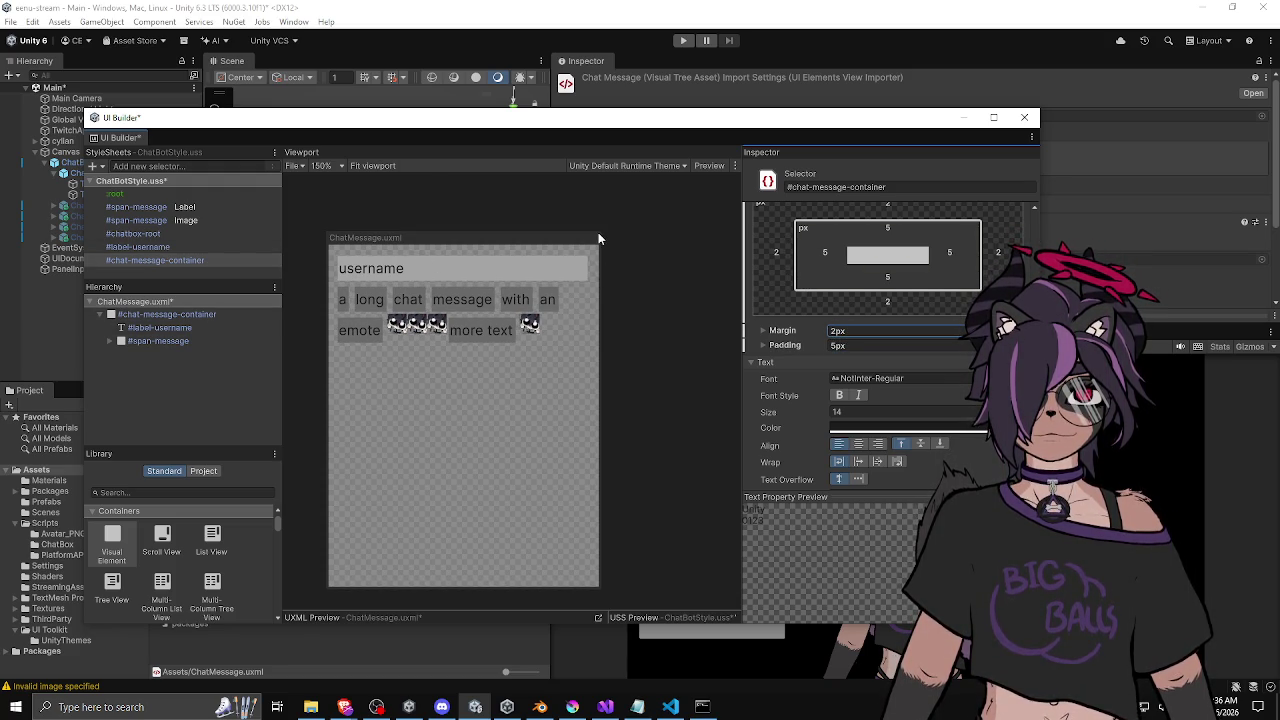
Bring up the #chat-message-container rule's background colour setting.
left_click(265, 263)
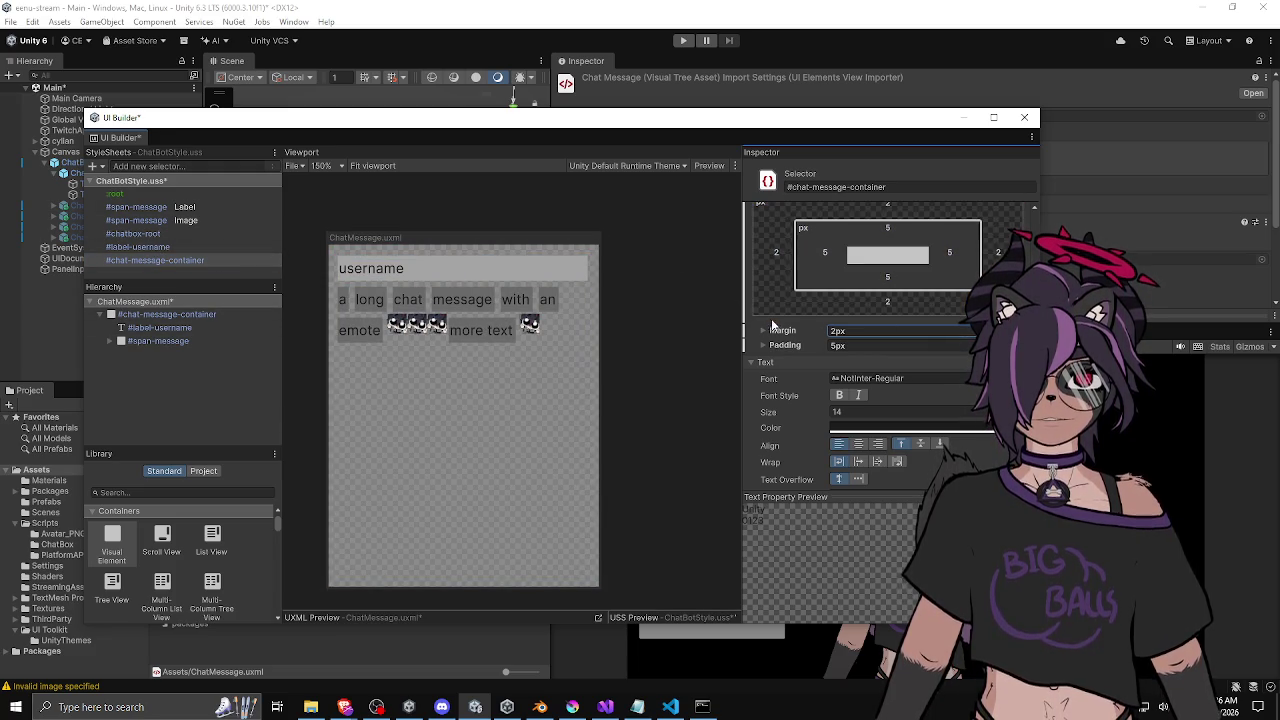
scroll(773, 333, "down", 5)
scroll(773, 333, "down", 2)
left_click(865, 431)
Set the chat-message-container background to dark grey.
mouse_move(935, 370)
left_mouse_down()
mouse_move(881, 401)
mouse_move(876, 388)
left_mouse_up()
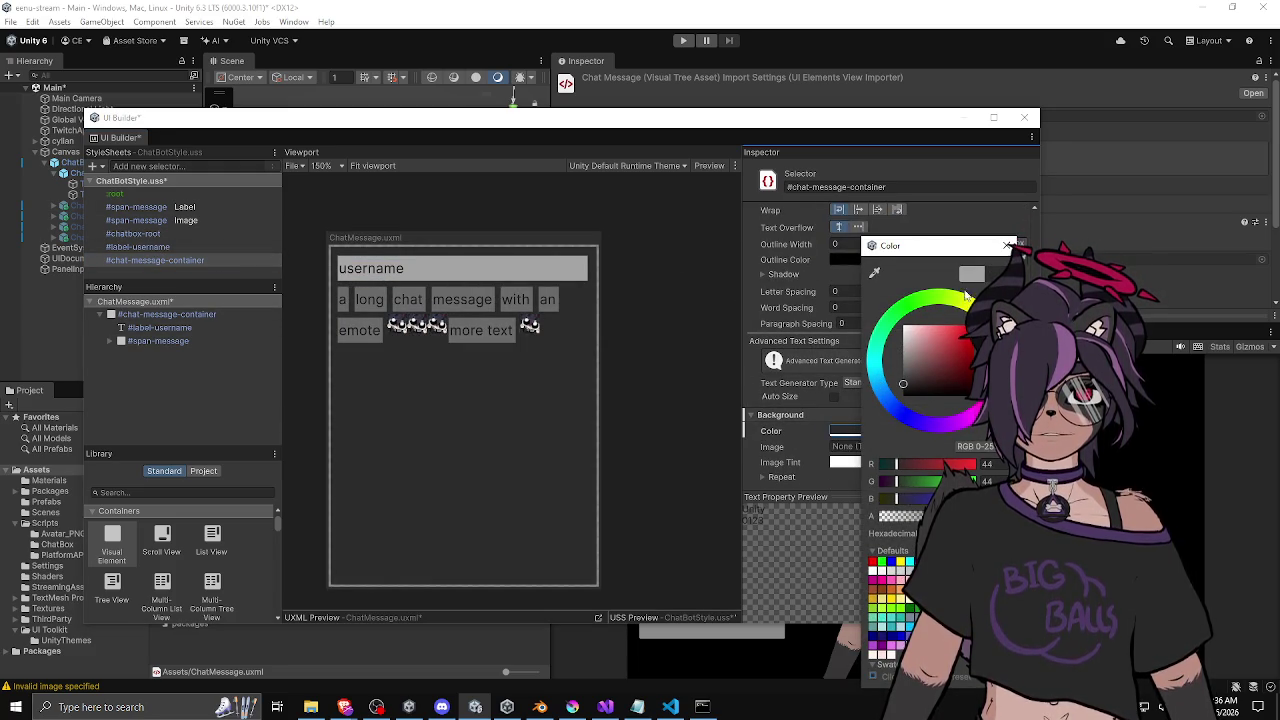
left_click(1006, 247)
scroll(848, 457, "down", 3)
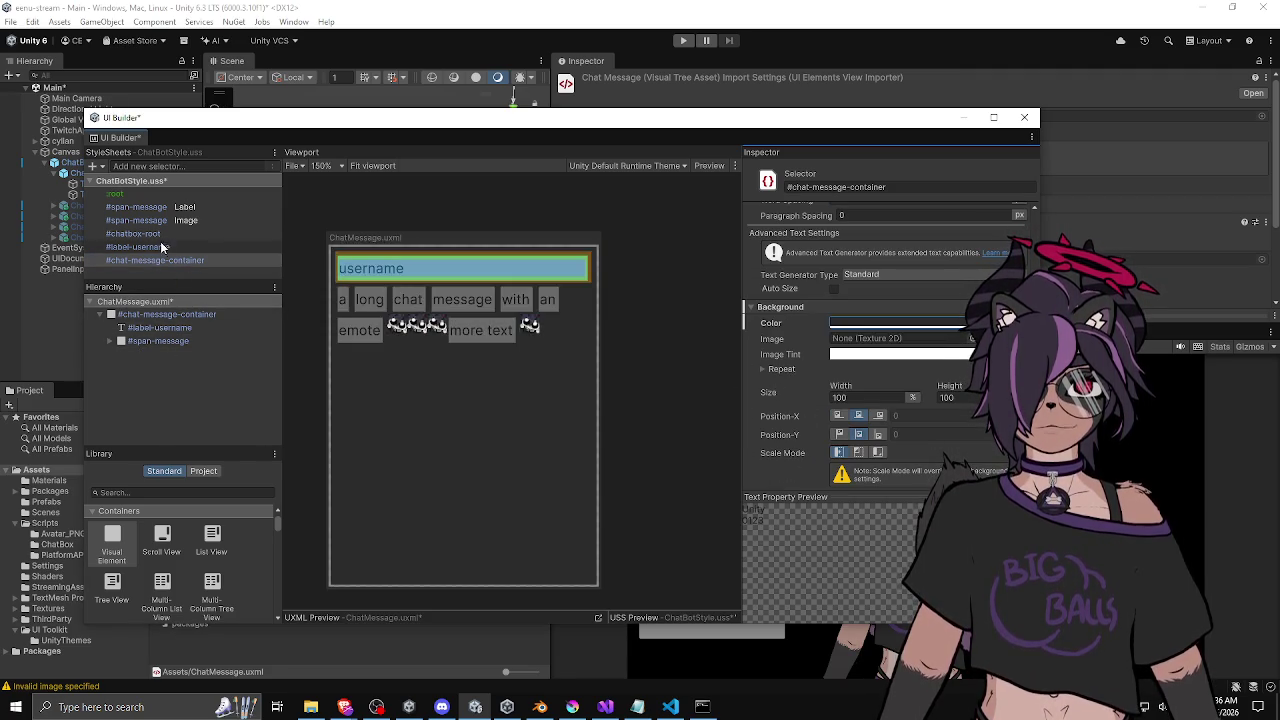
Remove the grey background colour from the #span-message Label rule.
left_click(140, 207)
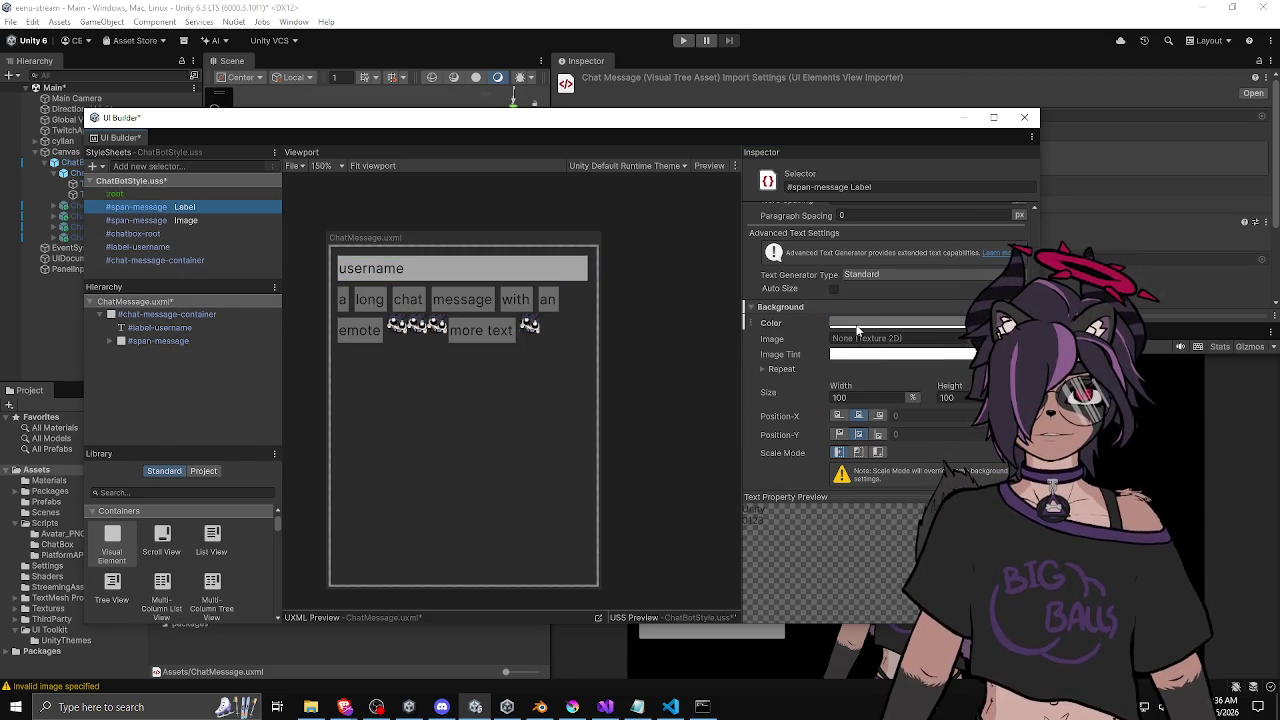
left_click(860, 323)
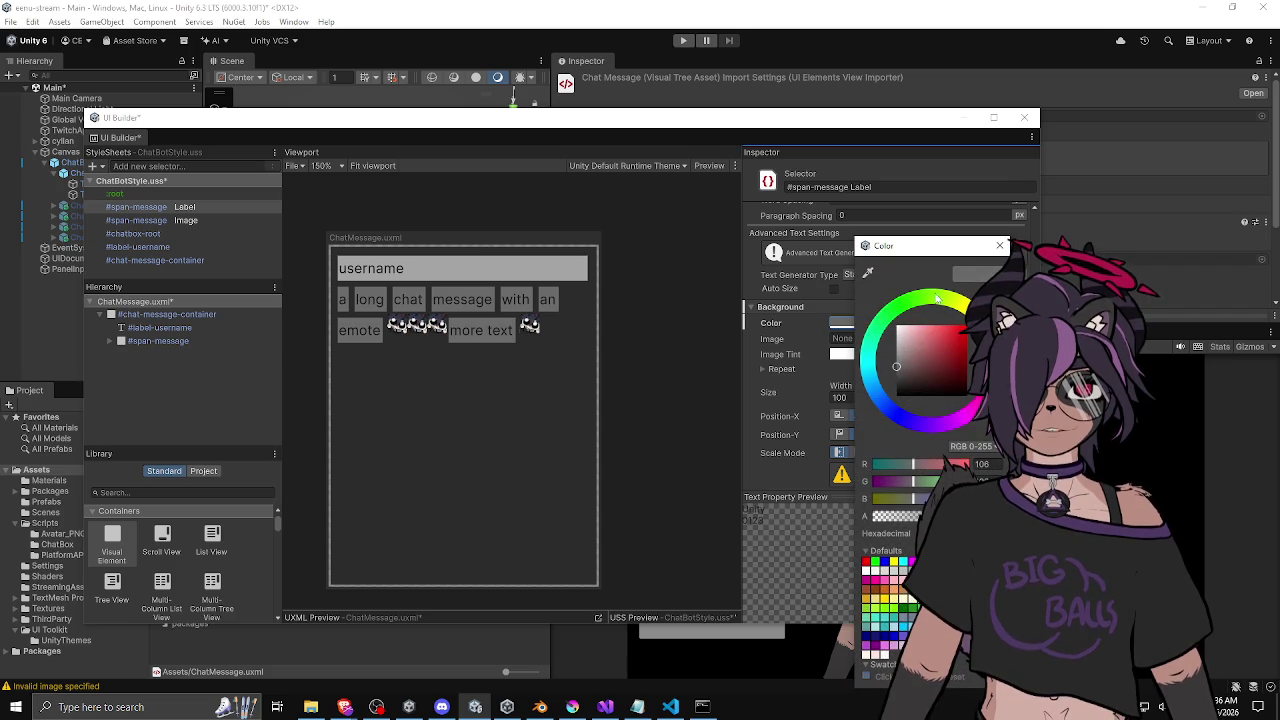
key("Escape")
right_click(860, 323)
left_click(860, 386)
left_click(858, 329)
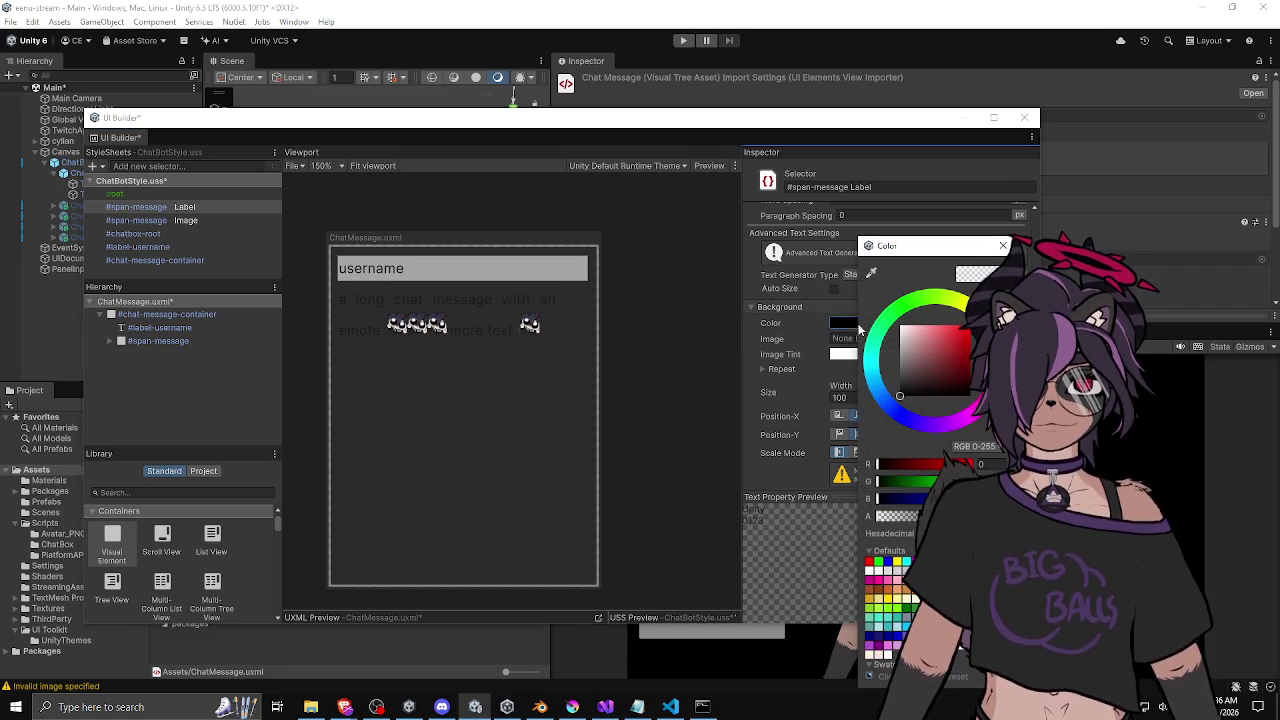
left_click(998, 252)
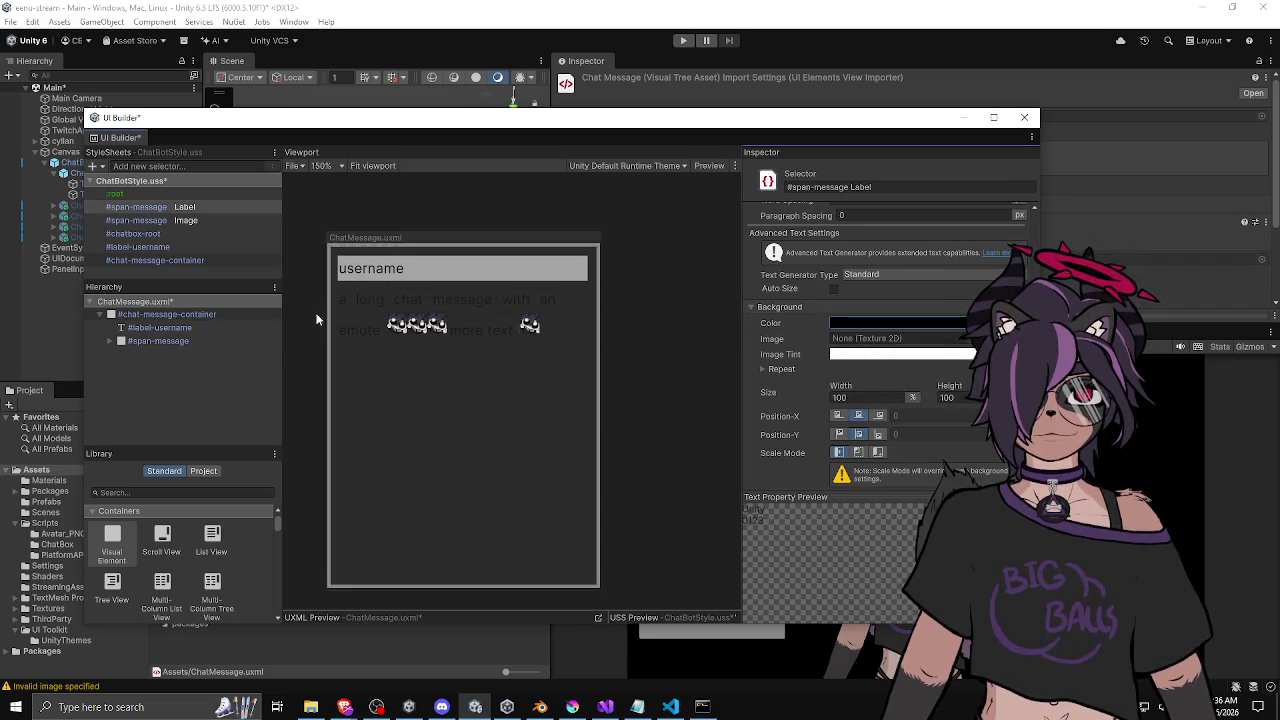
Review the #chat-message-container background colour.
left_click(160, 260)
left_click(858, 330)
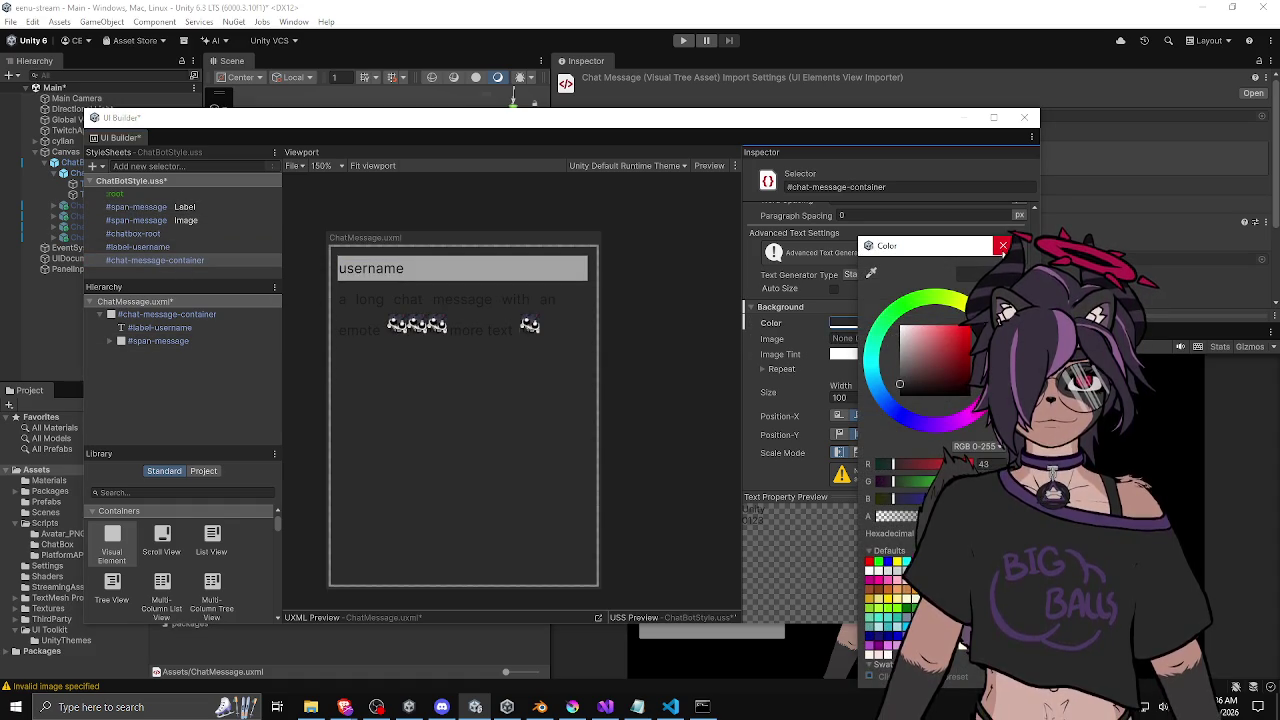
key("Escape")
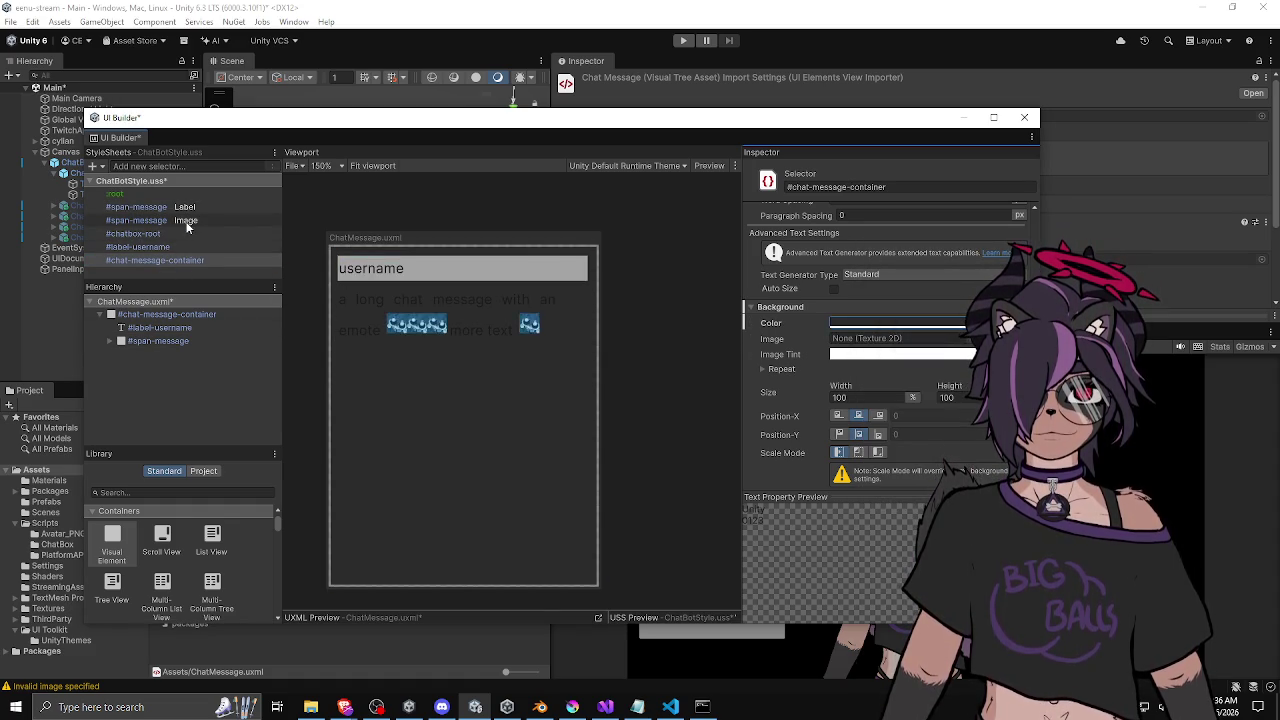
left_click(180, 261)
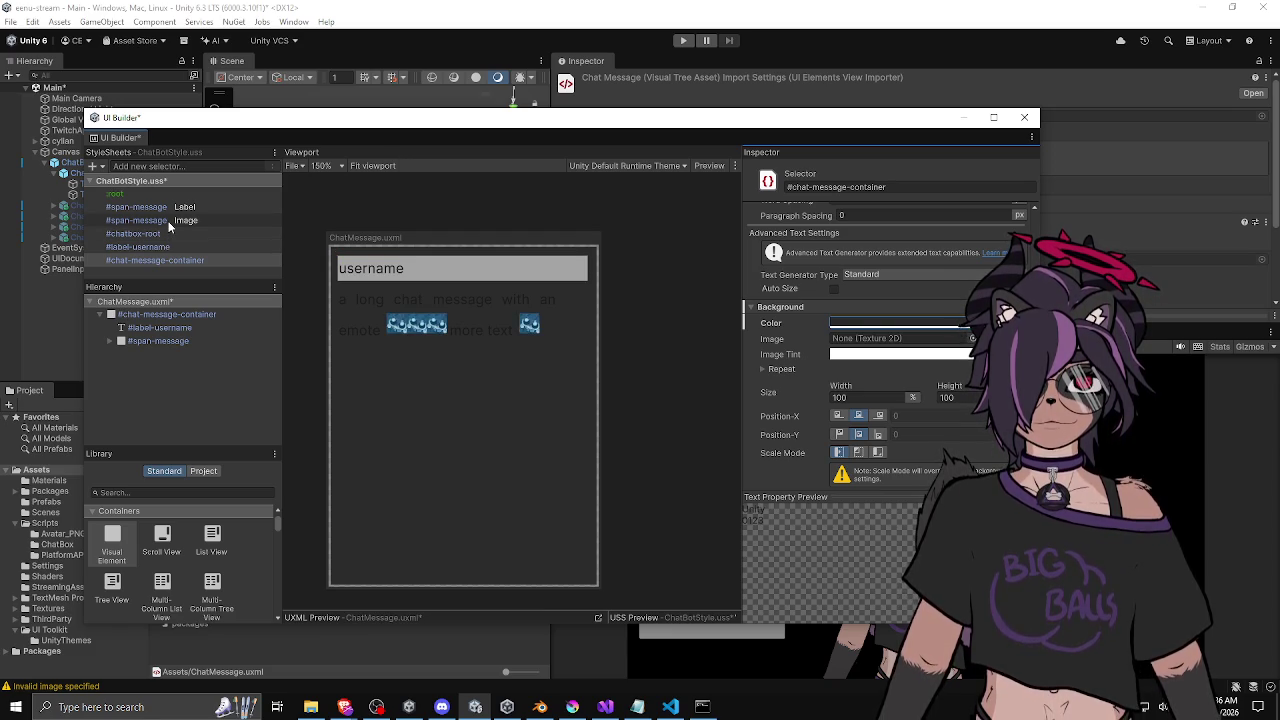
Set the #span-message Label background colour to alpha 0 (fully transparent).
left_click(150, 207)
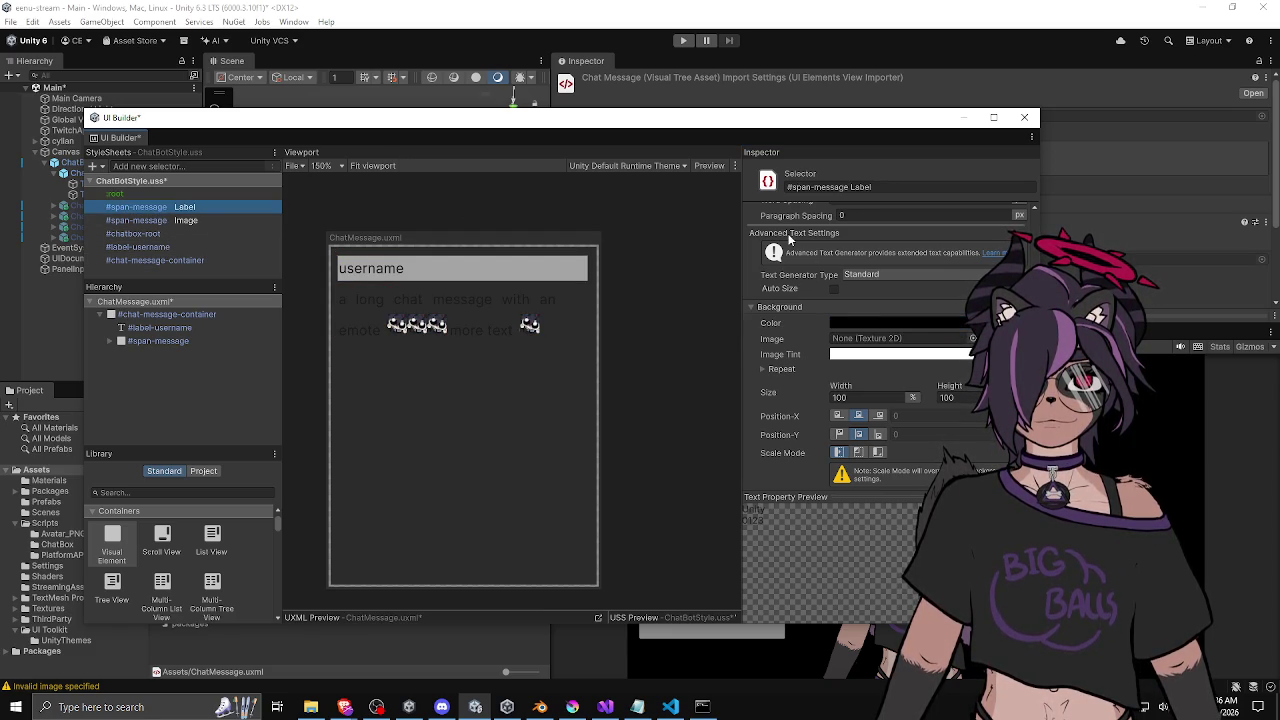
left_click(861, 322)
mouse_move(944, 359)
left_mouse_down()
mouse_move(905, 331)
mouse_move(864, 337)
mouse_move(903, 398)
left_mouse_up()
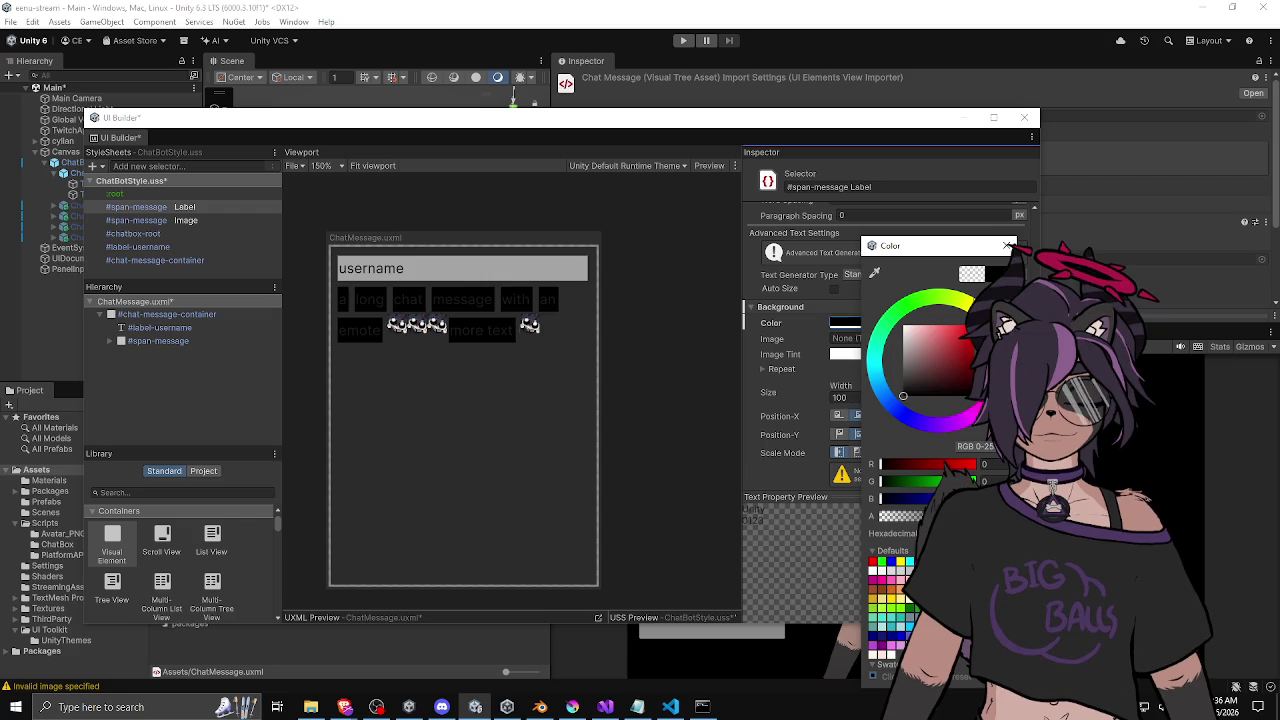
left_click_drag(900, 517, 880, 517)
left_click(820, 400)
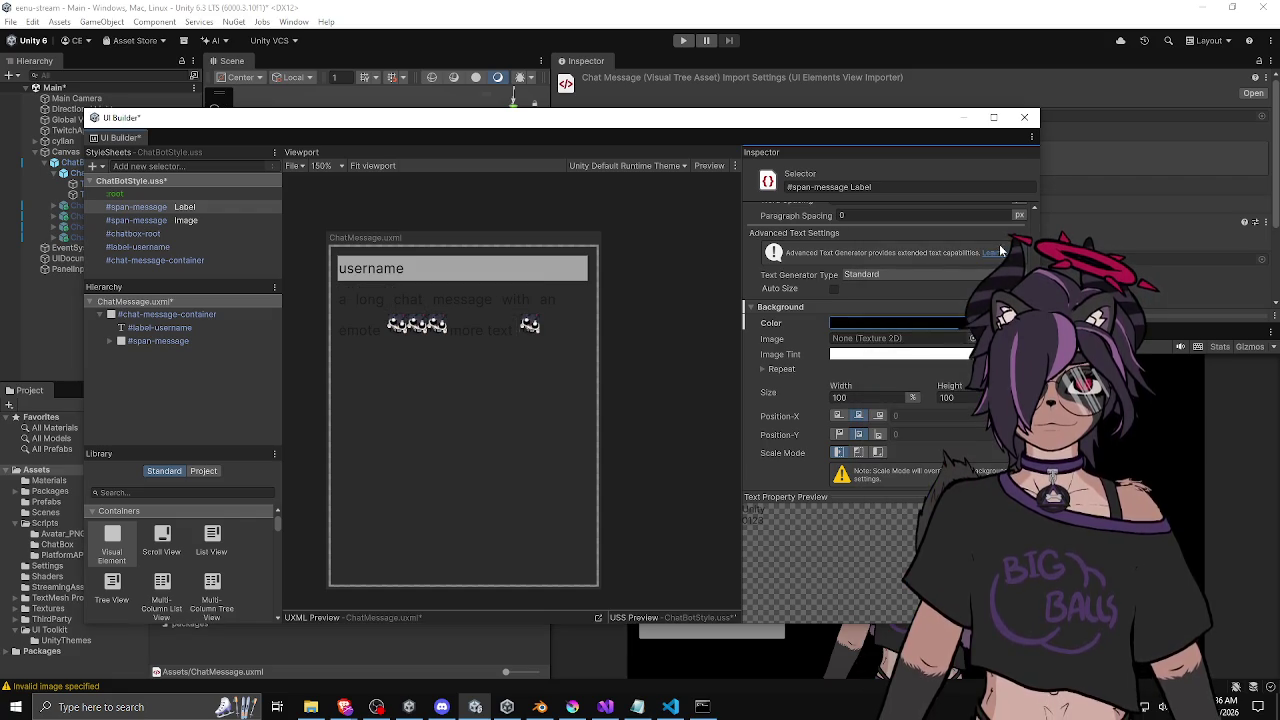
scroll(806, 330, "up", 4)
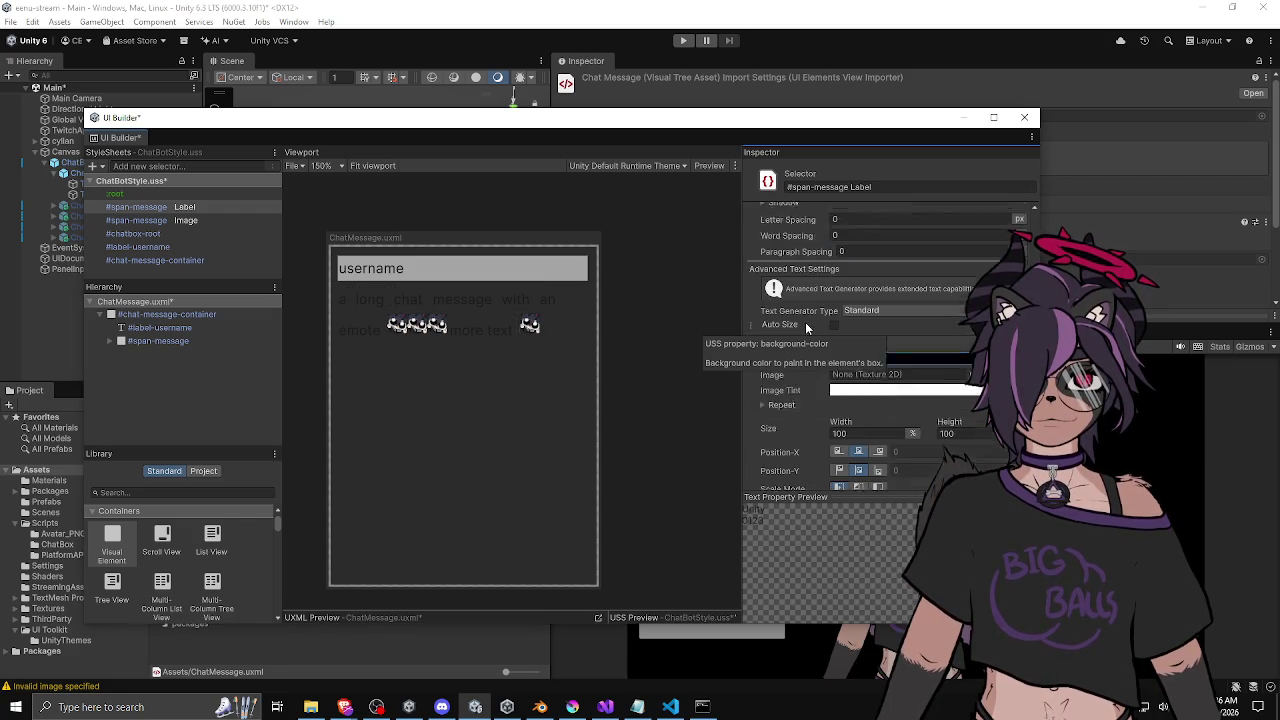
scroll(806, 344, "up", 4)
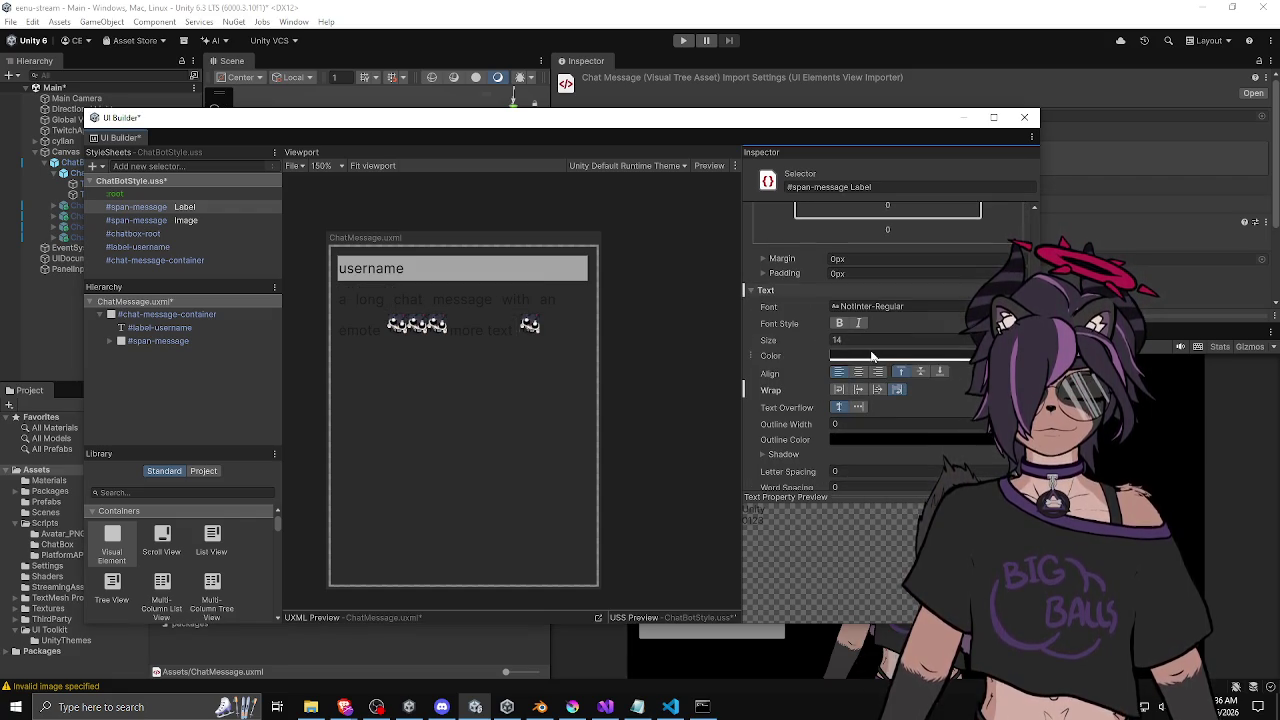
Set the #span-message Label text colour to a soft light pink.
left_click(850, 355)
left_click_drag(920, 360, 874, 322)
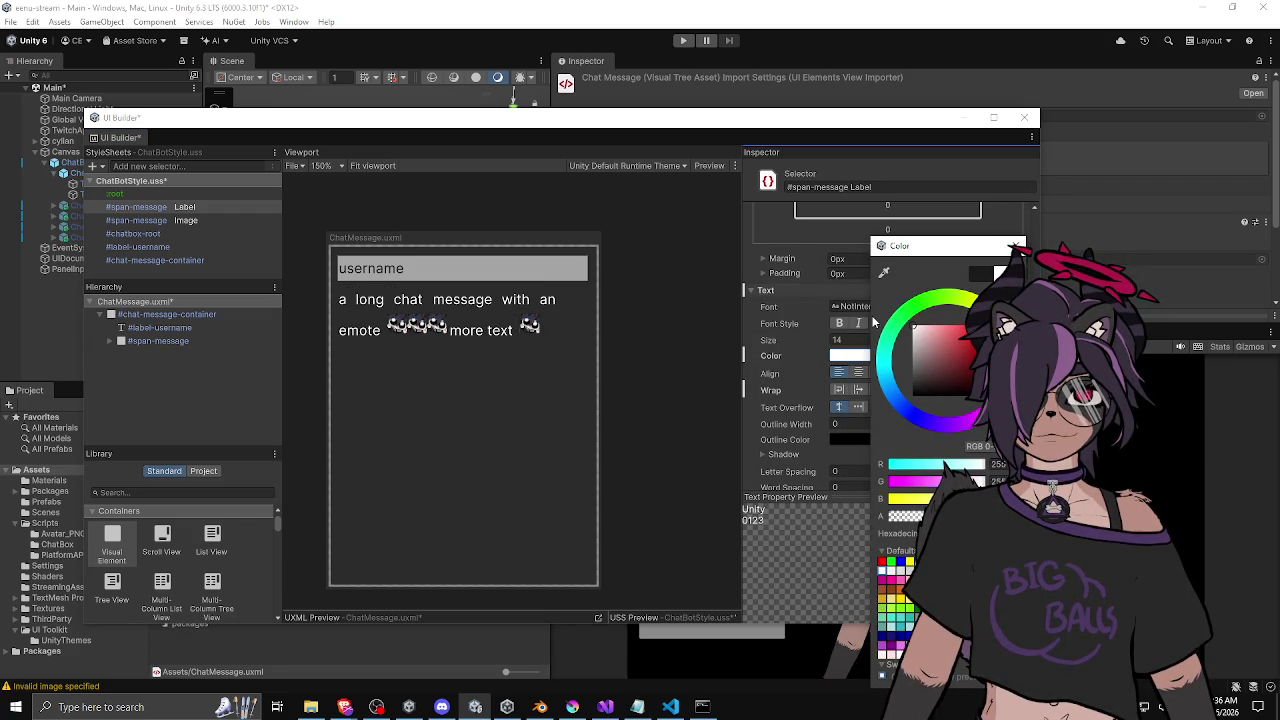
left_click_drag(983, 481, 911, 481)
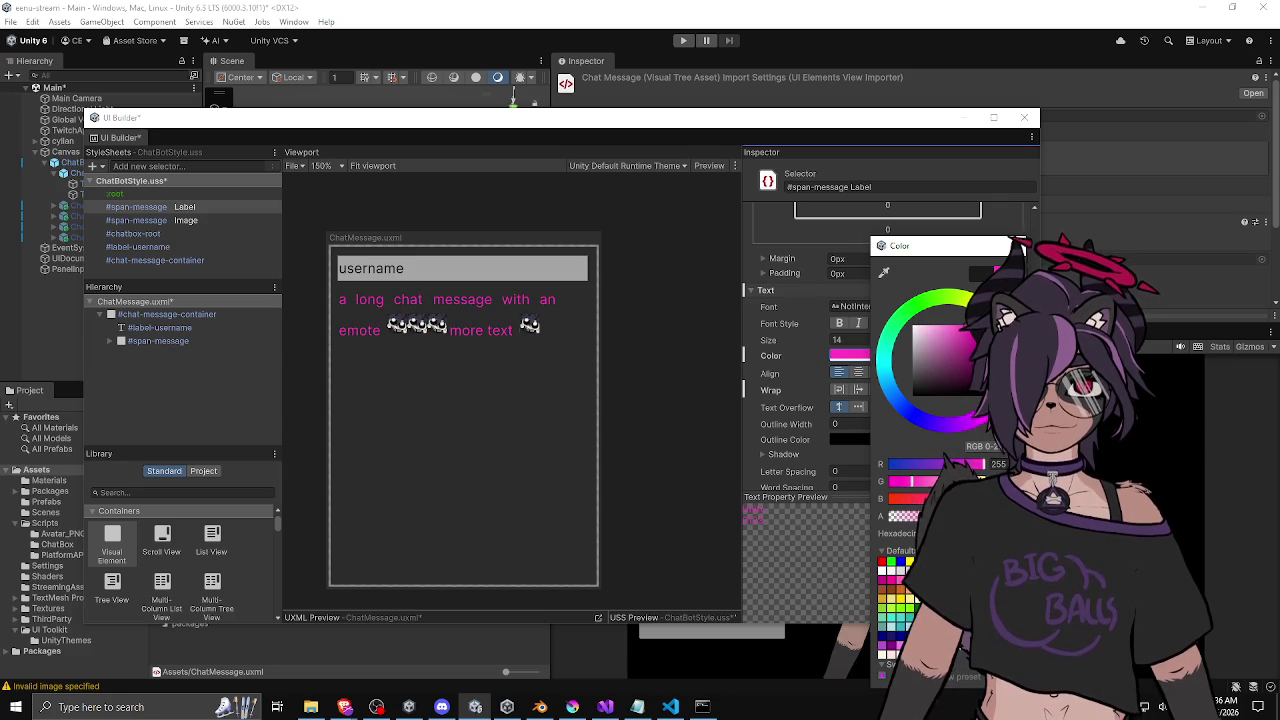
mouse_move(950, 340)
left_mouse_down()
mouse_move(958, 328)
mouse_move(941, 330)
left_mouse_up()
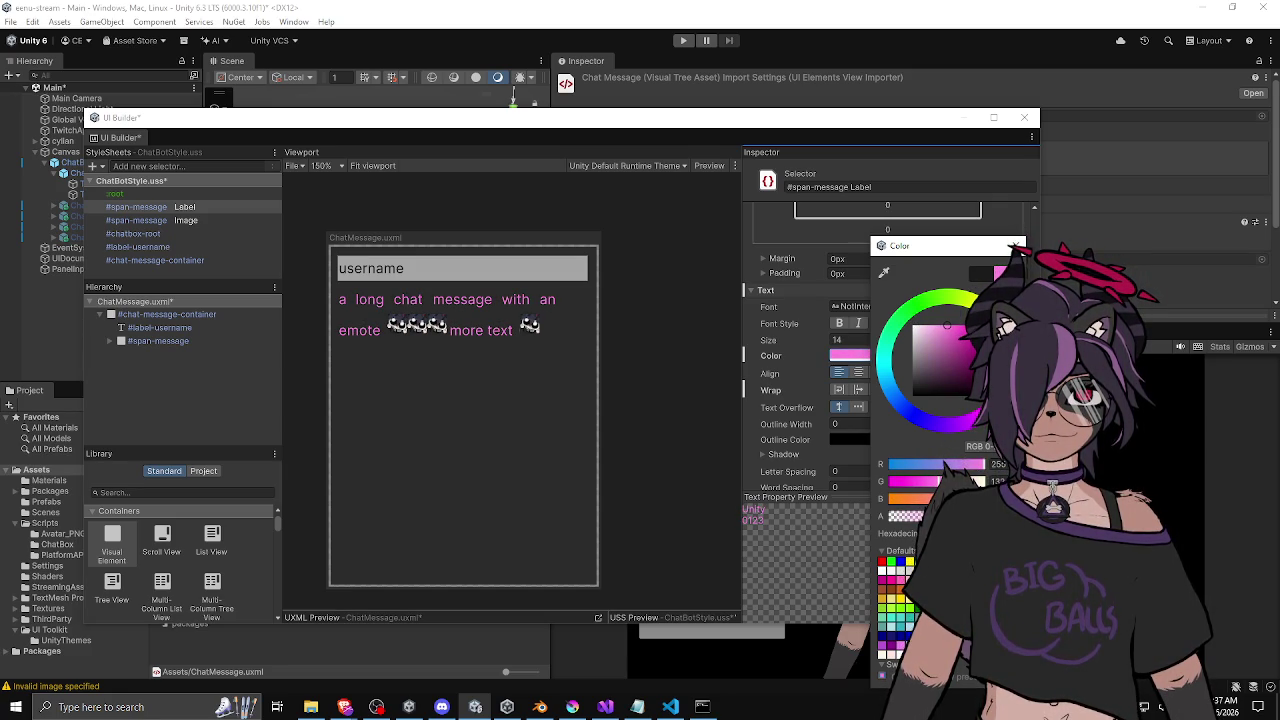
left_click(1016, 245)
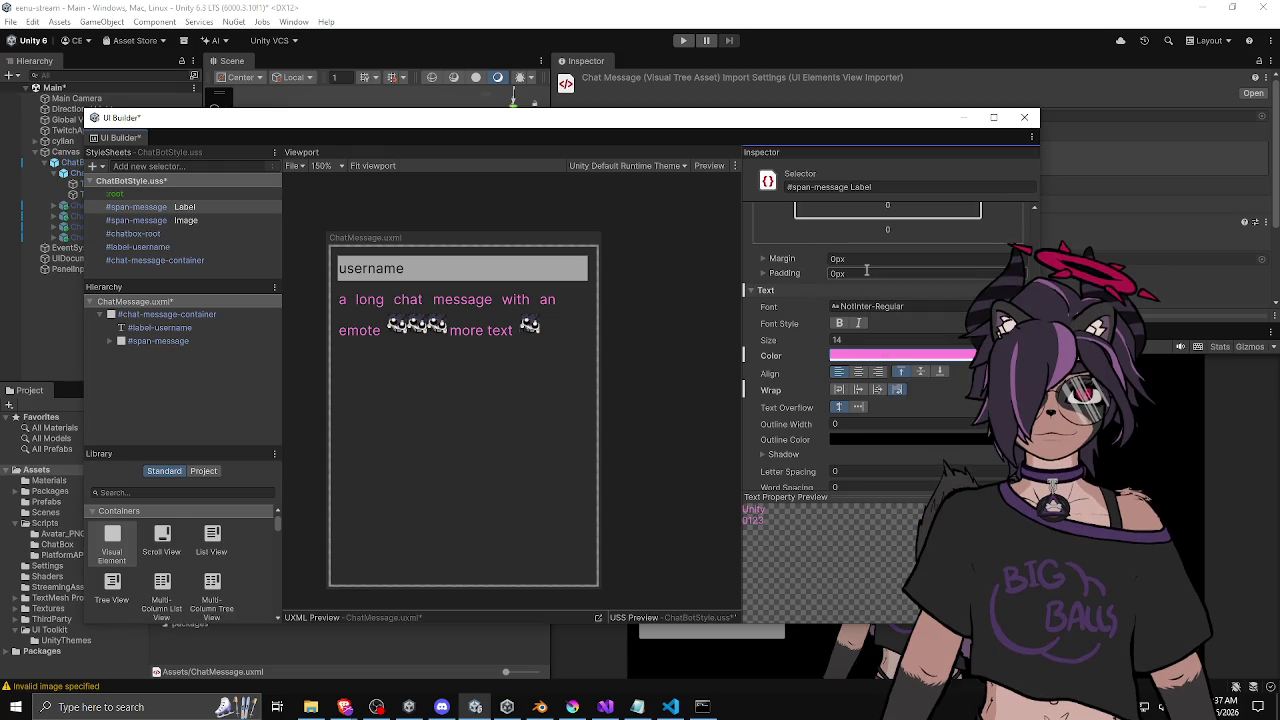
left_click(457, 270)
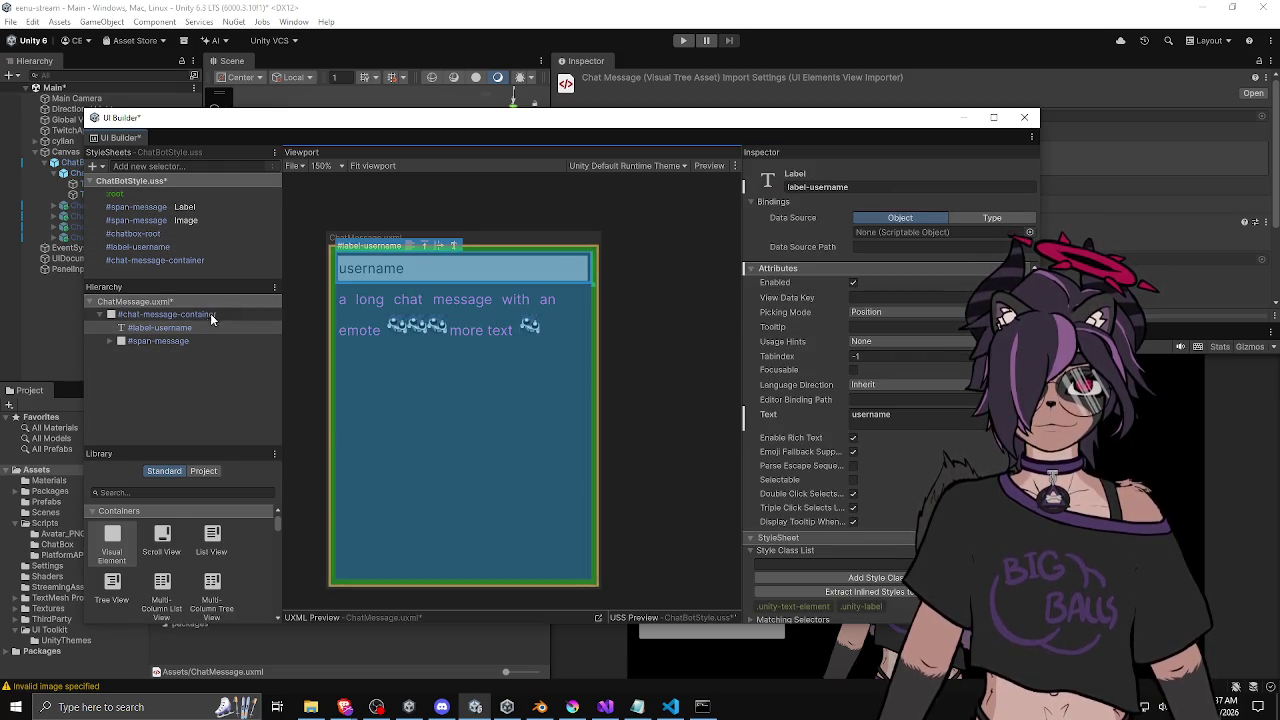
scroll(840, 400, "down", 3)
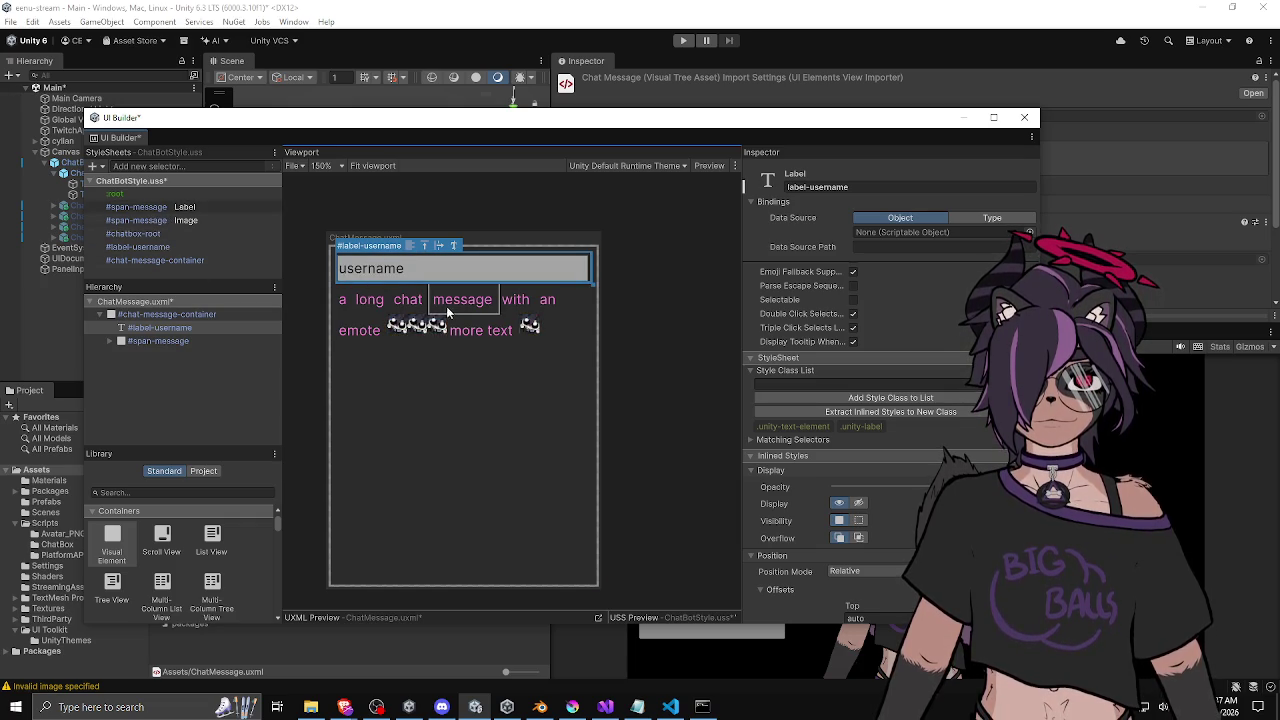
left_click(186, 220)
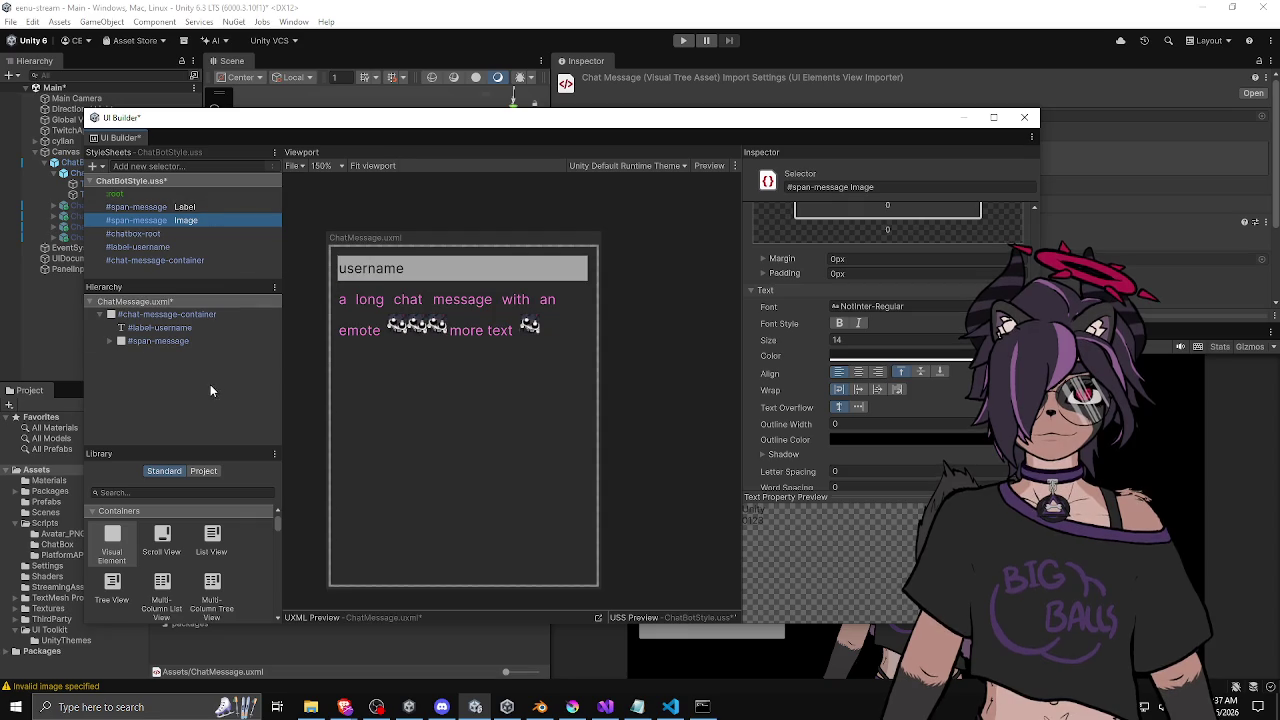
scroll(408, 375, "down", 1)
scroll(600, 383, "down", 5)
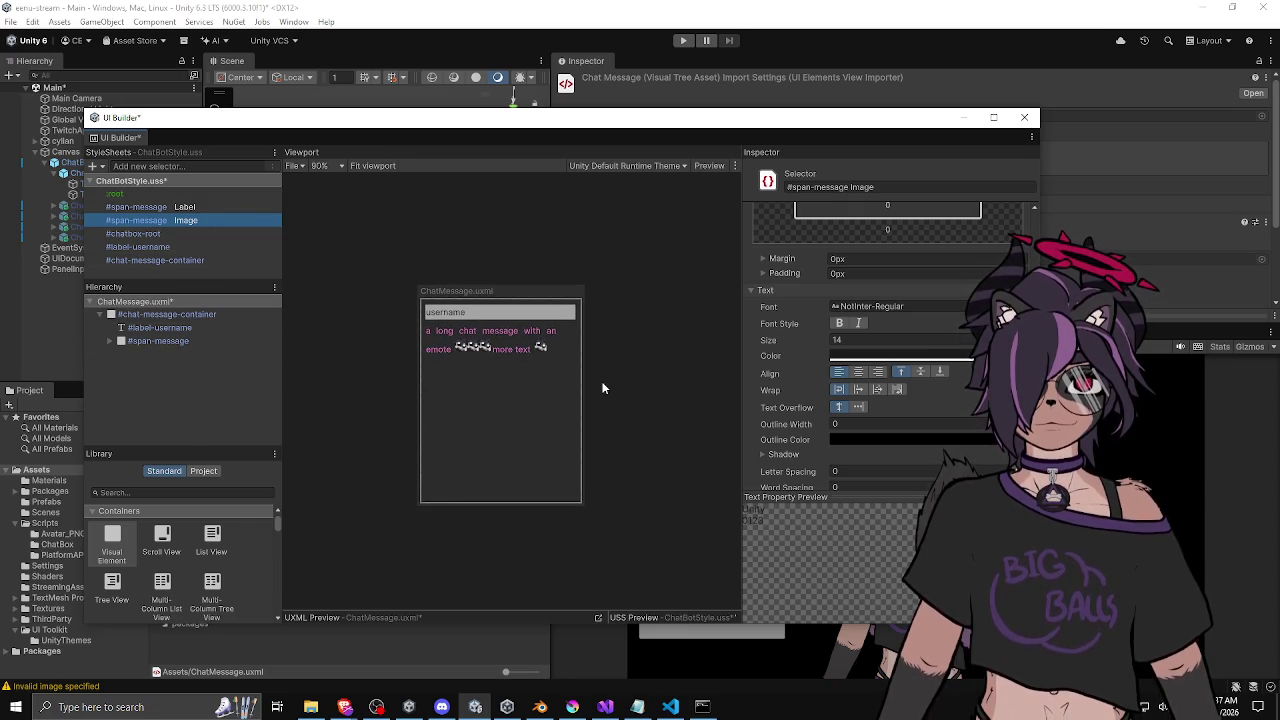
left_click(561, 341)
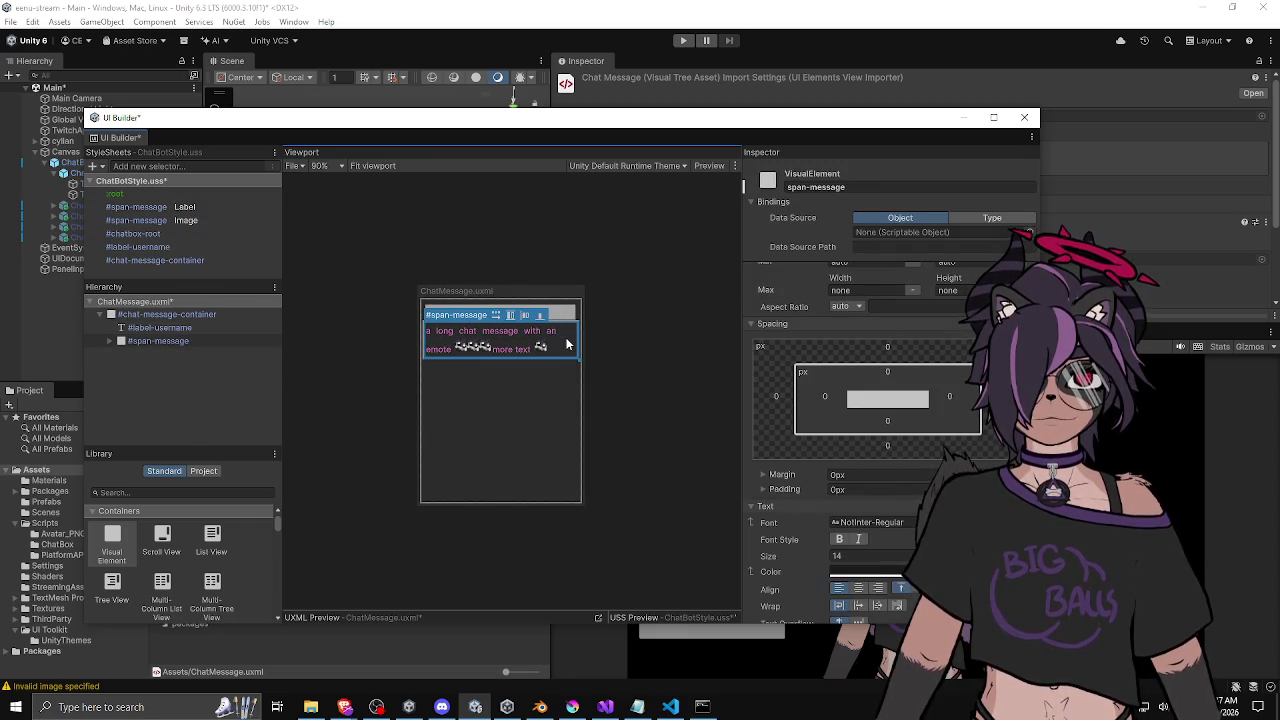
scroll(563, 342, "up", 1)
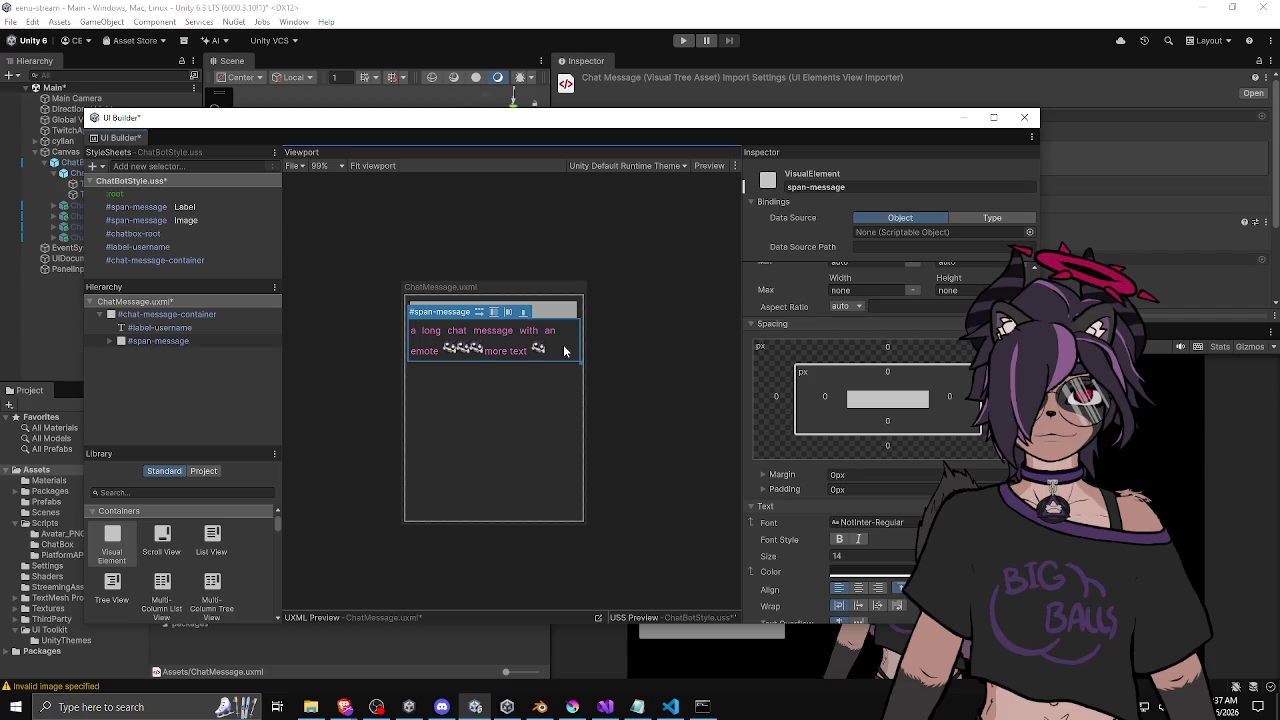
scroll(563, 348, "up", 4)
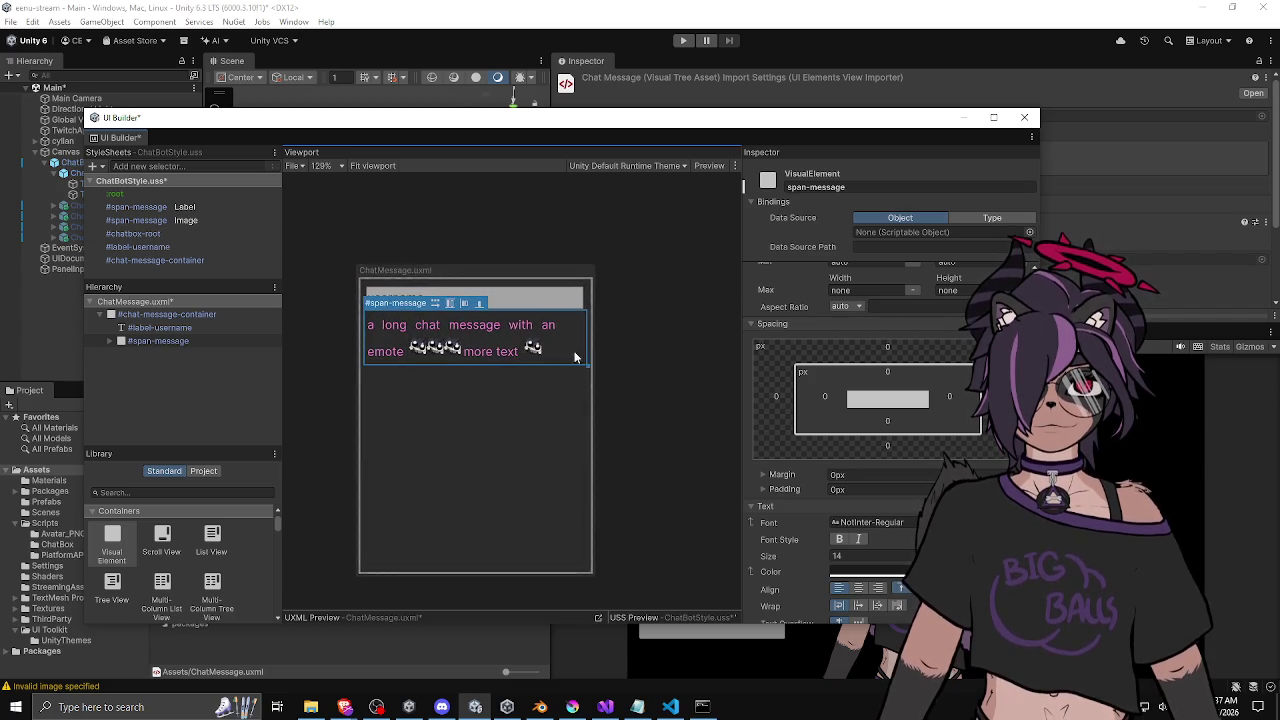
scroll(560, 350, "up", 1)
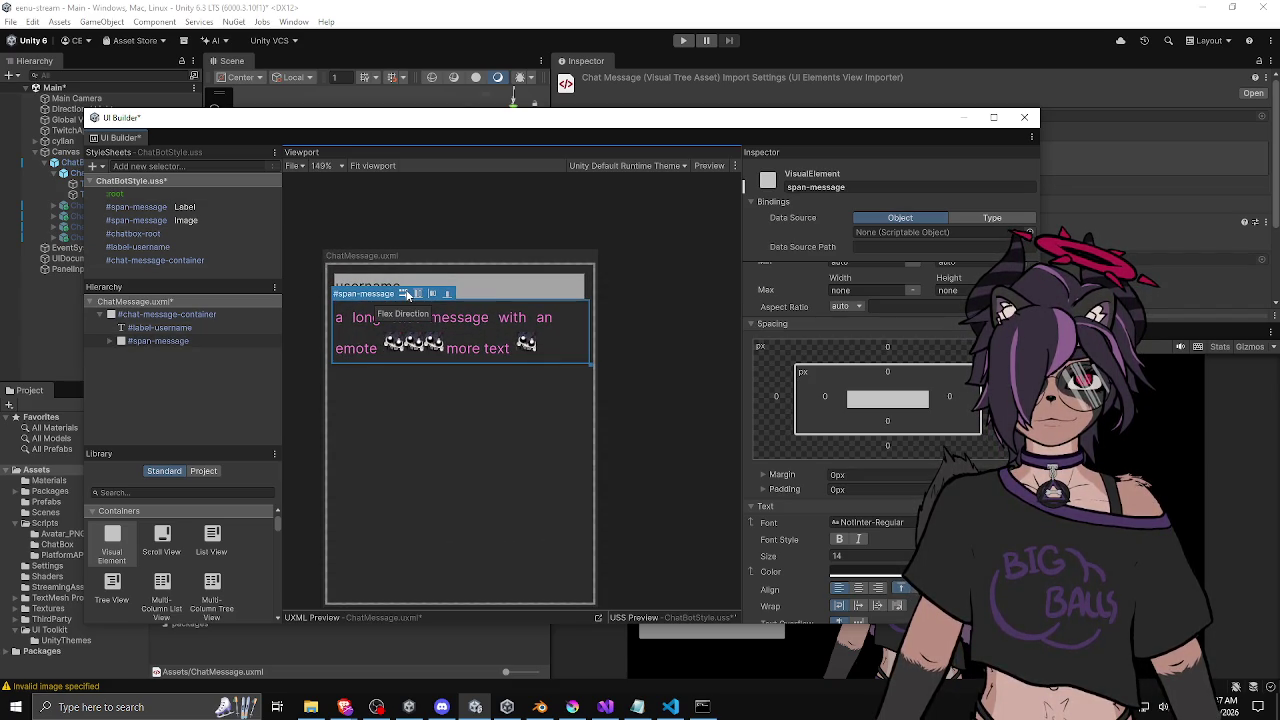
left_click(365, 325)
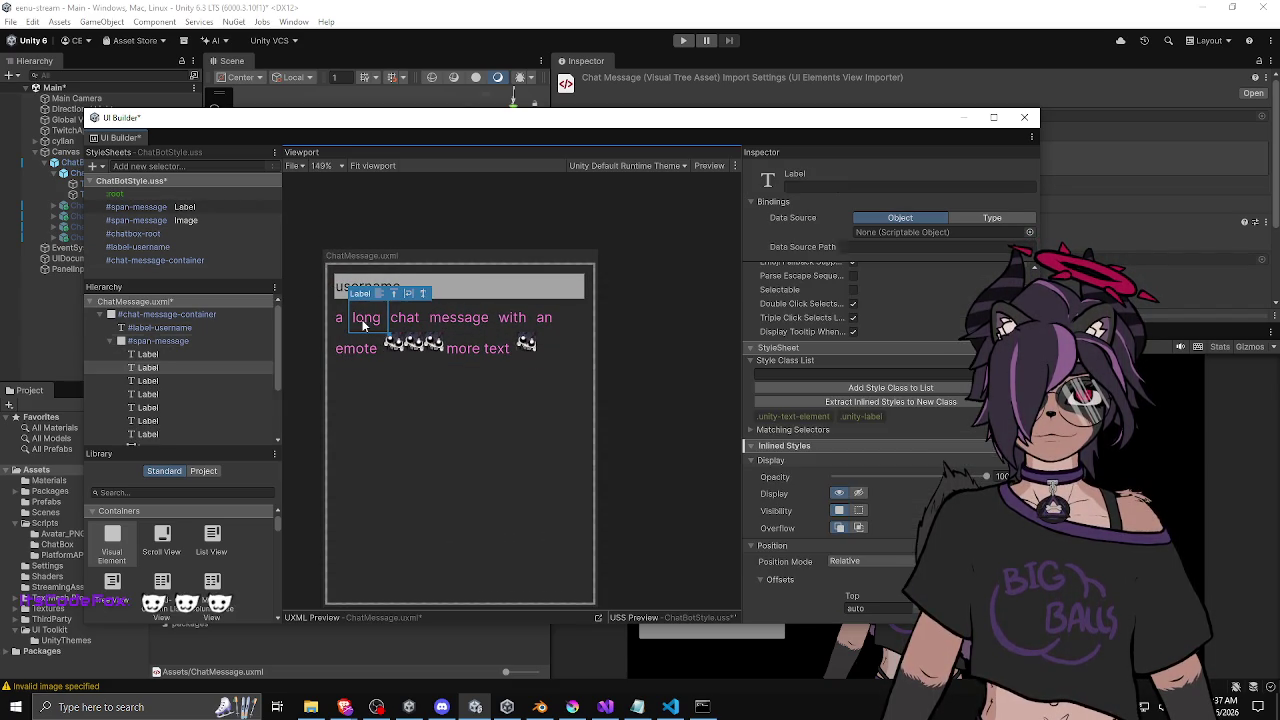
left_click(409, 320)
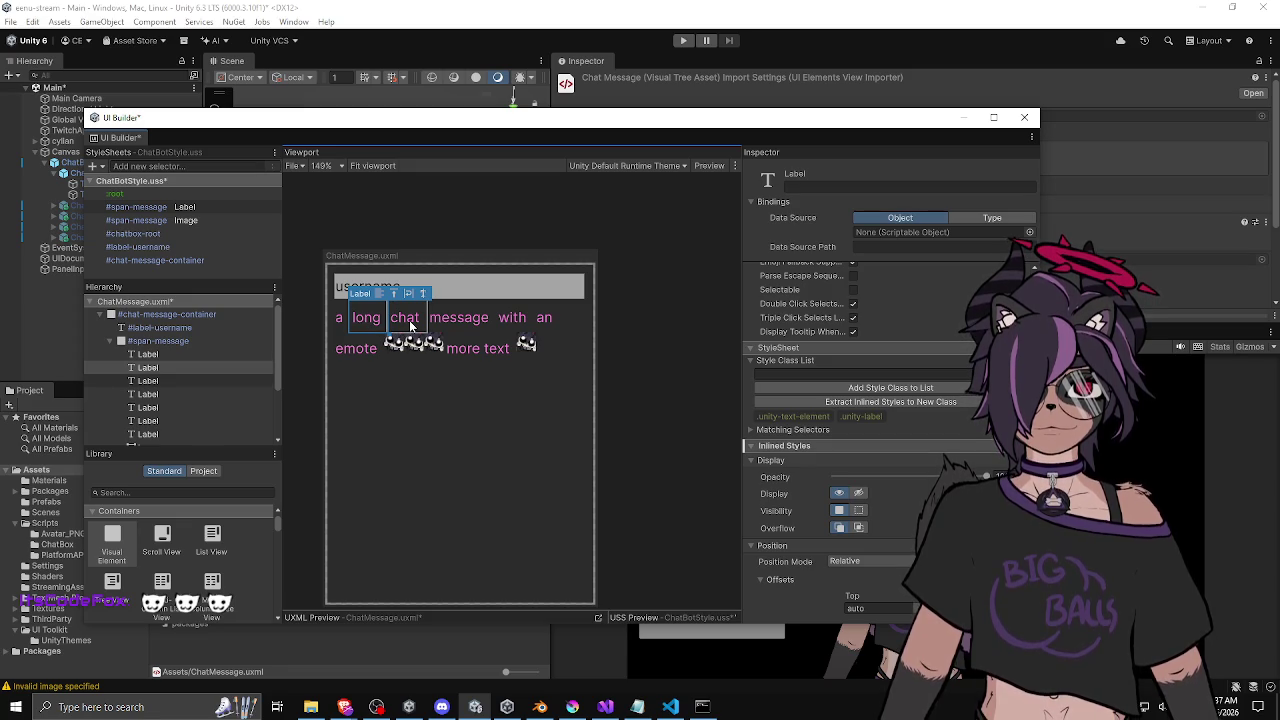
left_click(409, 320)
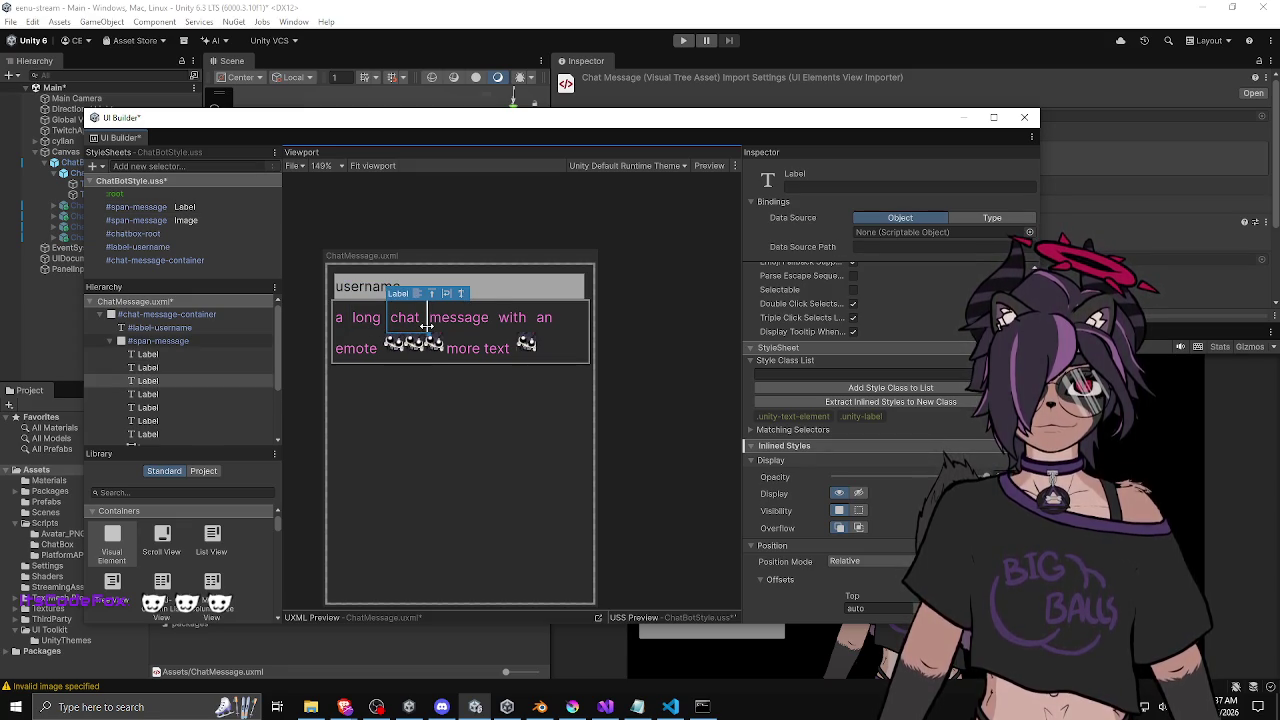
left_click(458, 320)
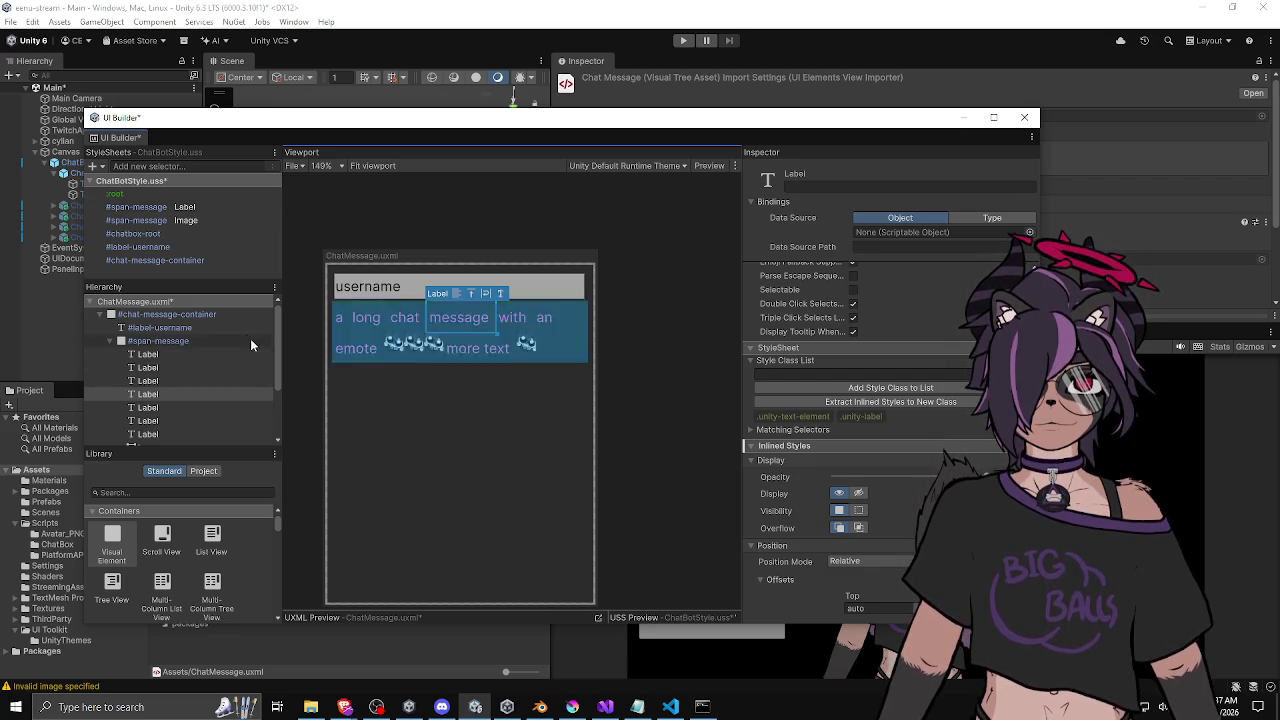
left_click(214, 207)
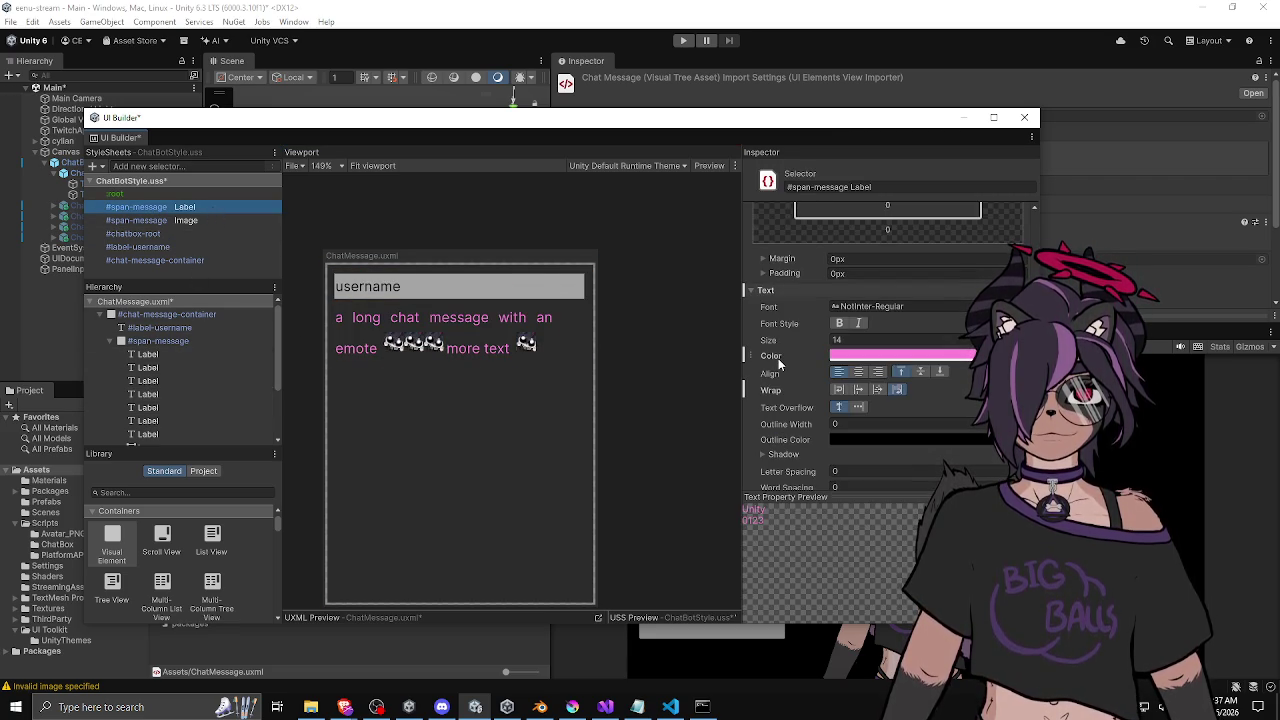
Set the #span-message Label right margin to -1px after trying -2px.
scroll(785, 362, "up", 5)
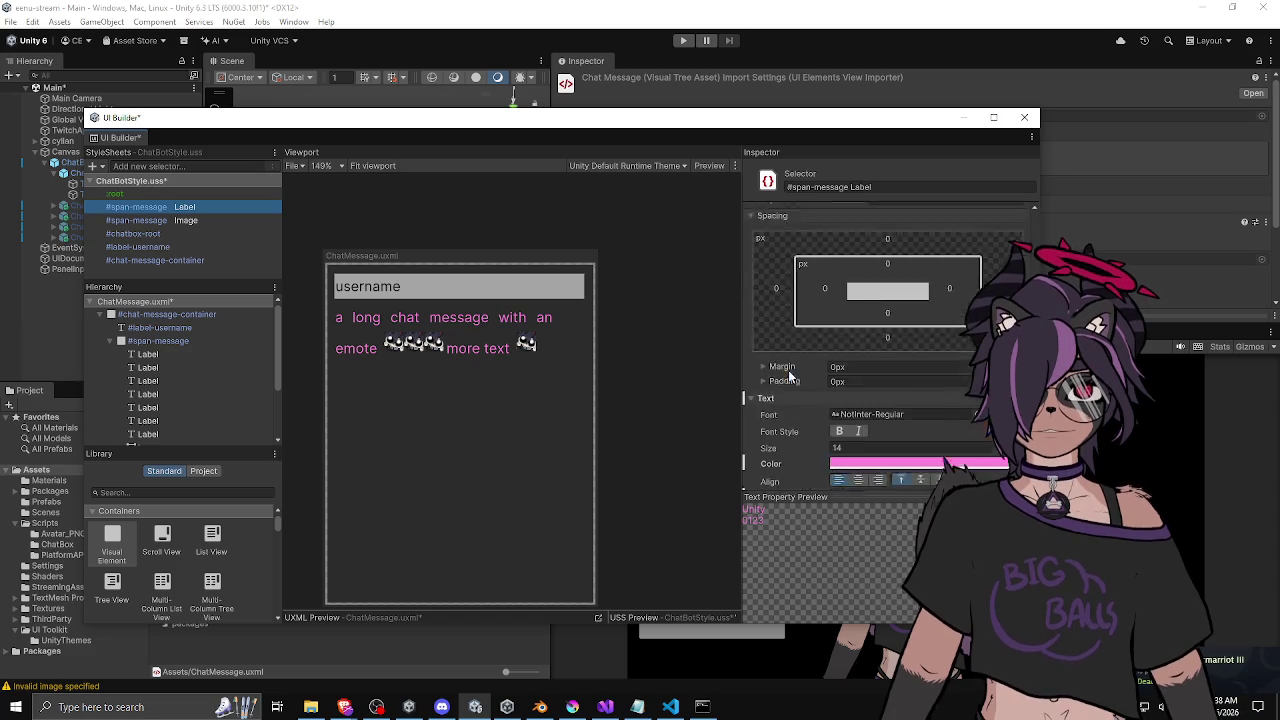
scroll(789, 370, "up", 8)
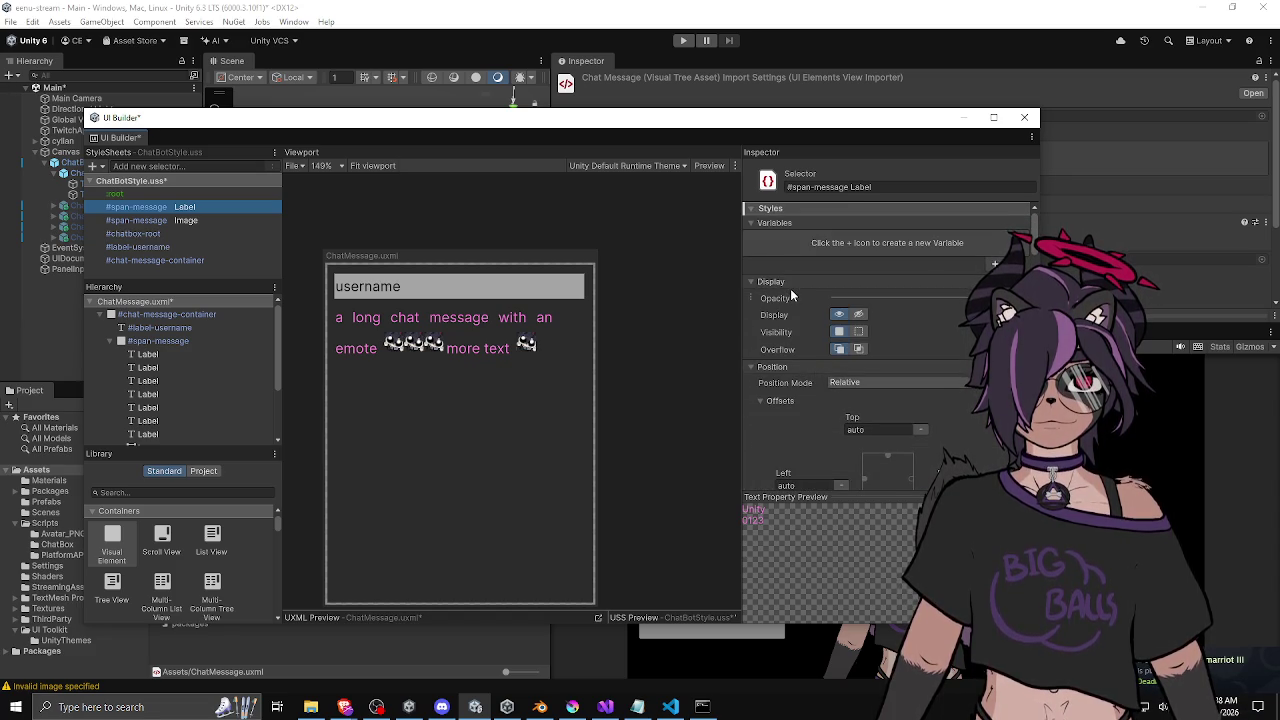
scroll(790, 288, "down", 3)
scroll(790, 288, "down", 6)
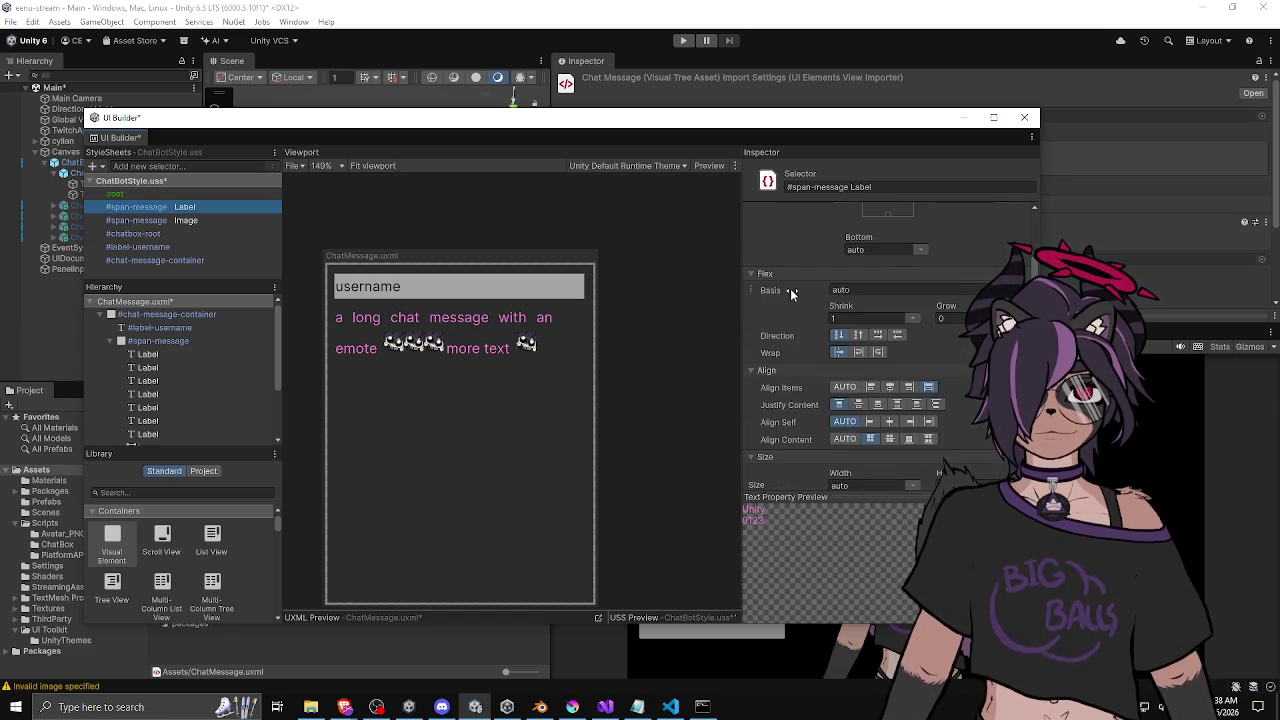
scroll(783, 295, "down", 2)
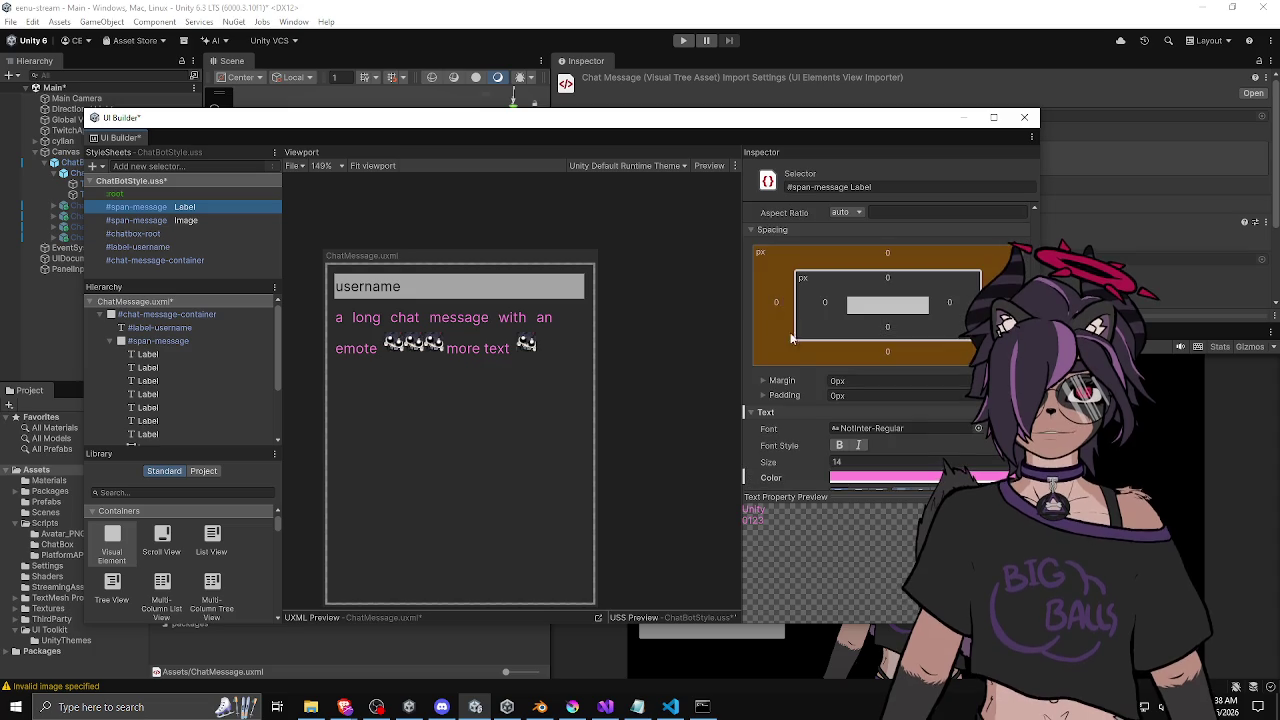
left_click(765, 381)
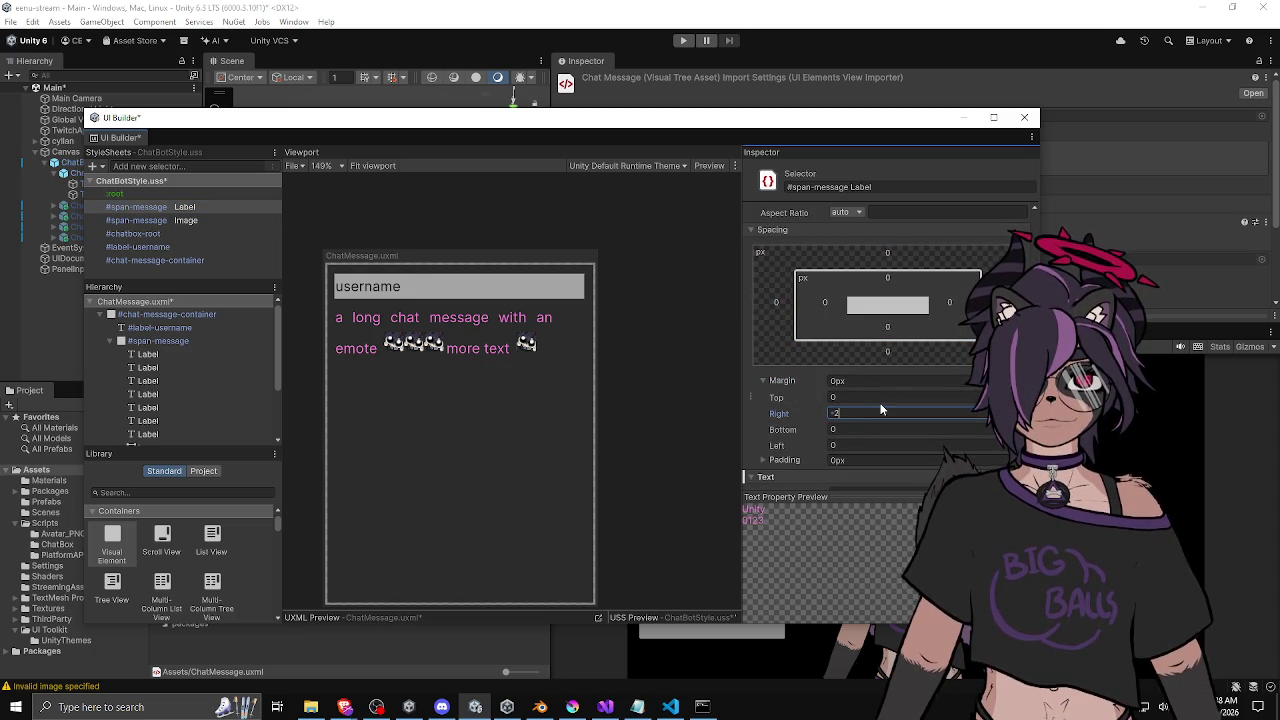
key("Return")
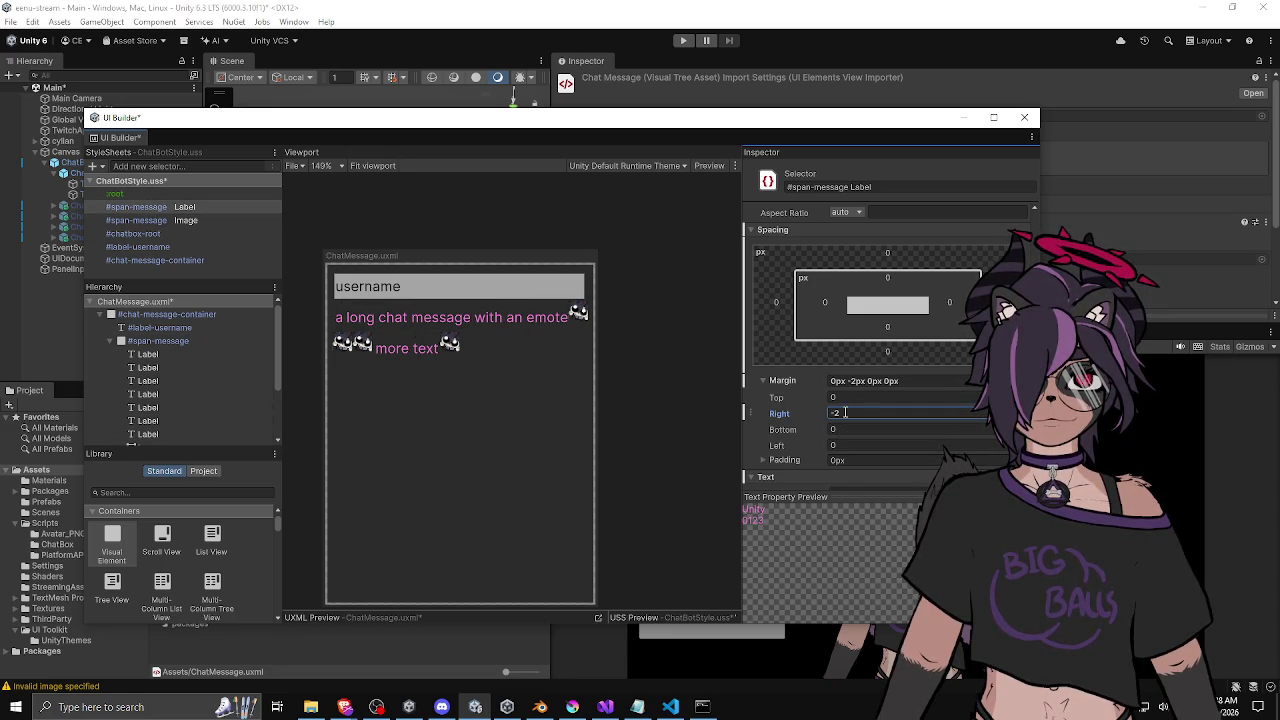
type("-1")
key("Return")
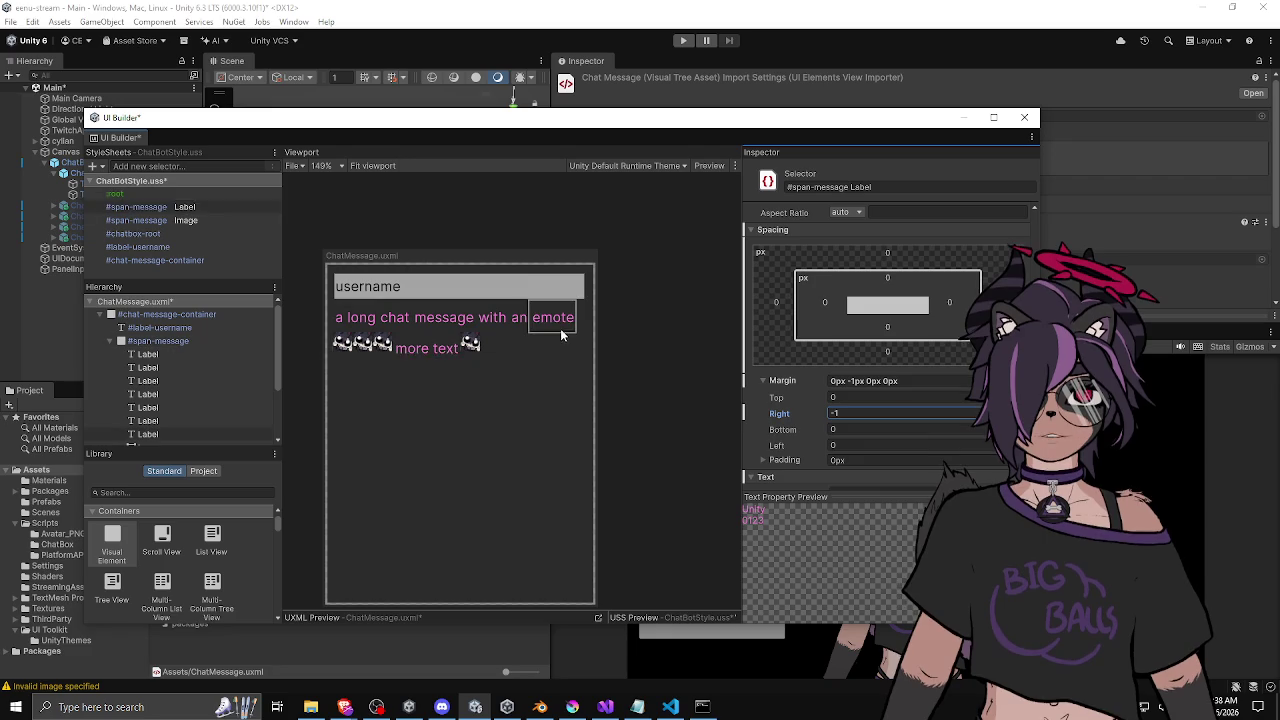
Widen chat-message-container so 'a long chat message with an emote' fits on one line.
left_click(595, 382)
left_click(335, 402)
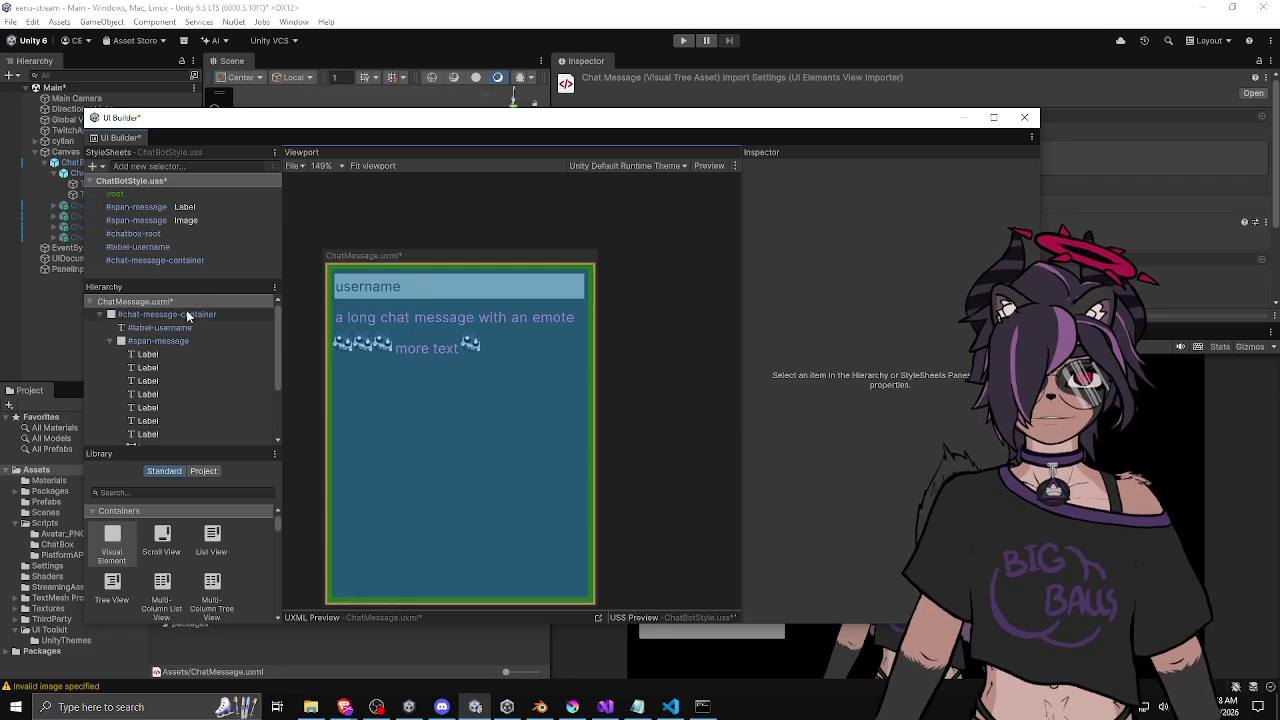
mouse_move(595, 420)
left_mouse_down()
mouse_move(660, 414)
mouse_move(495, 426)
mouse_move(600, 423)
mouse_move(597, 385)
mouse_move(677, 386)
mouse_move(462, 391)
mouse_move(632, 390)
left_mouse_up()
left_click(198, 303)
scroll(602, 379, "down", 4)
scroll(617, 403, "down", 4)
left_click(438, 420)
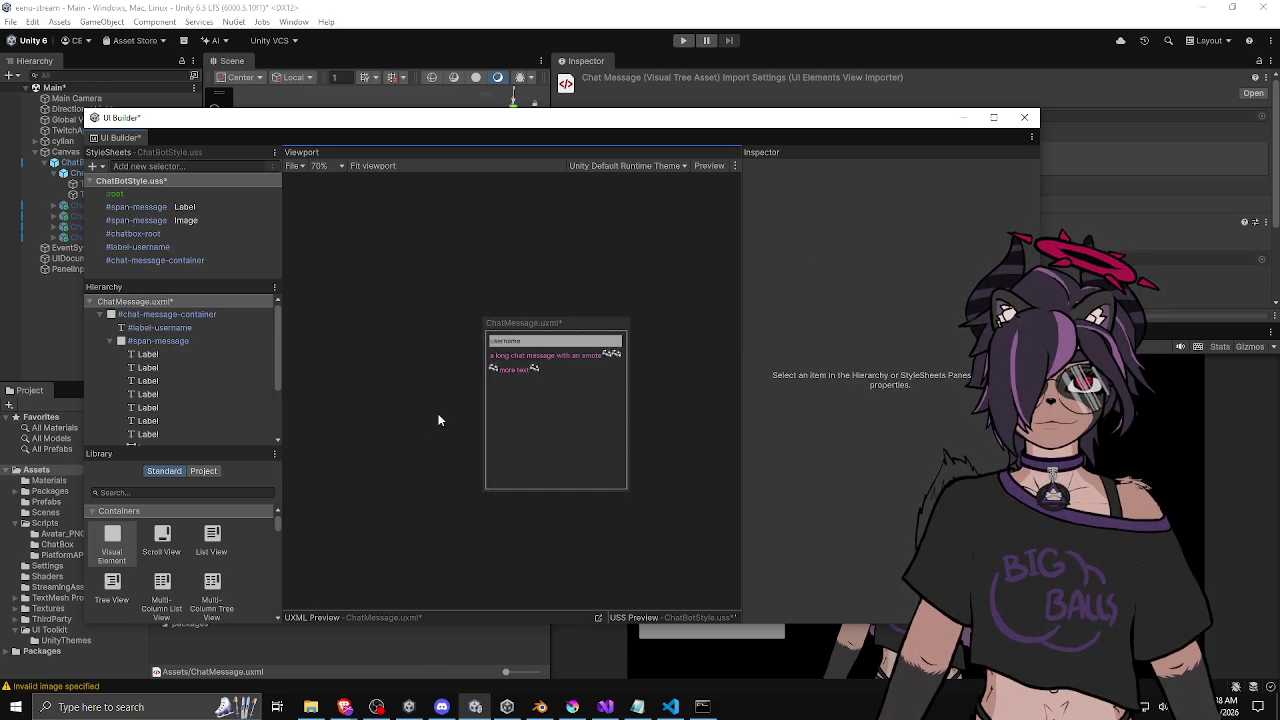
scroll(442, 406, "up", 6)
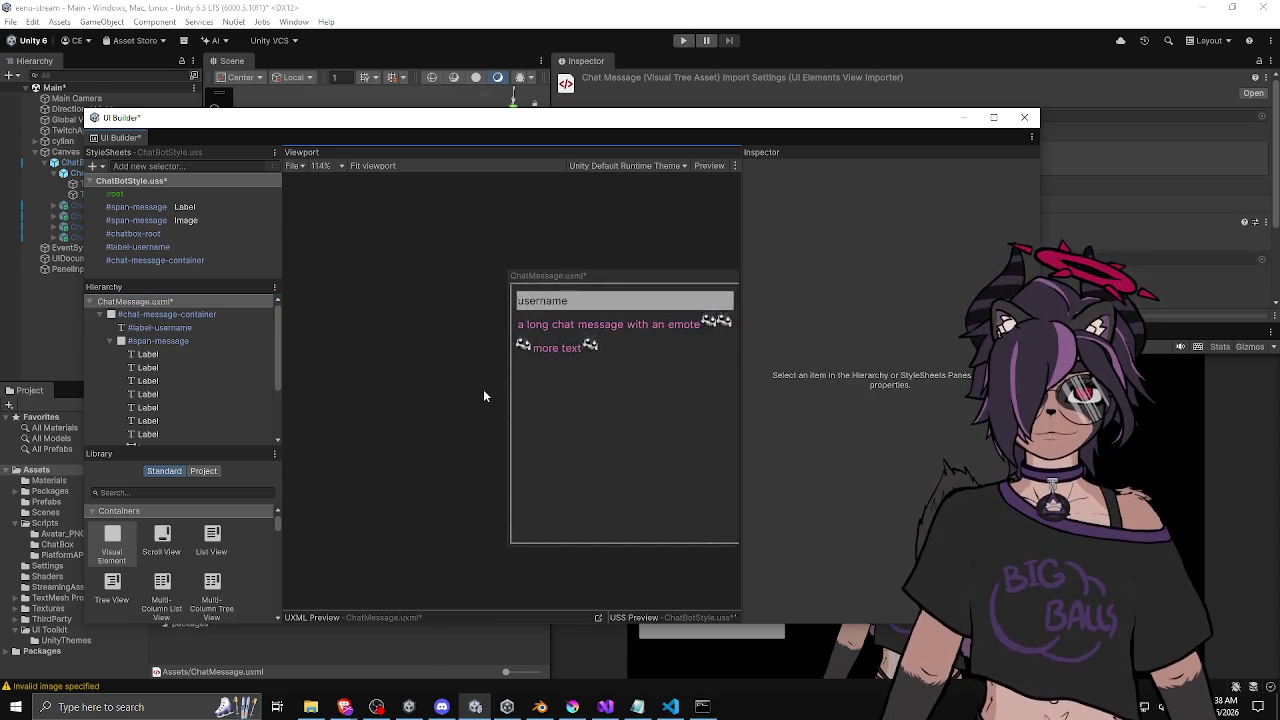
scroll(491, 363, "up", 5)
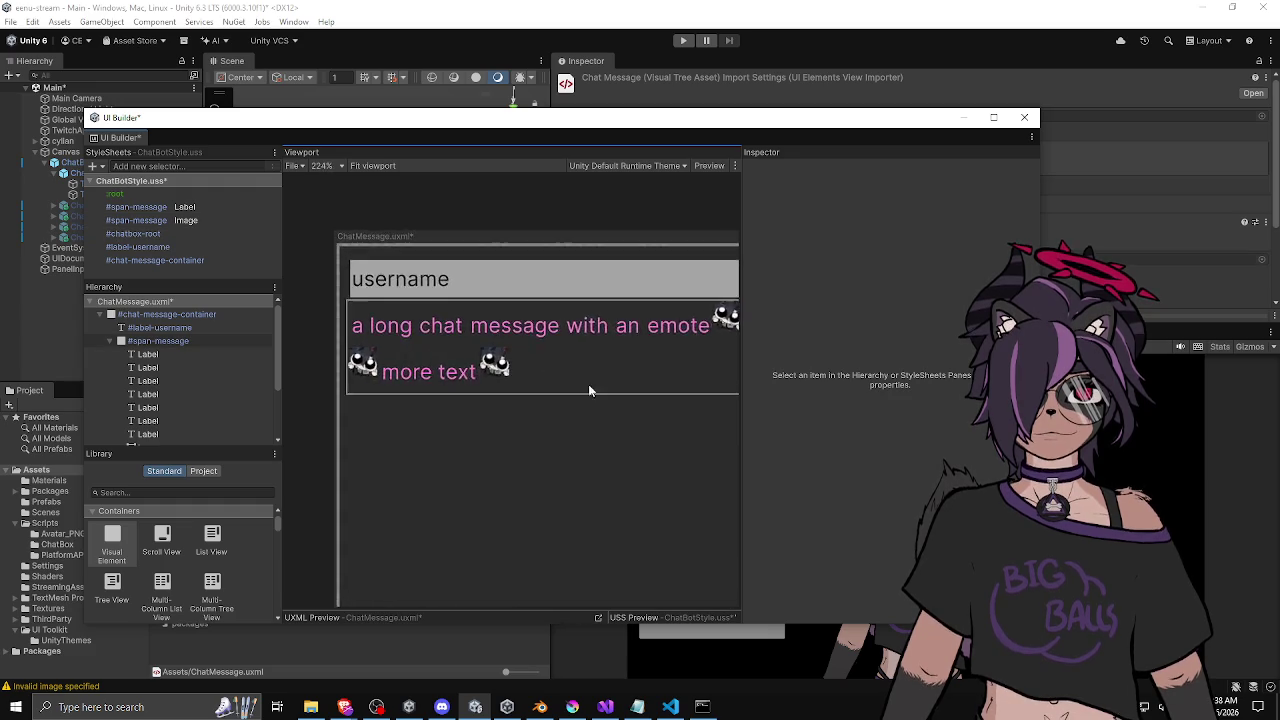
scroll(518, 394, "down", 3)
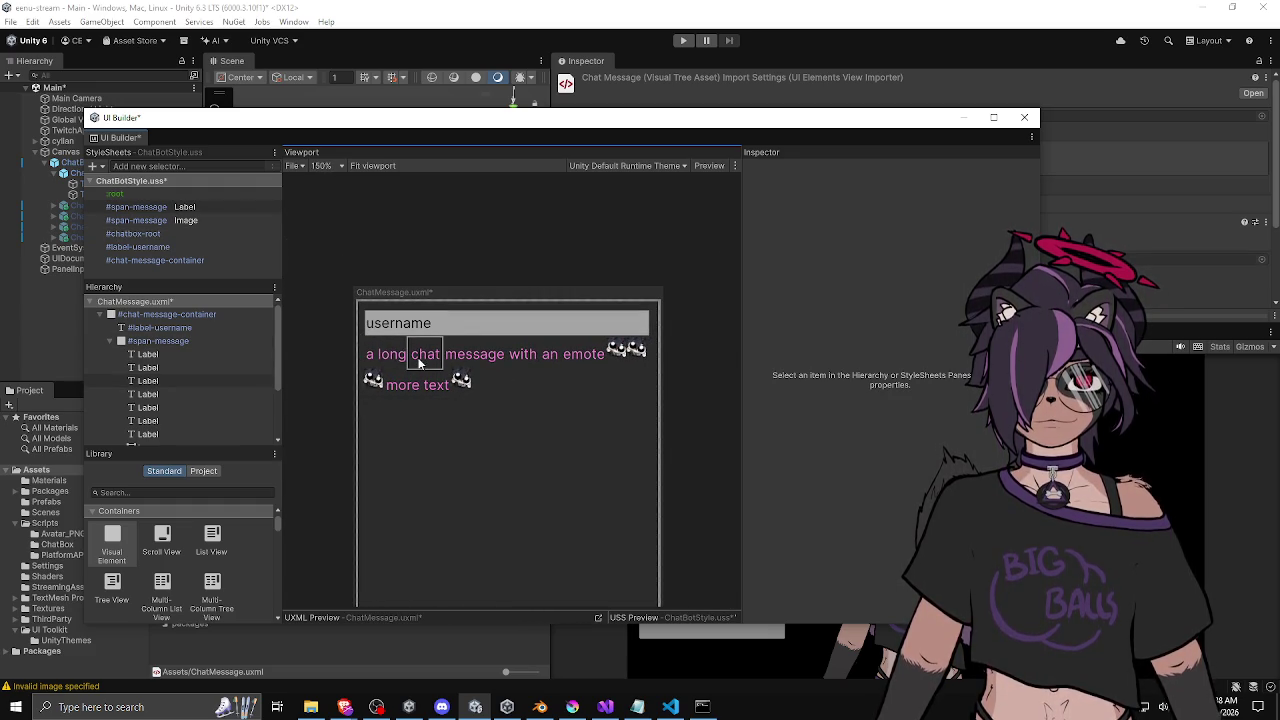
left_click(157, 340)
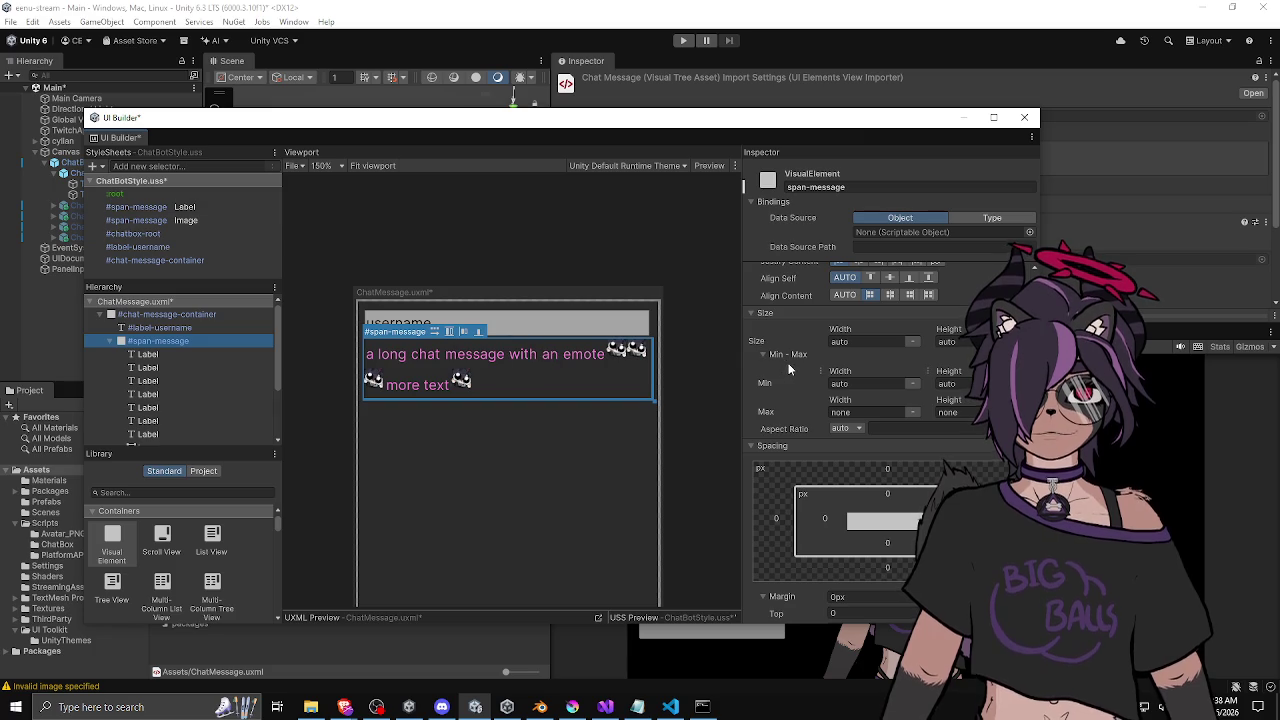
Try a -1px left margin, reset it to 0, and set right margin to -1.5px.
scroll(788, 363, "up", 4)
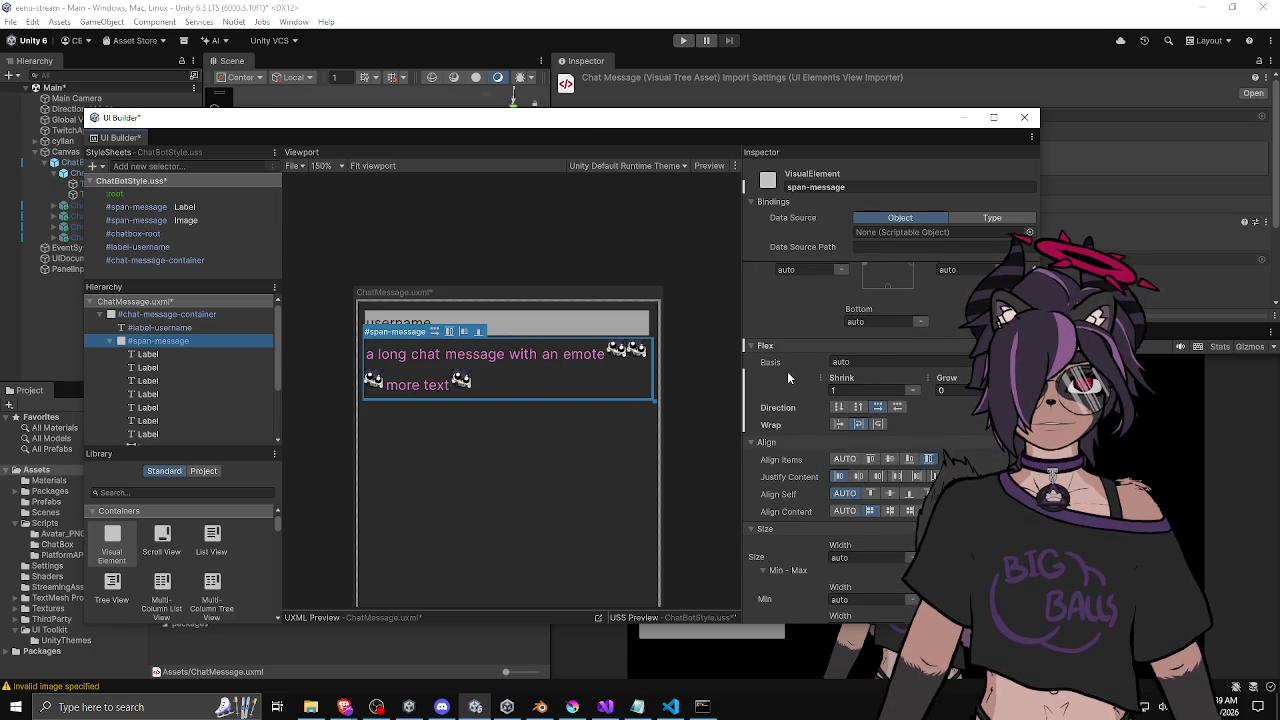
scroll(788, 372, "down", 10)
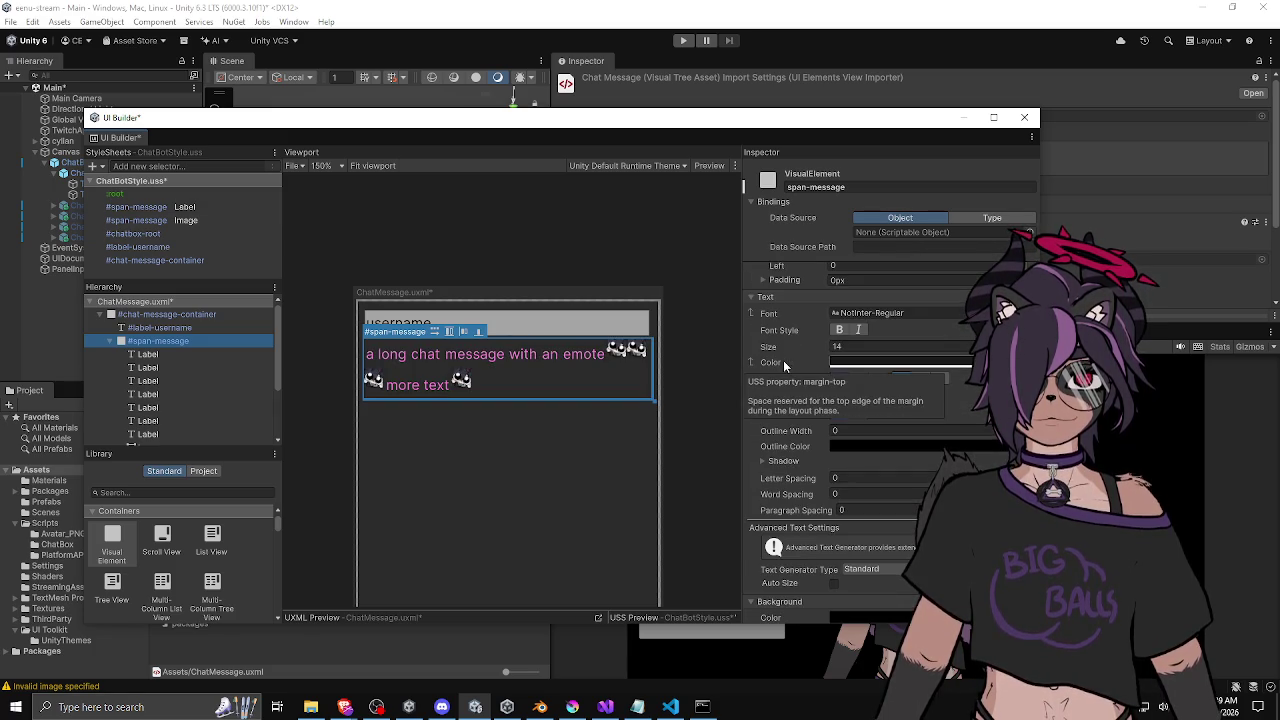
scroll(790, 350, "up", 3)
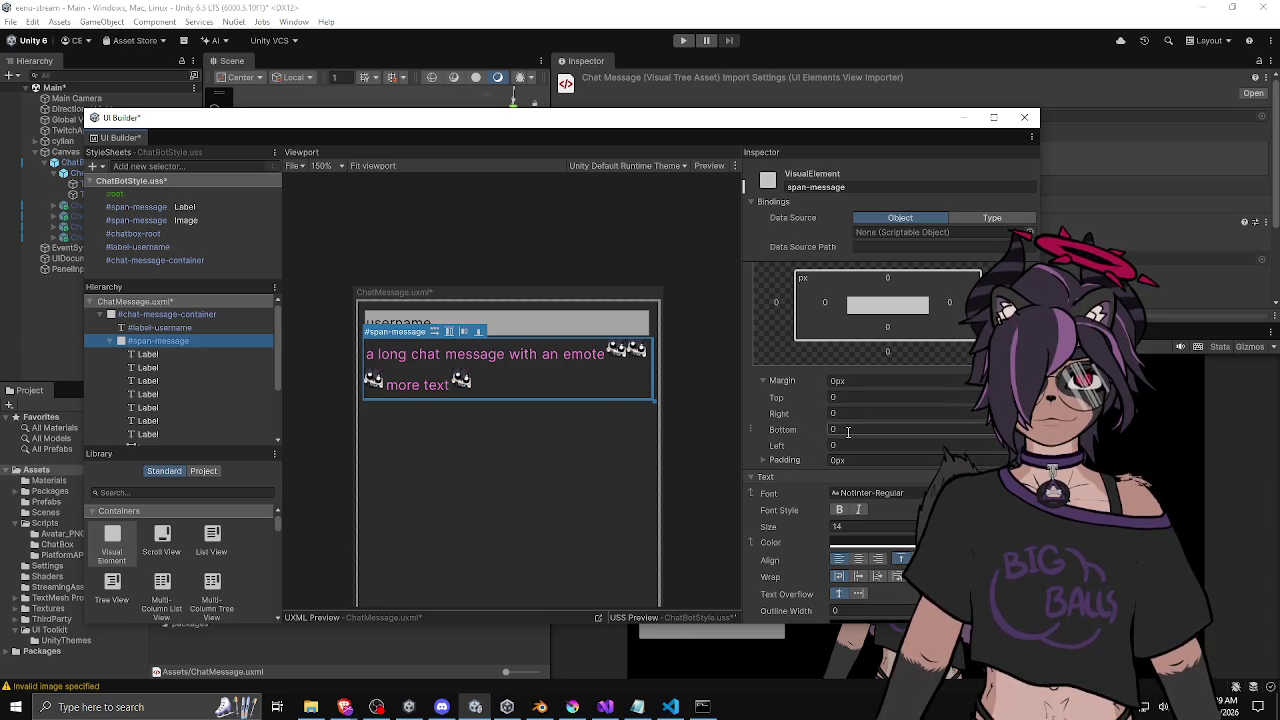
left_click(211, 206)
scroll(780, 376, "up", 3)
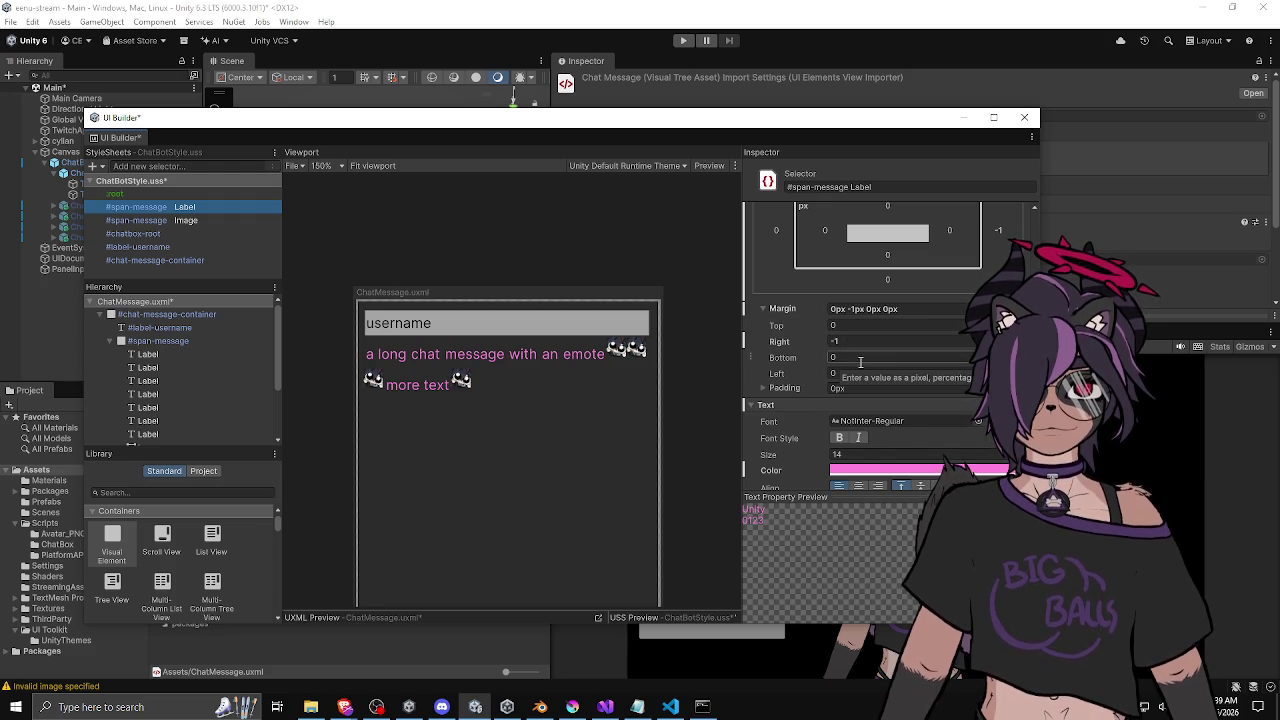
left_click(856, 369)
type("-1")
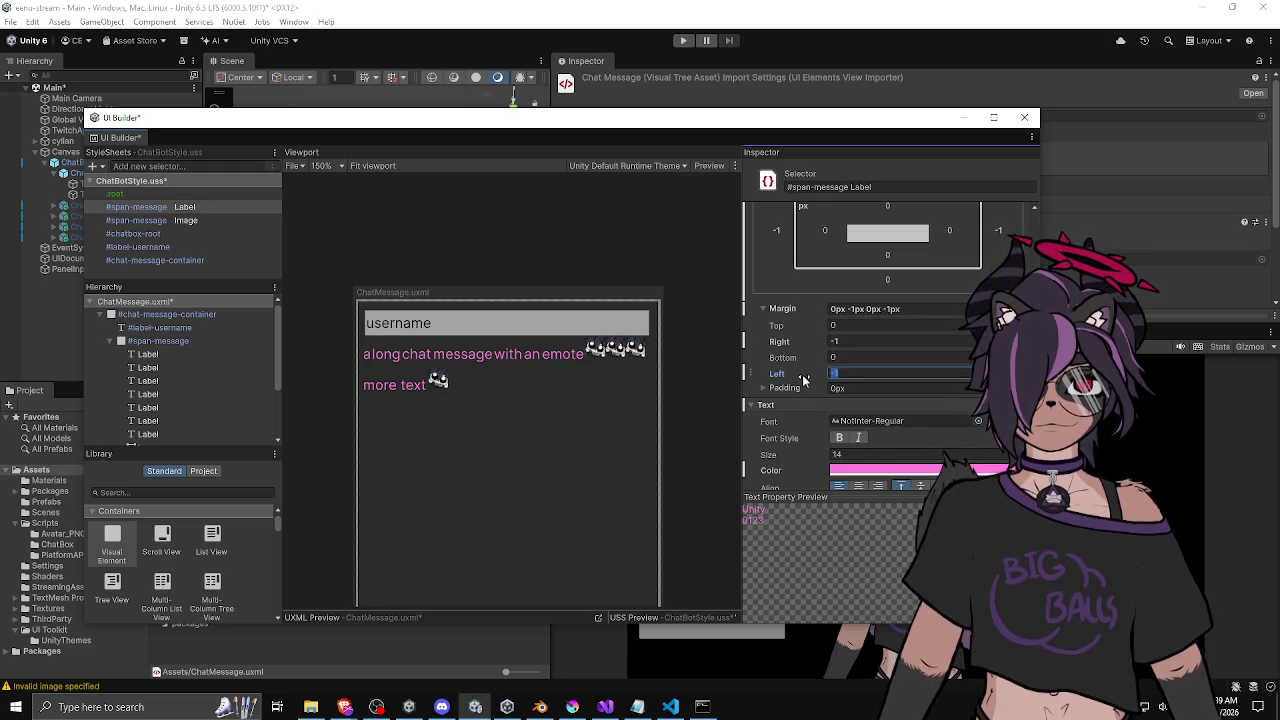
left_click_drag(803, 379, 812, 379)
left_click(879, 343)
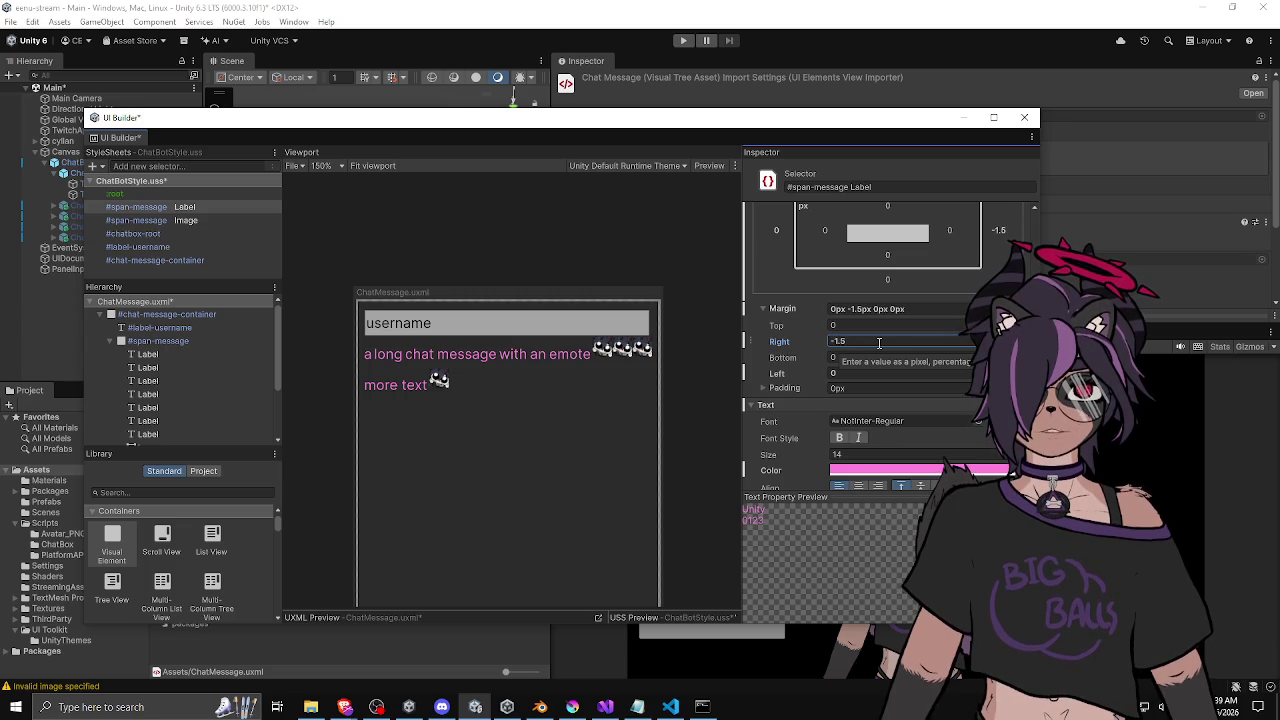
Pan the preview canvas back into view and select the username label.
scroll(623, 362, "down", 1)
scroll(623, 362, "down", 5)
left_click(420, 456)
left_click_drag(626, 457, 571, 452)
scroll(510, 427, "up", 8)
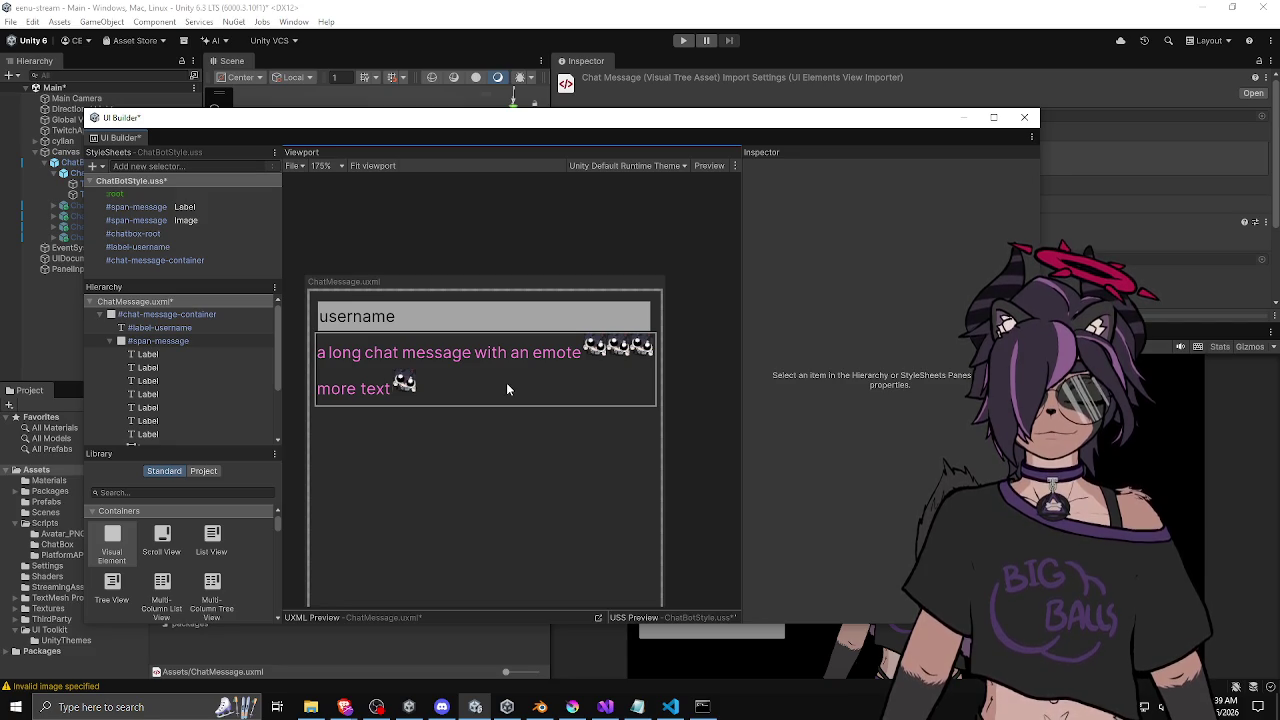
left_click(440, 328)
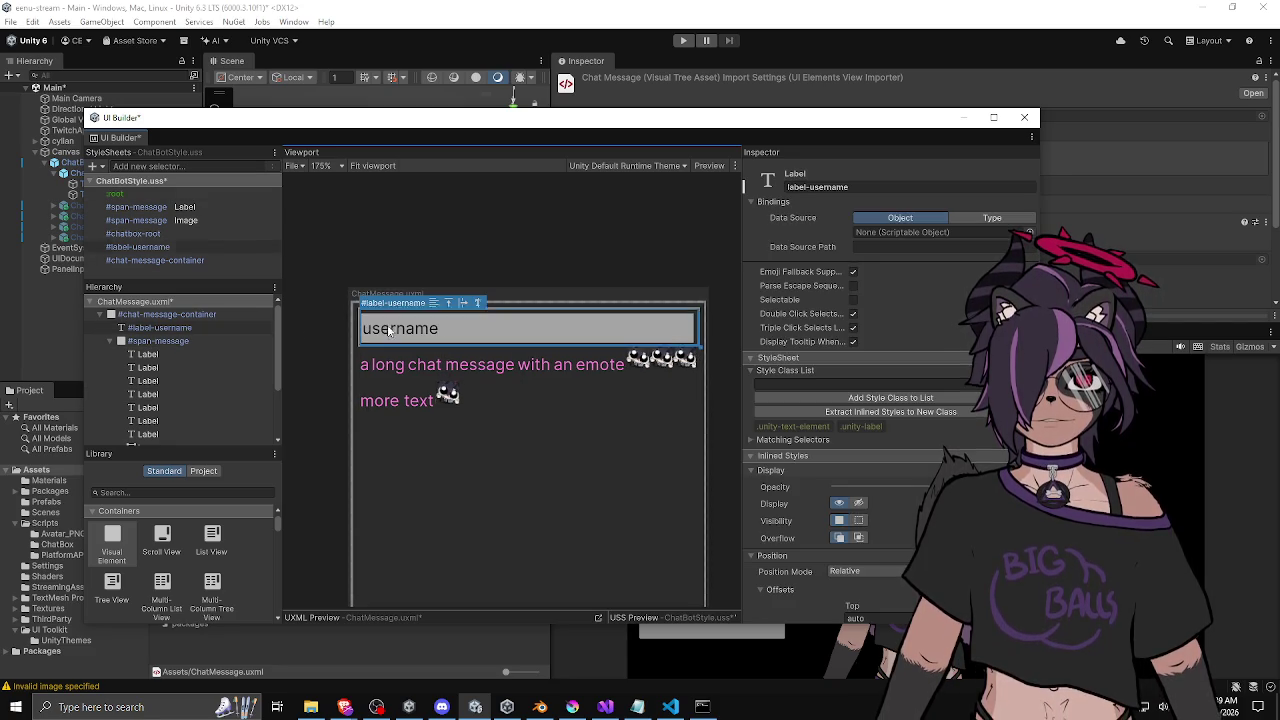
Set the #label-username background colour to black.
left_click(155, 190)
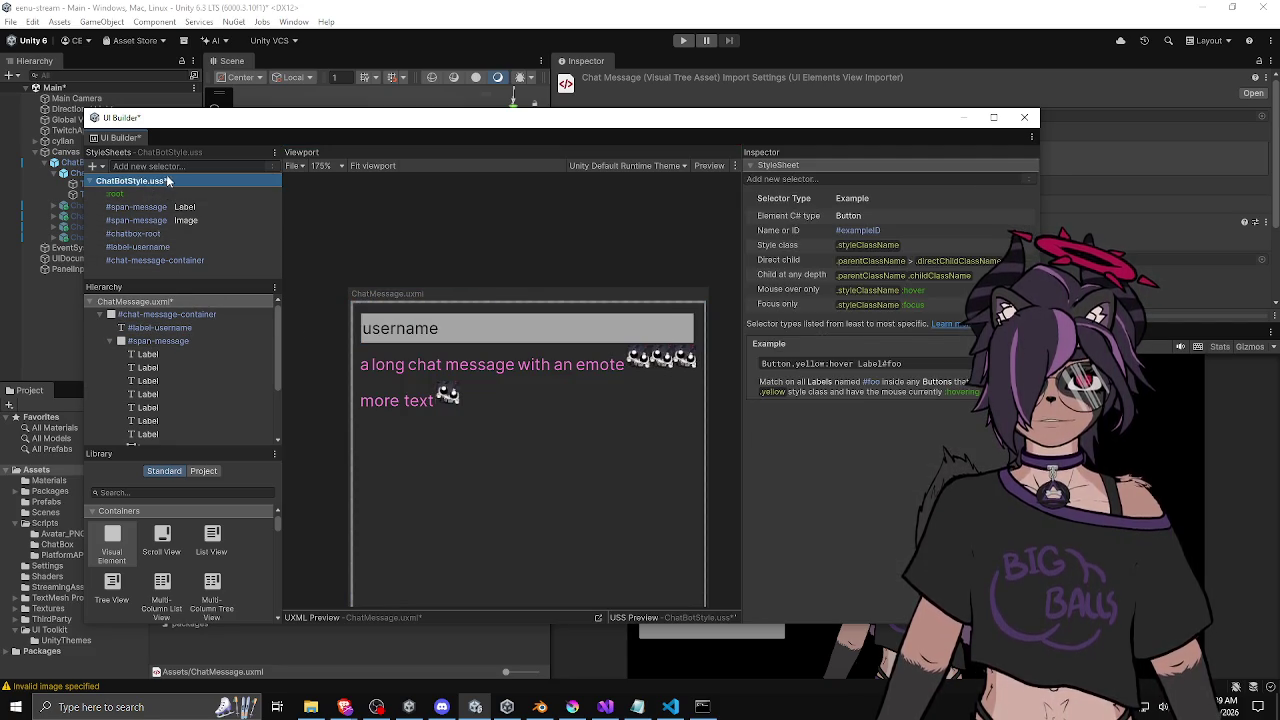
left_click(160, 246)
scroll(818, 295, "down", 10)
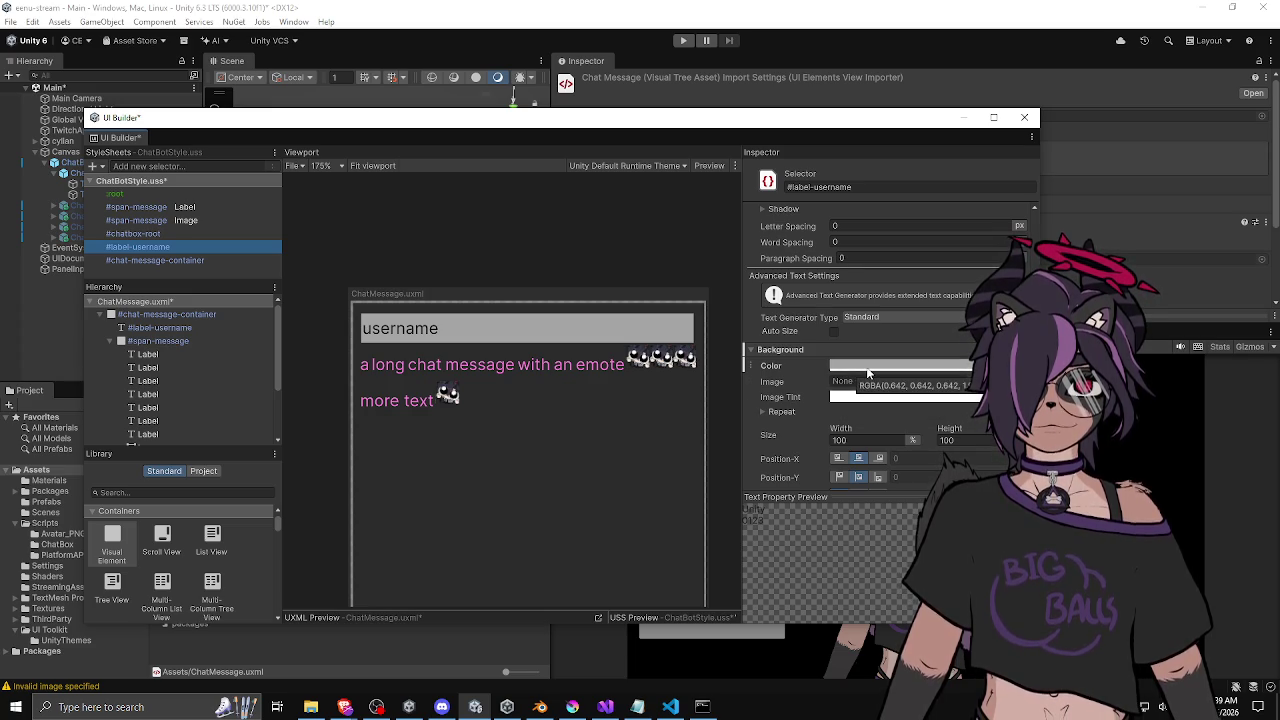
left_click(867, 367)
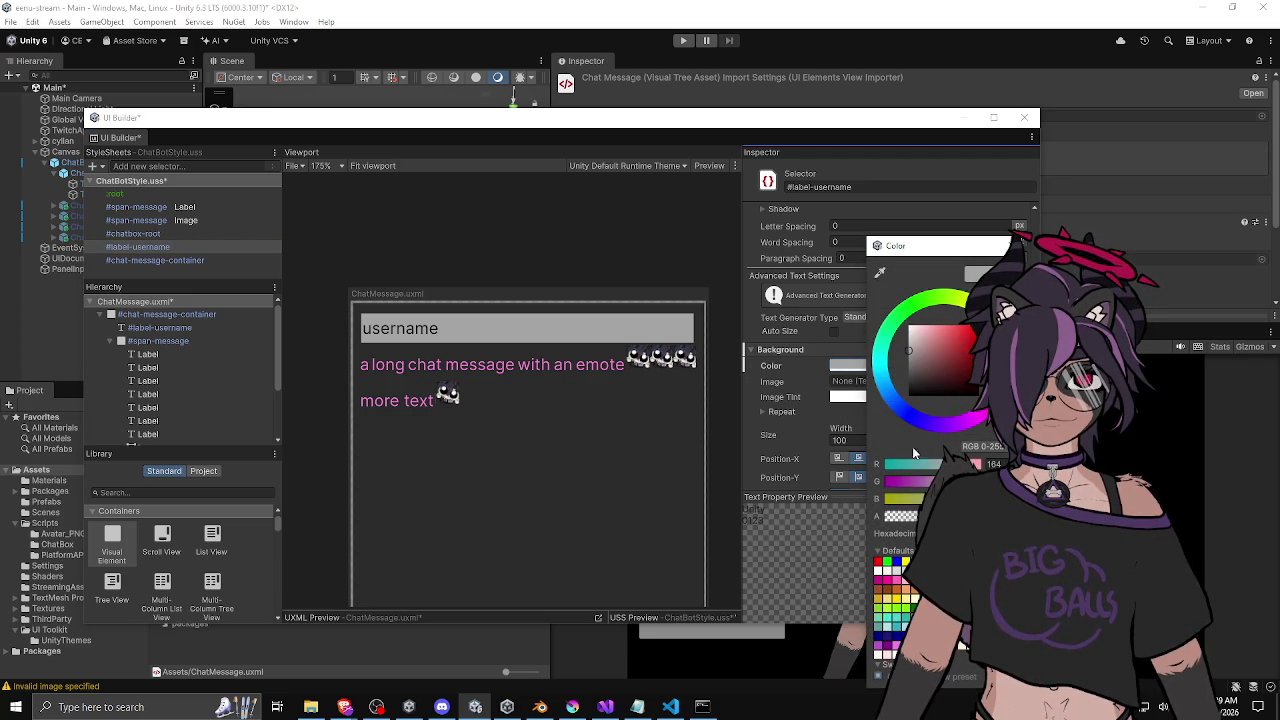
left_click_drag(980, 398, 888, 410)
left_click(797, 408)
Set the username text colour to pink.
scroll(797, 408, "up", 3)
scroll(797, 408, "up", 3)
left_click(840, 362)
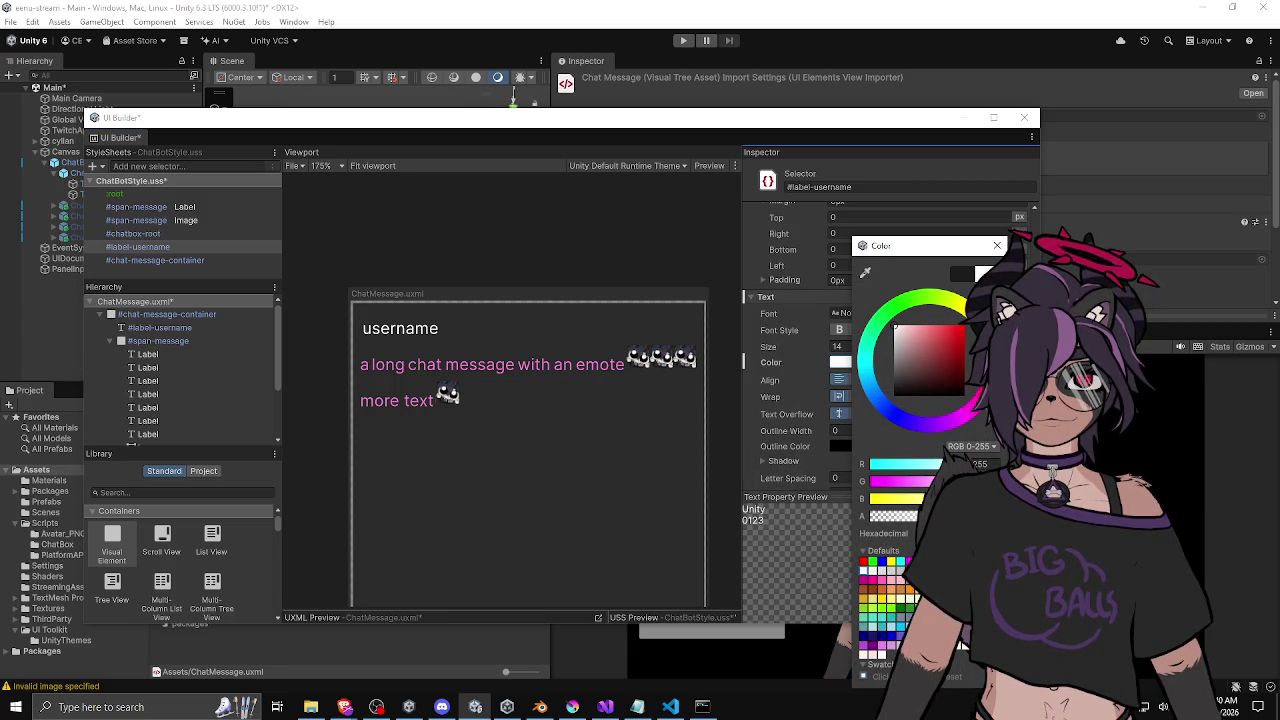
left_click(928, 426)
mouse_move(915, 350)
left_mouse_down()
mouse_move(905, 340)
mouse_move(916, 331)
mouse_move(905, 336)
left_mouse_up()
left_click_drag(960, 410, 986, 360)
mouse_move(910, 335)
left_mouse_down()
mouse_move(965, 325)
mouse_move(946, 325)
left_mouse_up()
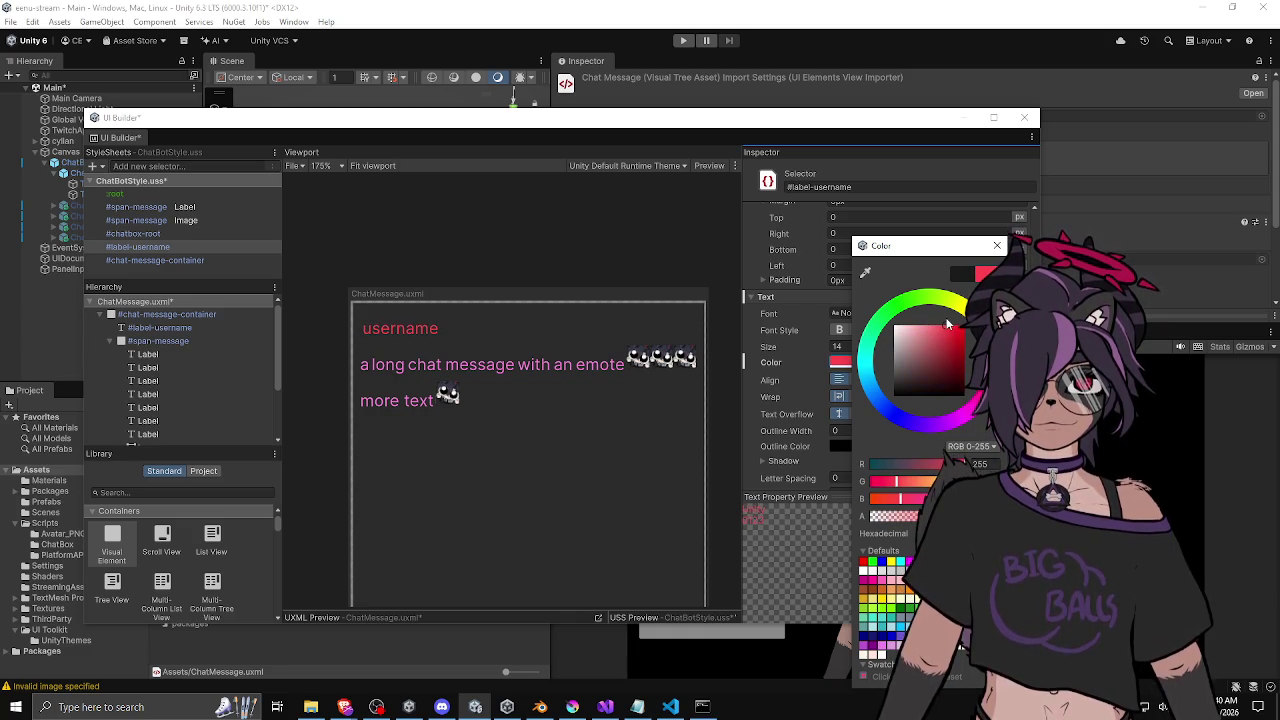
left_click_drag(984, 370, 976, 405)
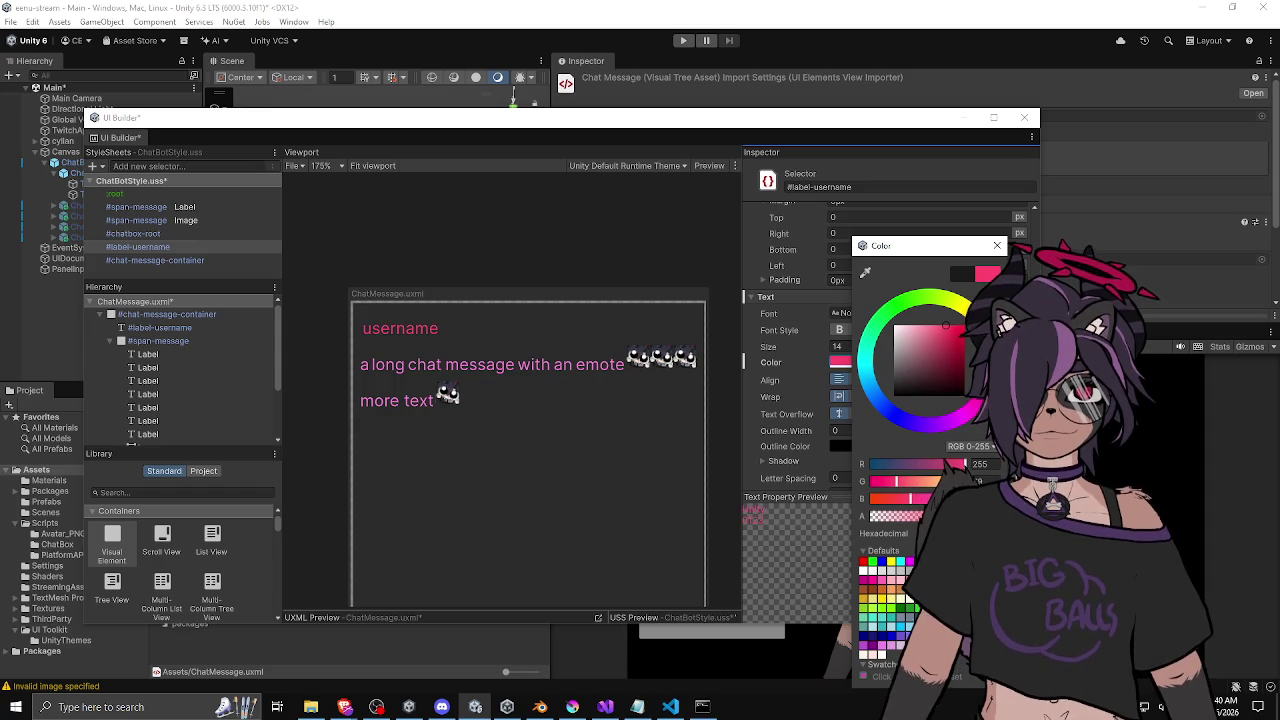
left_click(843, 332)
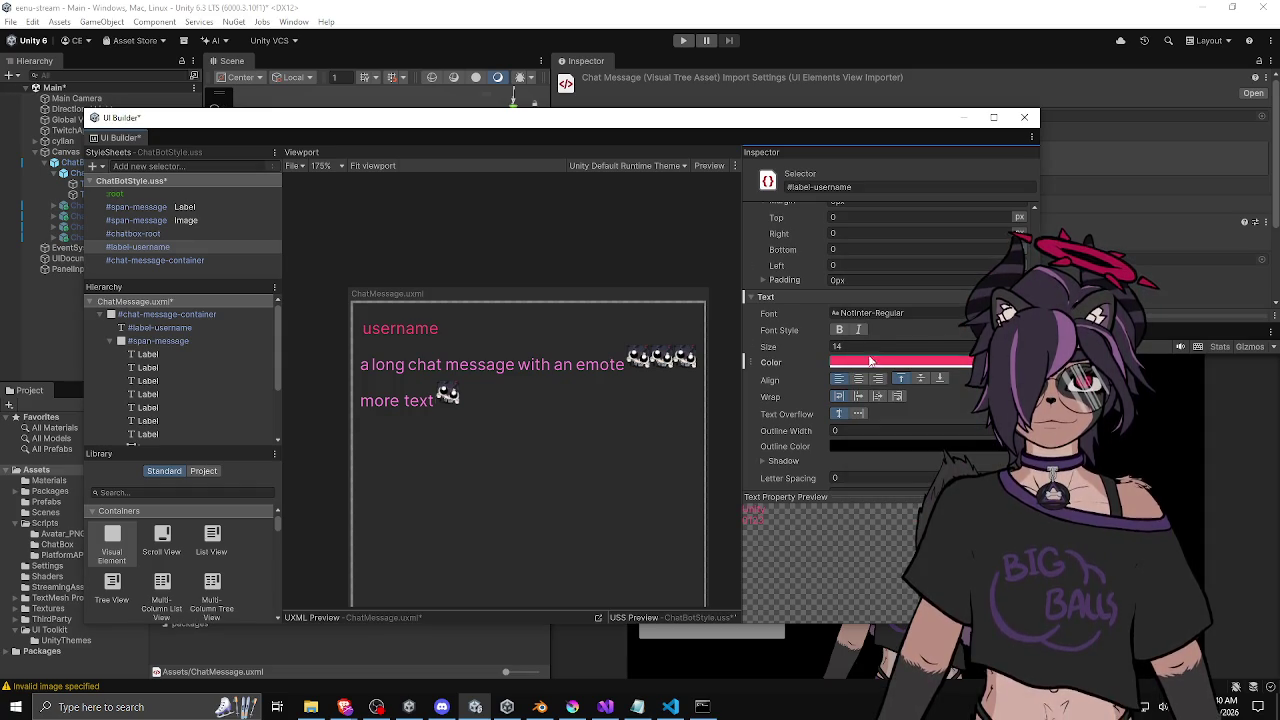
Make the username bold with font size 16.
left_click(843, 332)
left_click(840, 346)
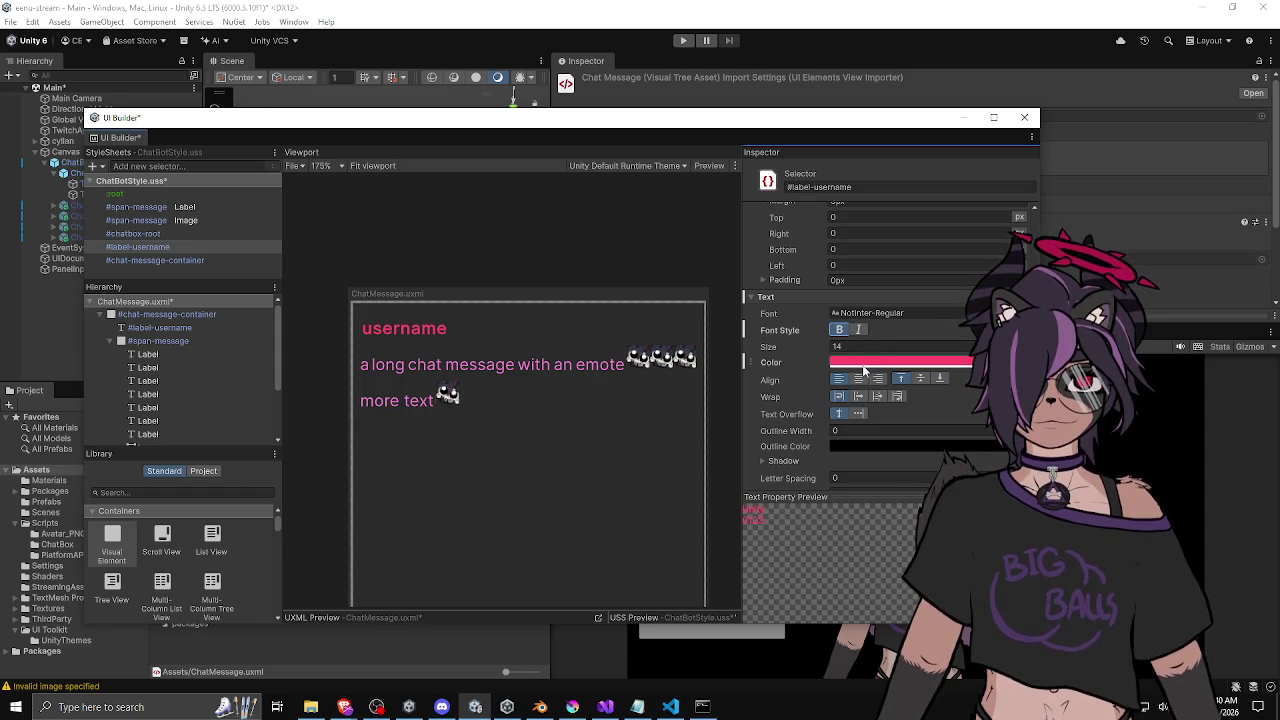
type("14")
key("Return")
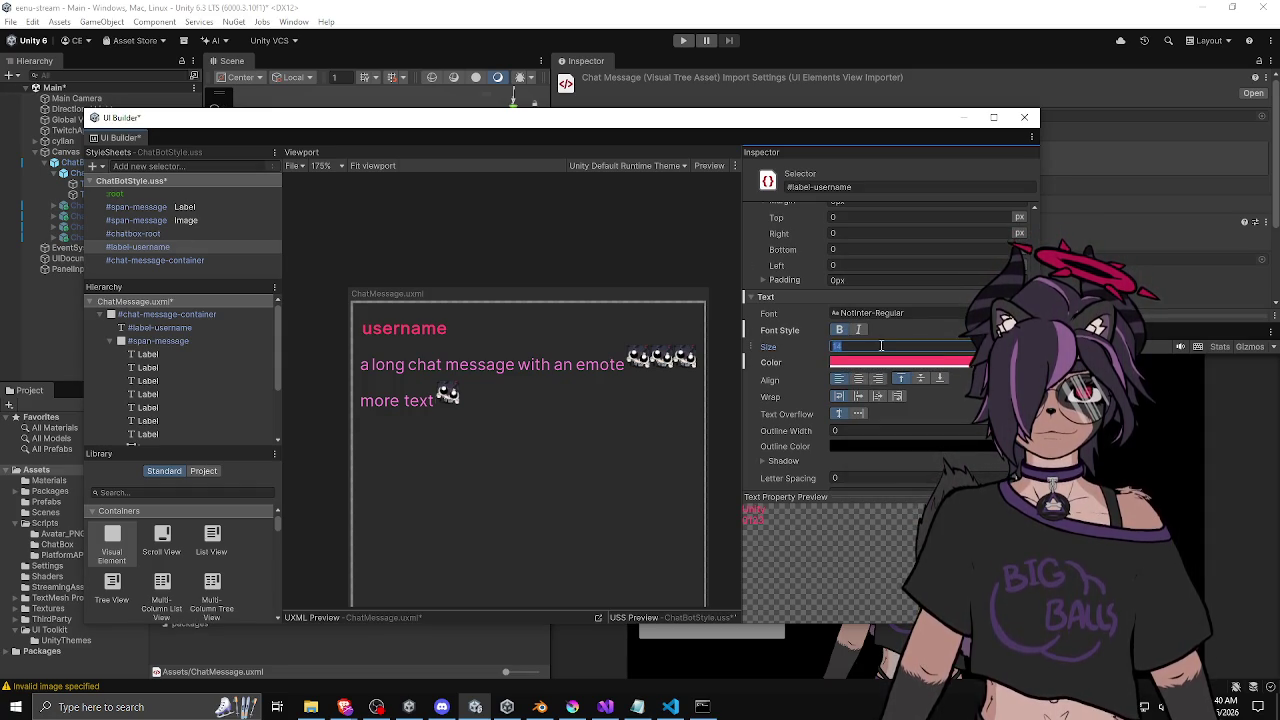
type("16")
key("BackSpace")
type("8")
key("Return")
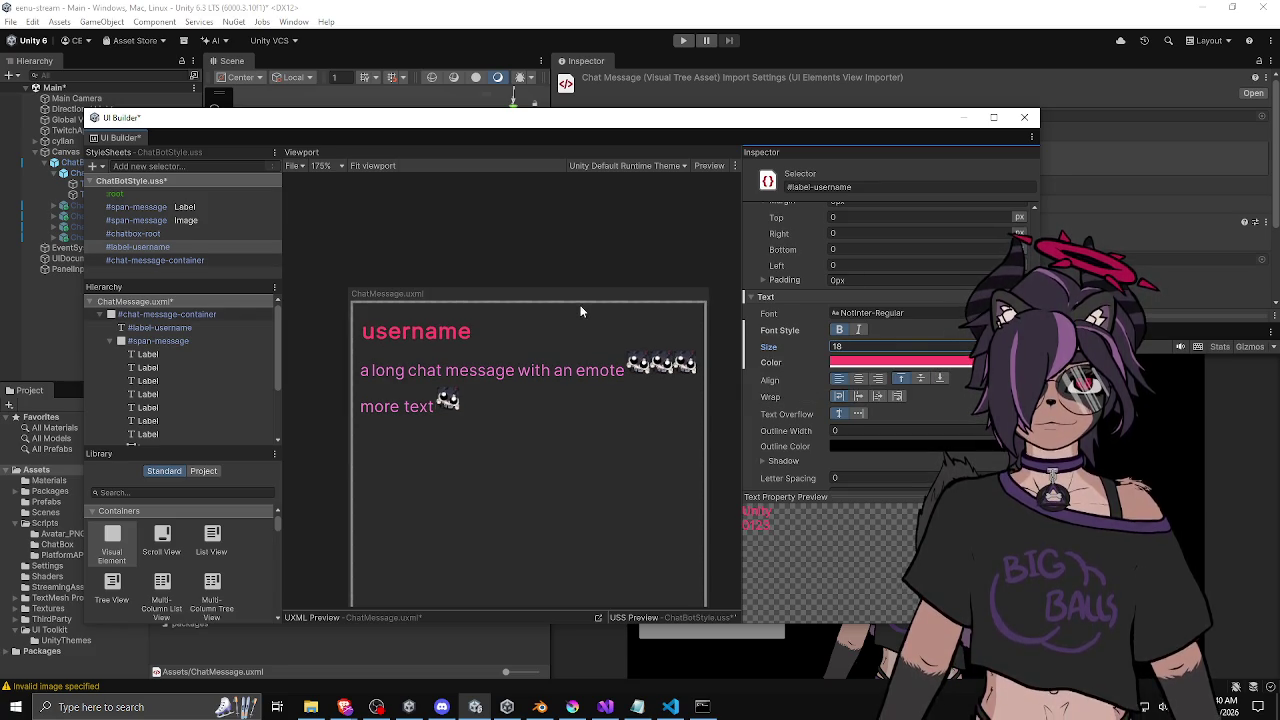
left_click(836, 346)
type("16")
key("Return")
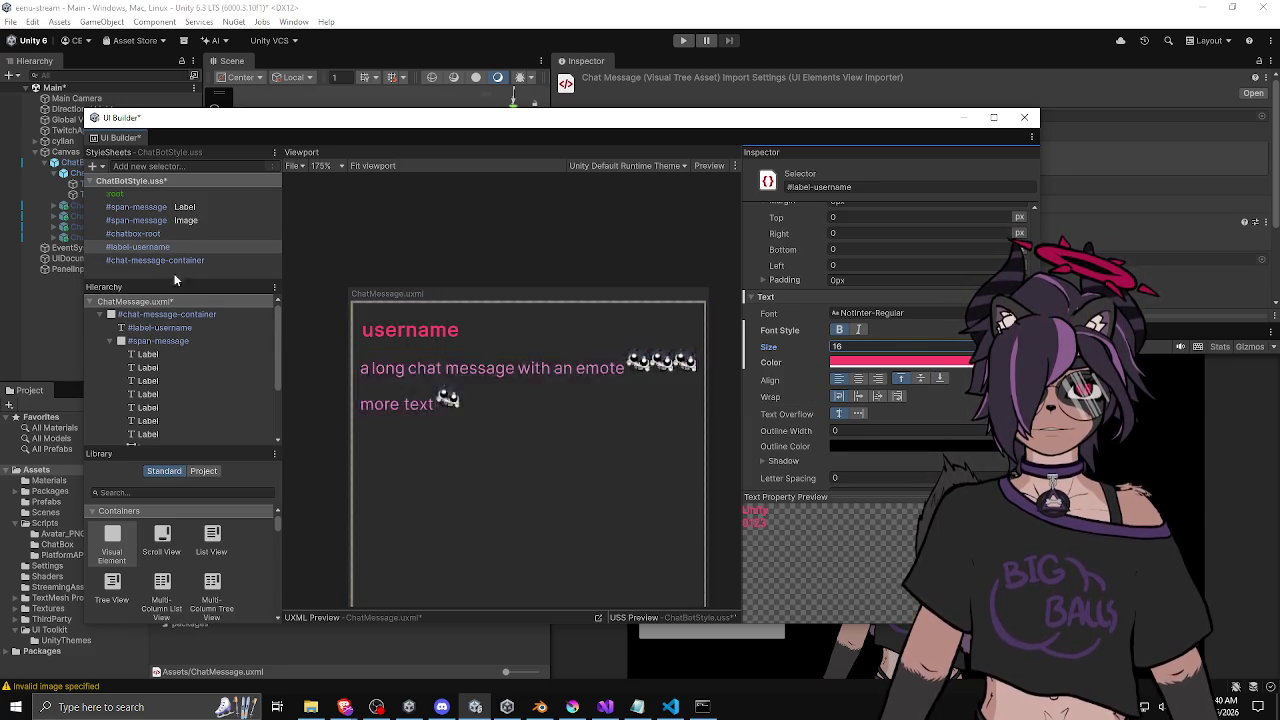
left_click(160, 261)
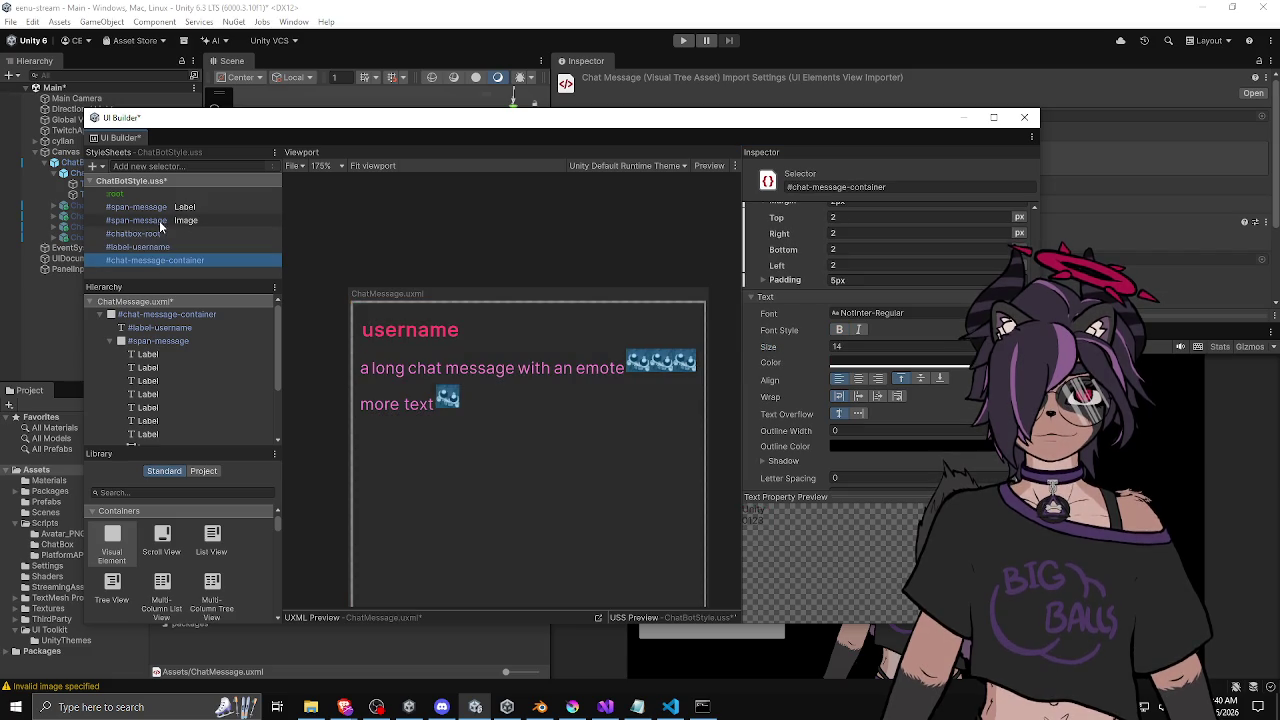
Try font sizes 16 and 15 on the message label rule, settling on 14.
left_click(155, 208)
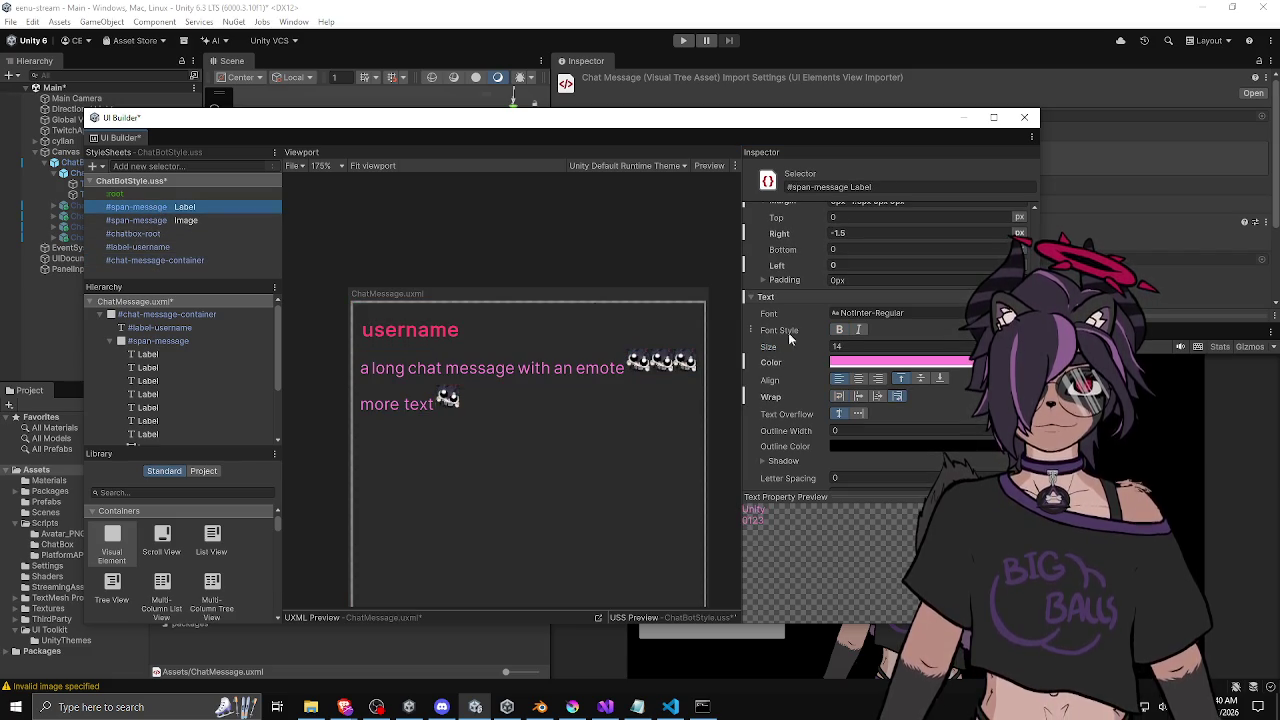
left_click(836, 346)
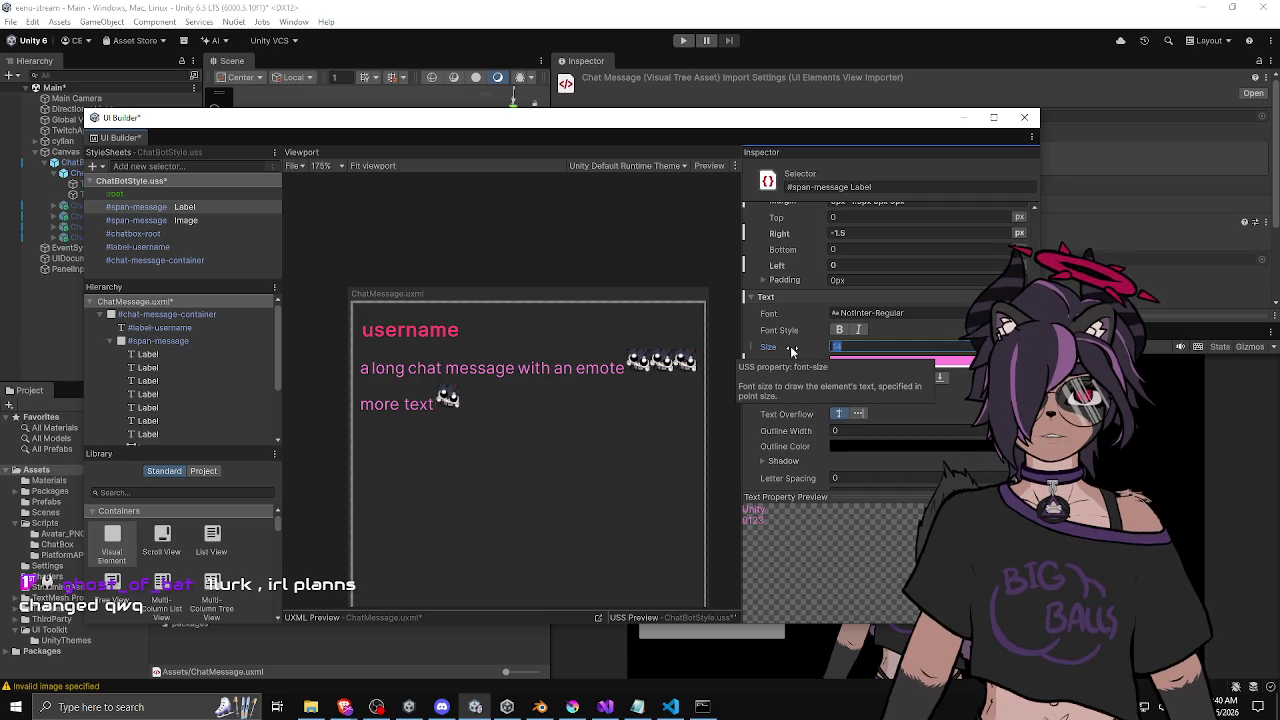
type("16")
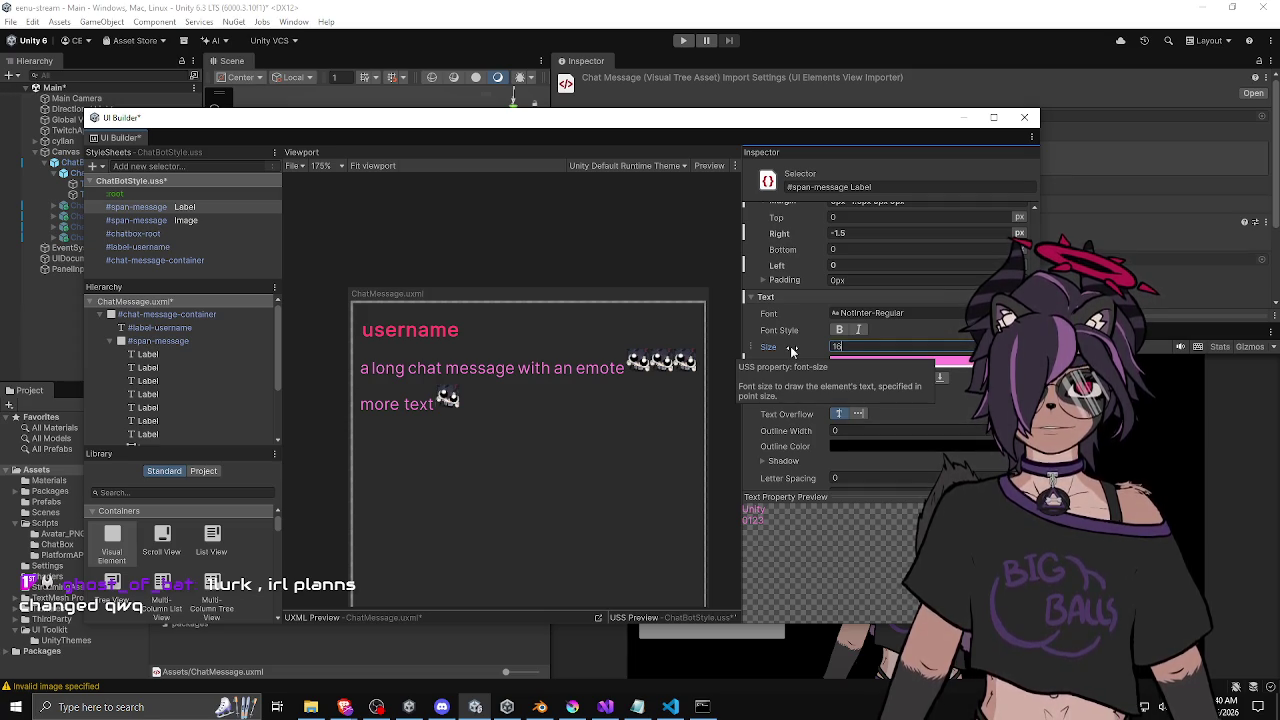
key("Return")
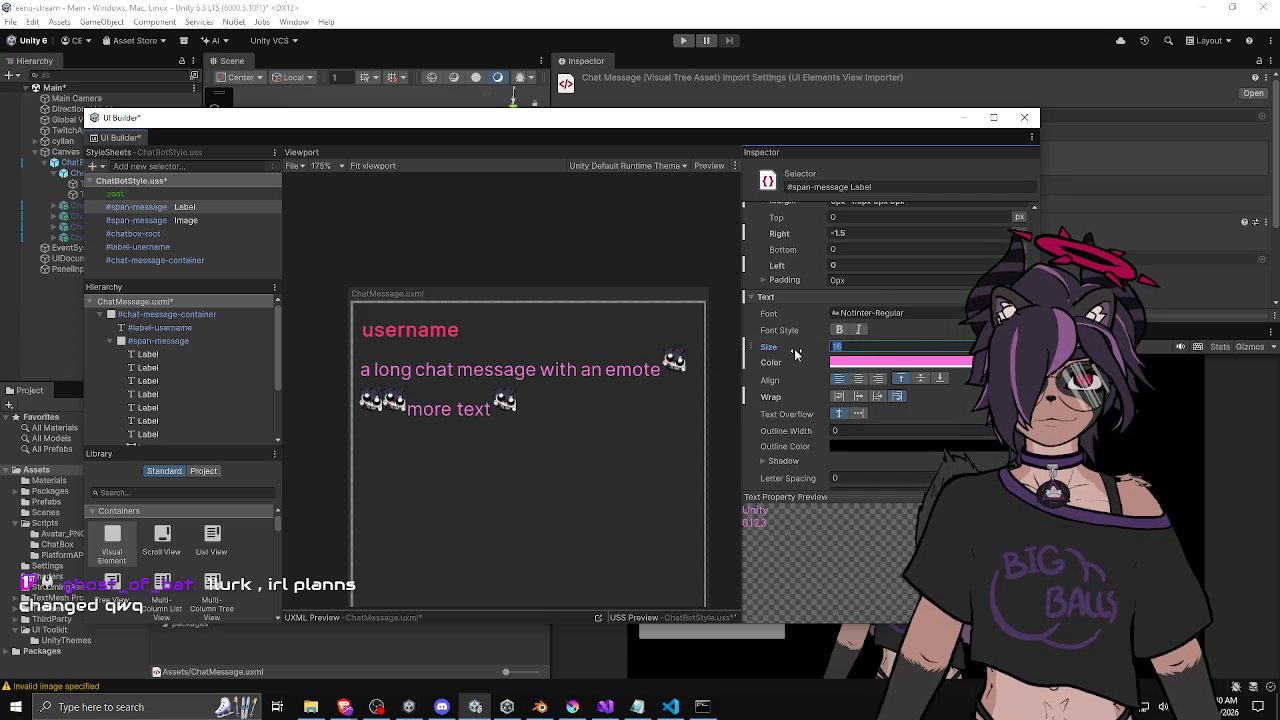
type("1")
key("BackSpace")
type("5")
key("BackSpace")
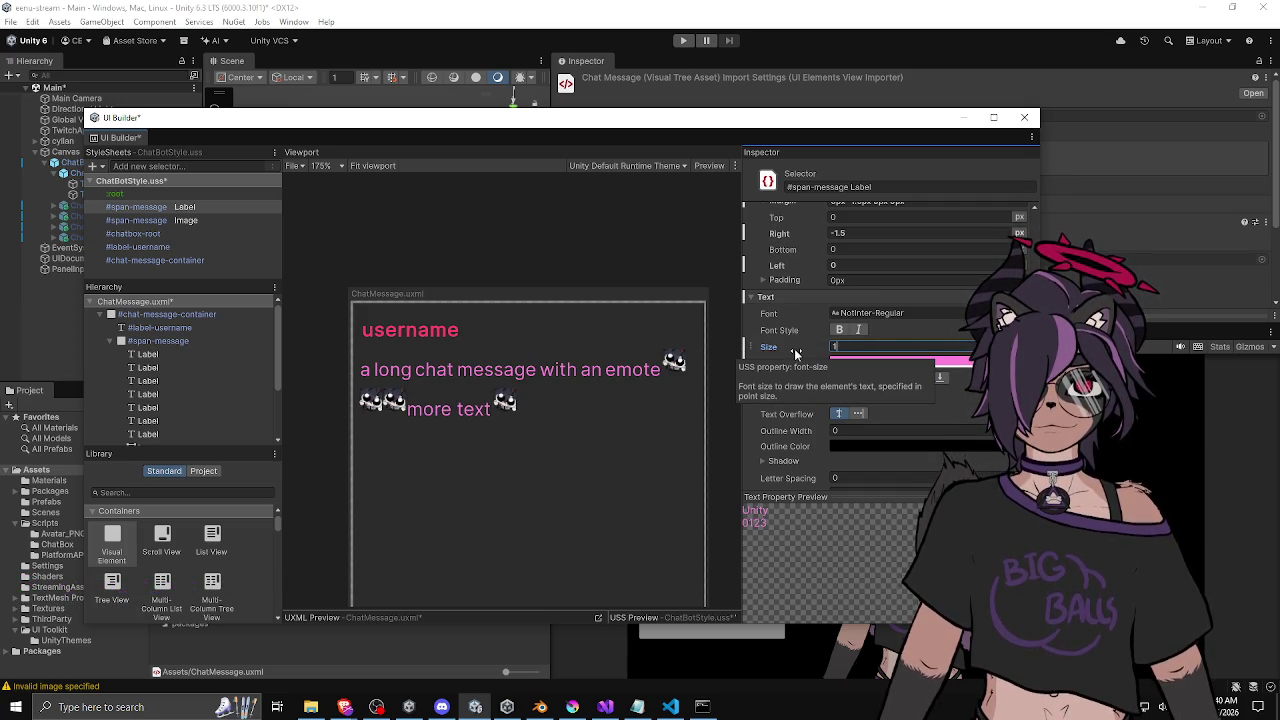
type("4")
key("Return")
Keep the message text regular weight and save ChatMessage.uxml and ChatBotStyle.uss.
left_click(839, 331)
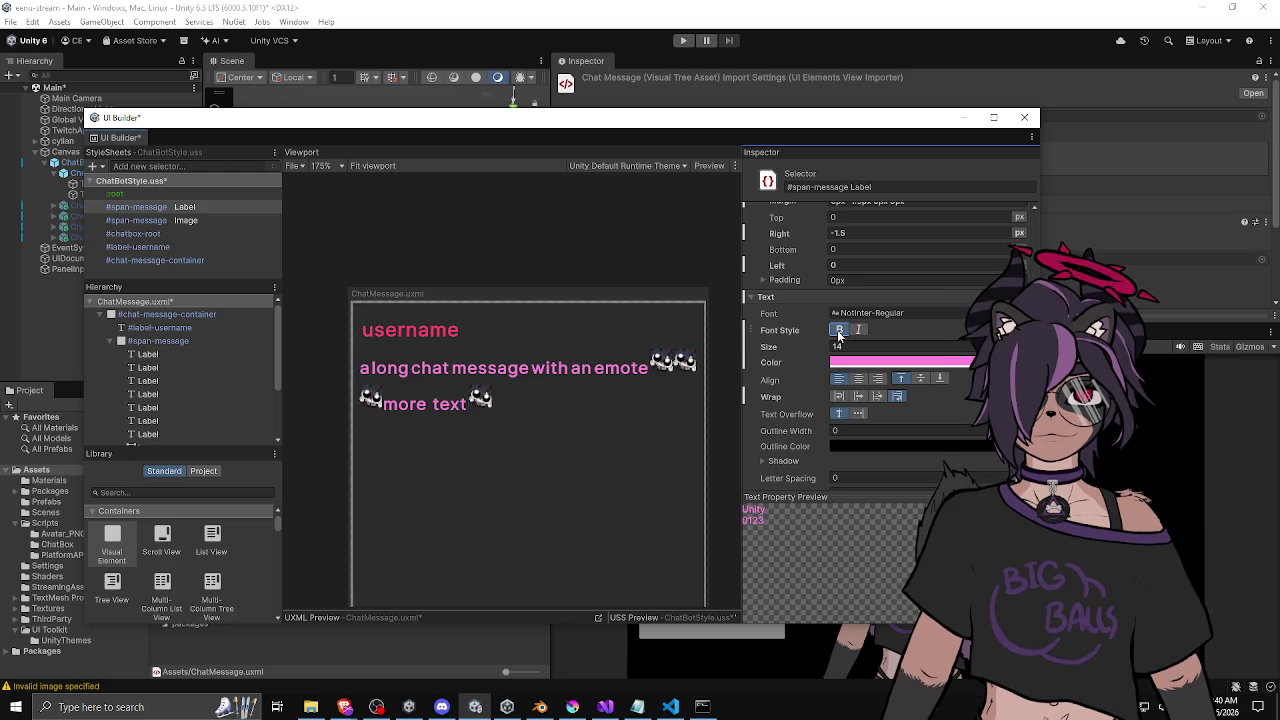
left_click(840, 332)
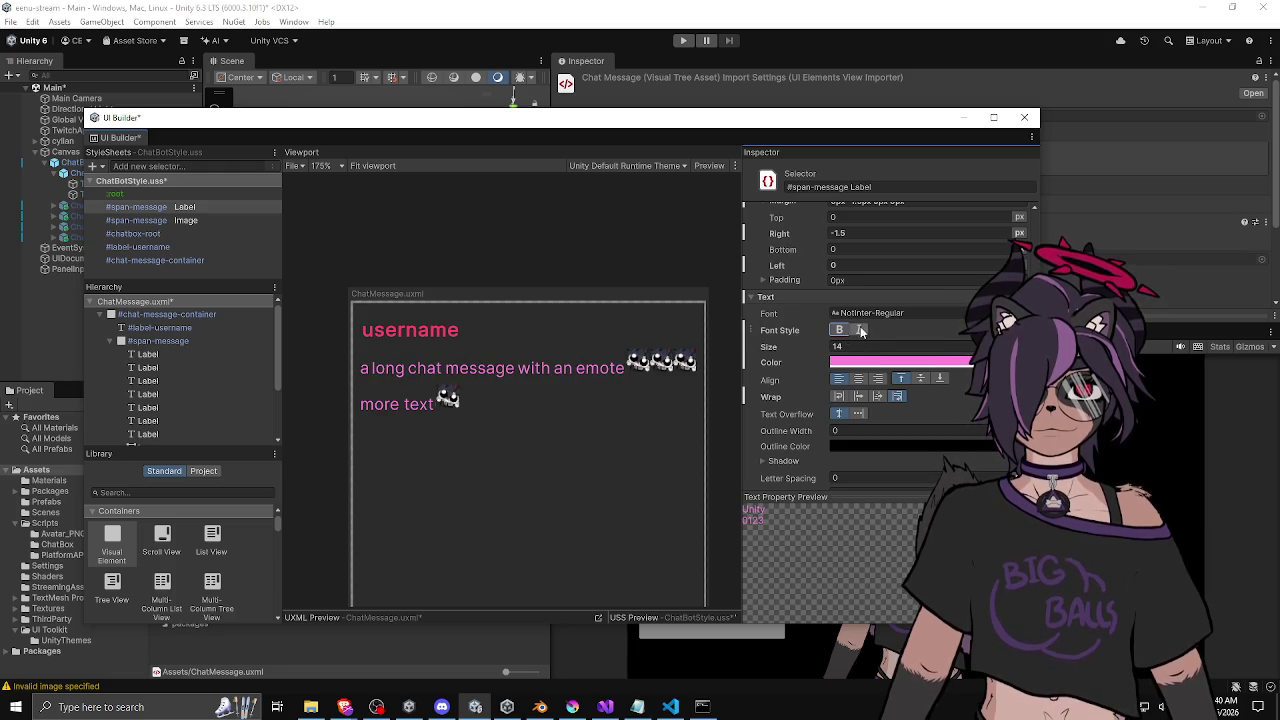
scroll(440, 370, "down", 6)
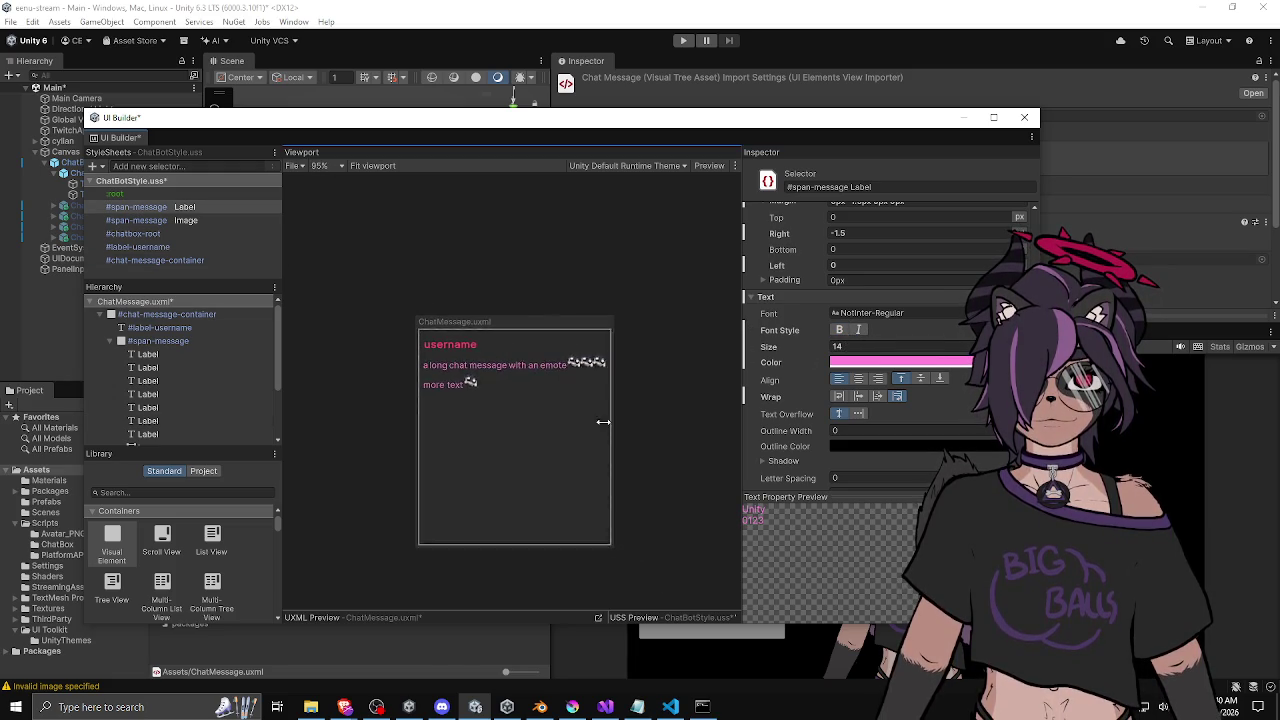
scroll(546, 362, "up", 2)
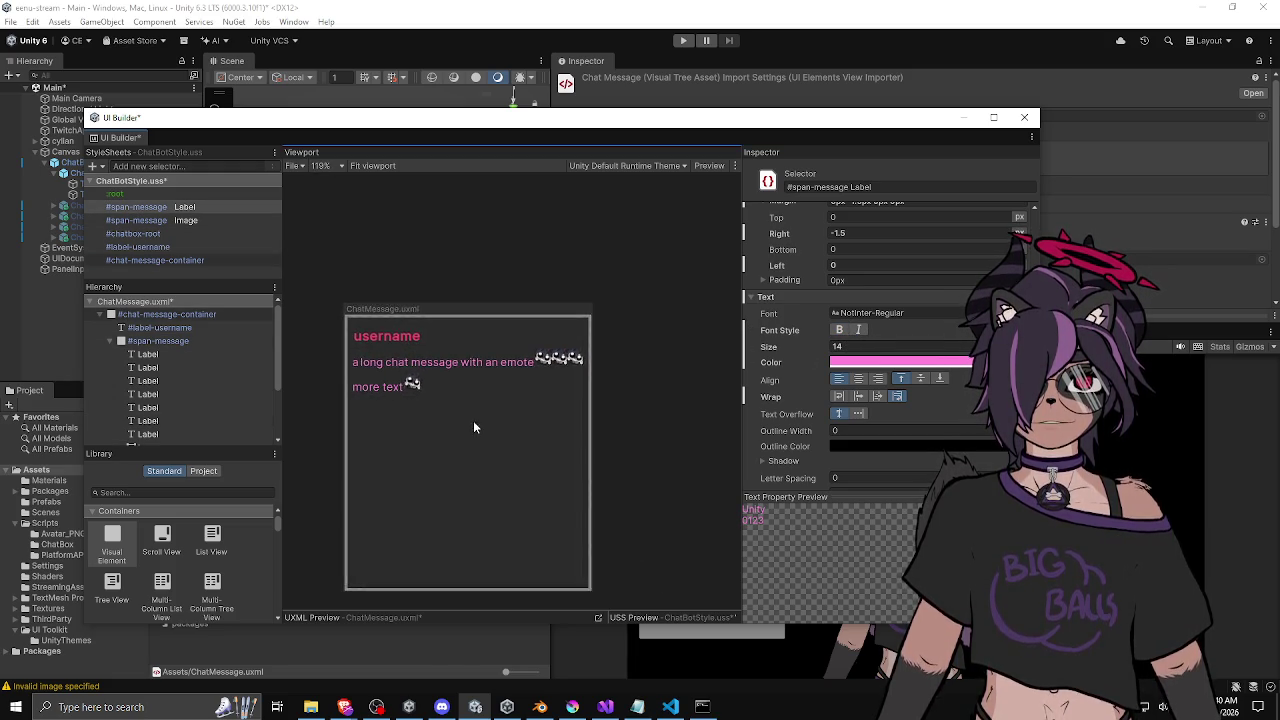
left_click_drag(548, 440, 578, 442)
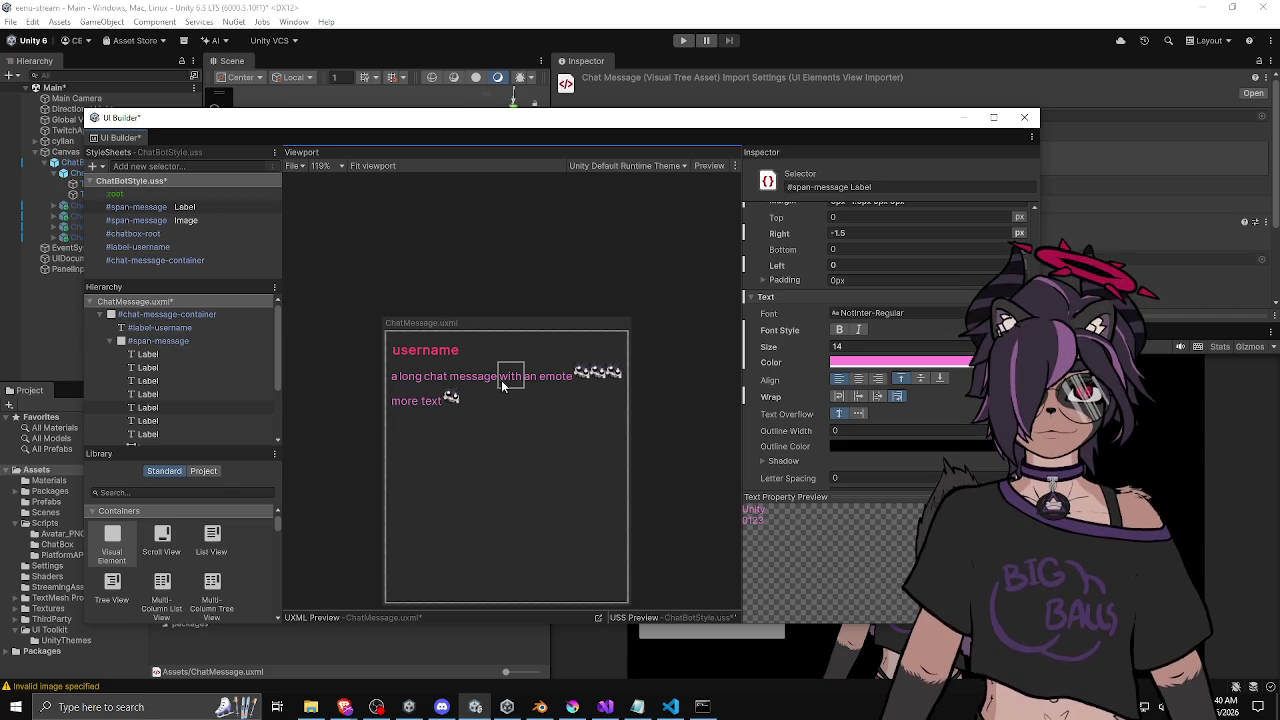
key("ctrl+s")
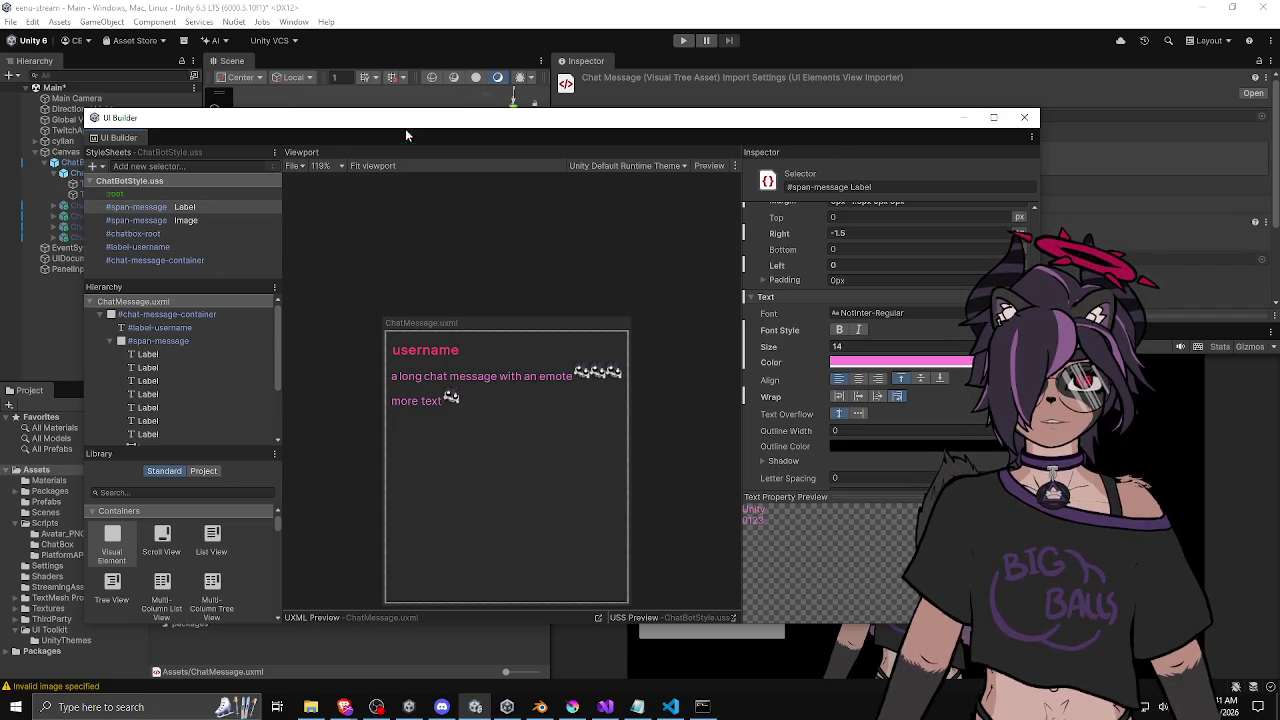
Open ChatMessageBox.uxml in UI Builder and select the #chat-message-container style rule.
mouse_move(447, 127)
left_mouse_down()
mouse_move(746, 118)
mouse_move(429, 144)
left_mouse_up()
double_click(212, 581)
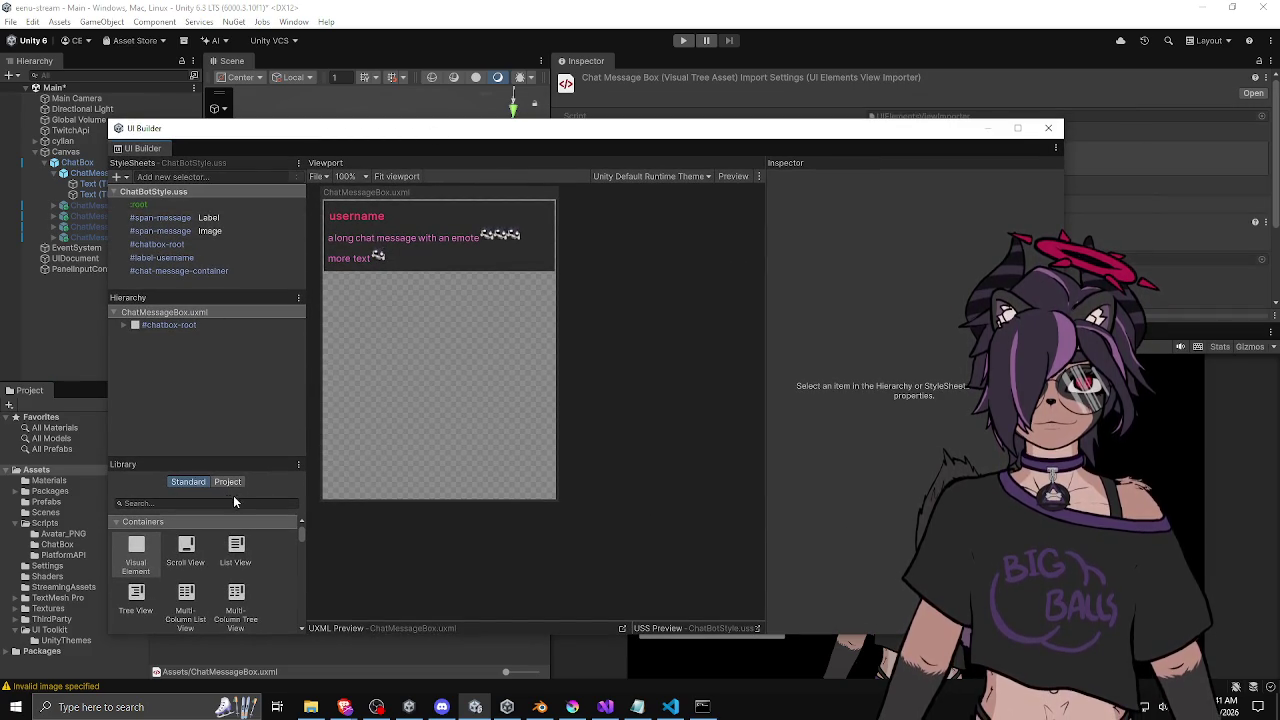
mouse_move(226, 130)
left_mouse_down()
mouse_move(482, 112)
mouse_move(203, 105)
left_mouse_up()
left_click(206, 570)
double_click(206, 570)
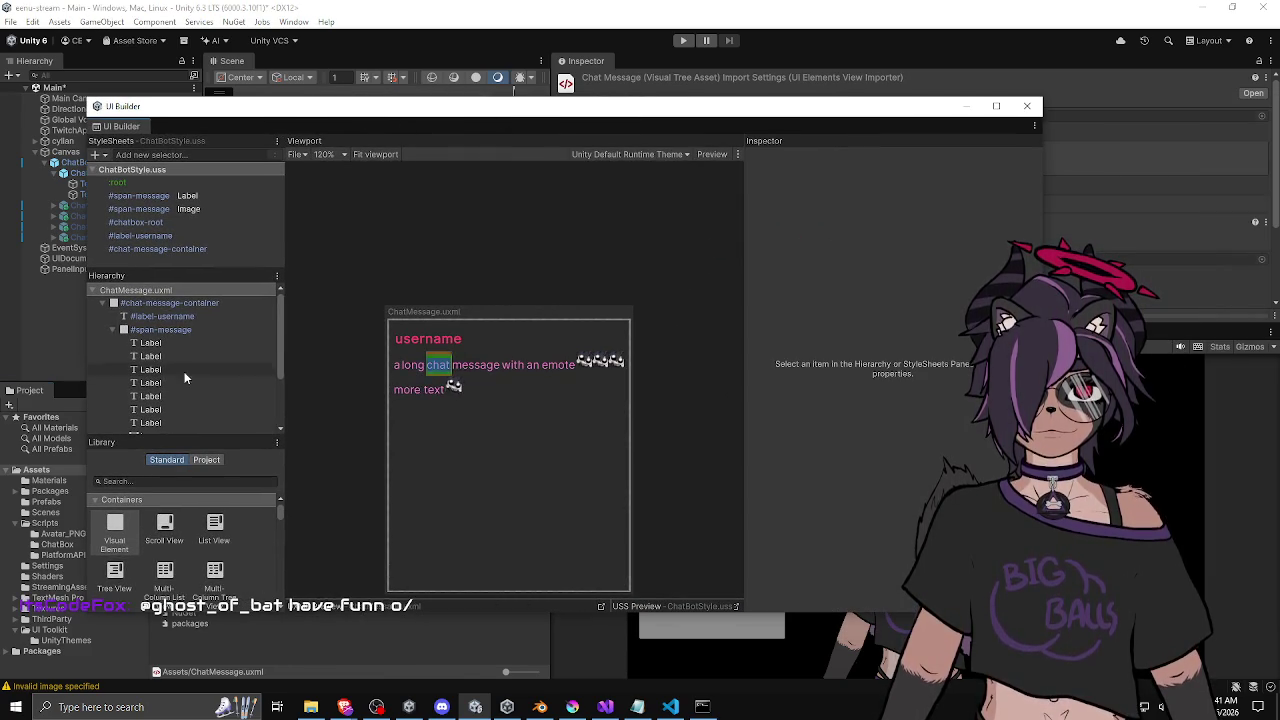
left_click(173, 304)
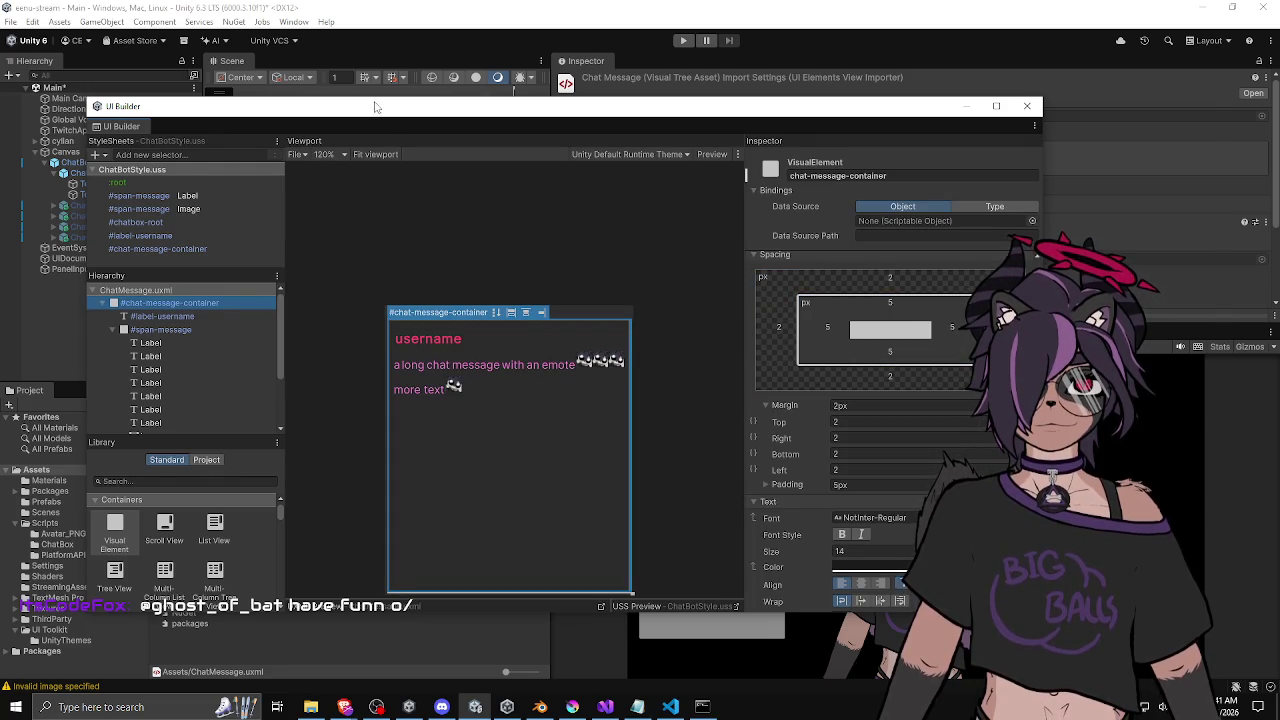
left_click_drag(279, 105, 469, 95)
double_click(210, 581)
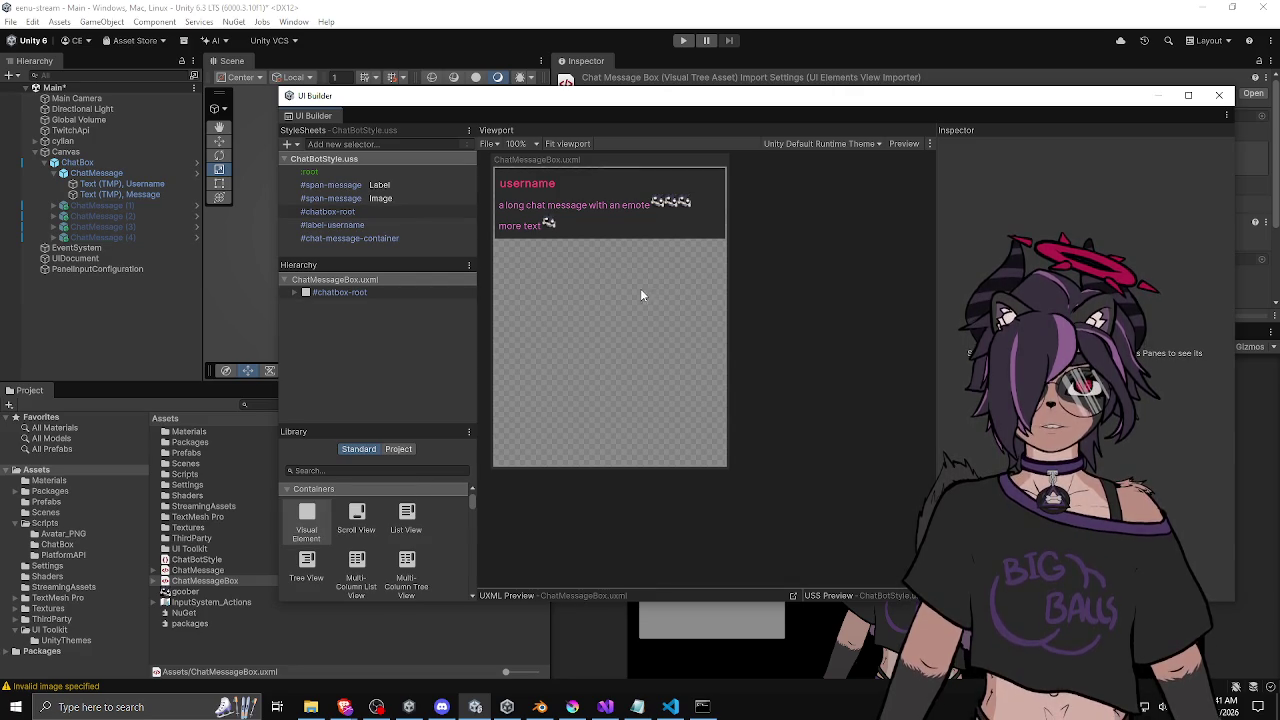
left_click(377, 239)
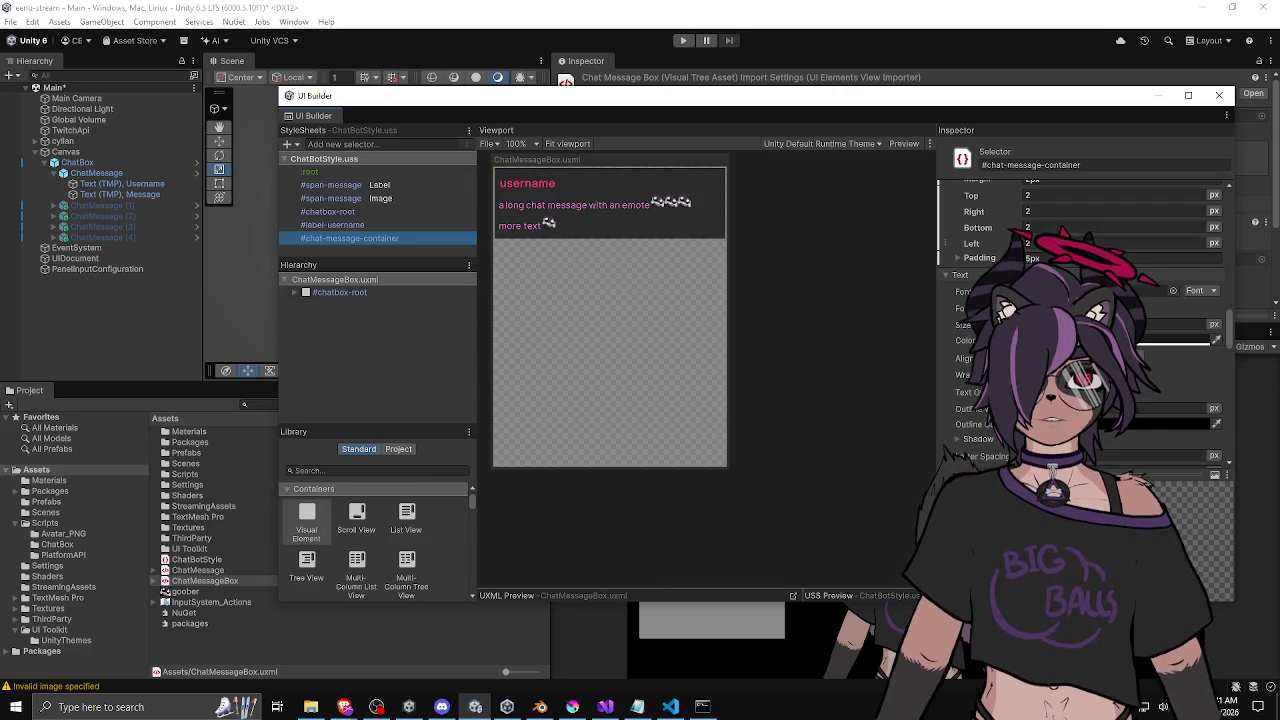
Set the container's overall padding to 5px, after briefly trying 10px.
left_click_drag(960, 102, 818, 114)
scroll(880, 330, "up", 3)
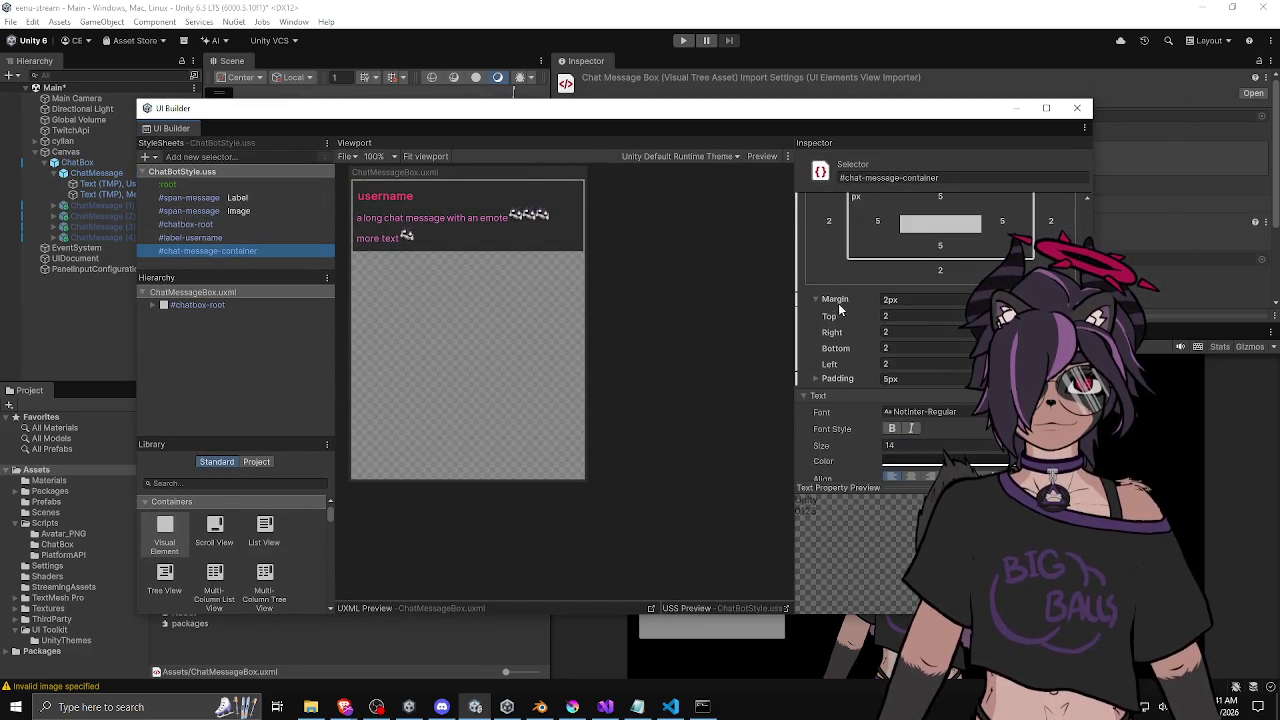
left_click(889, 301)
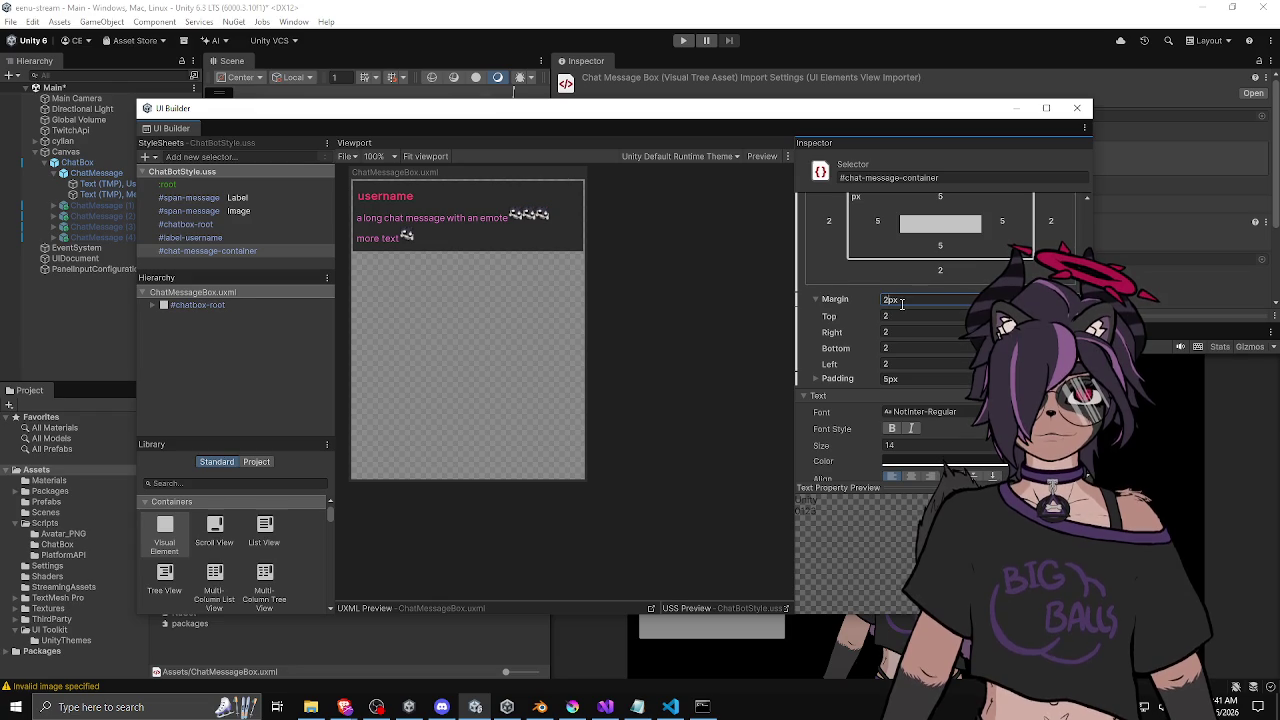
left_click(889, 379)
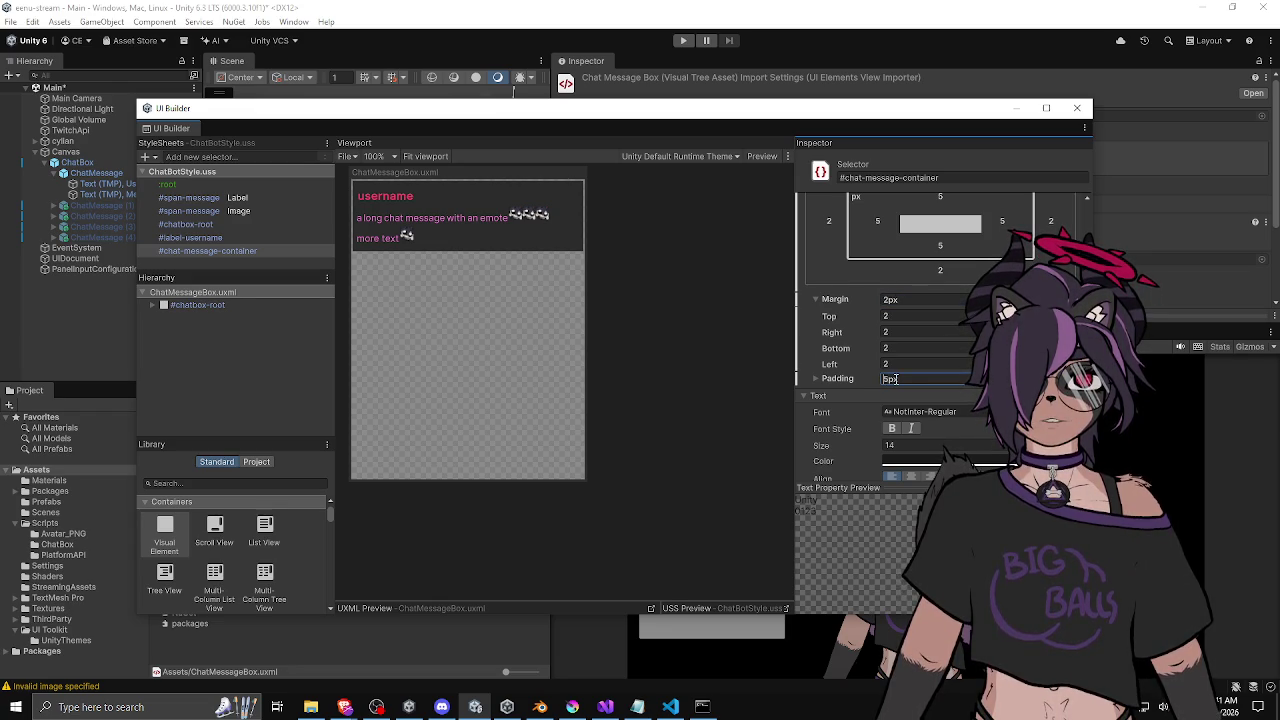
type("10")
key("Return")
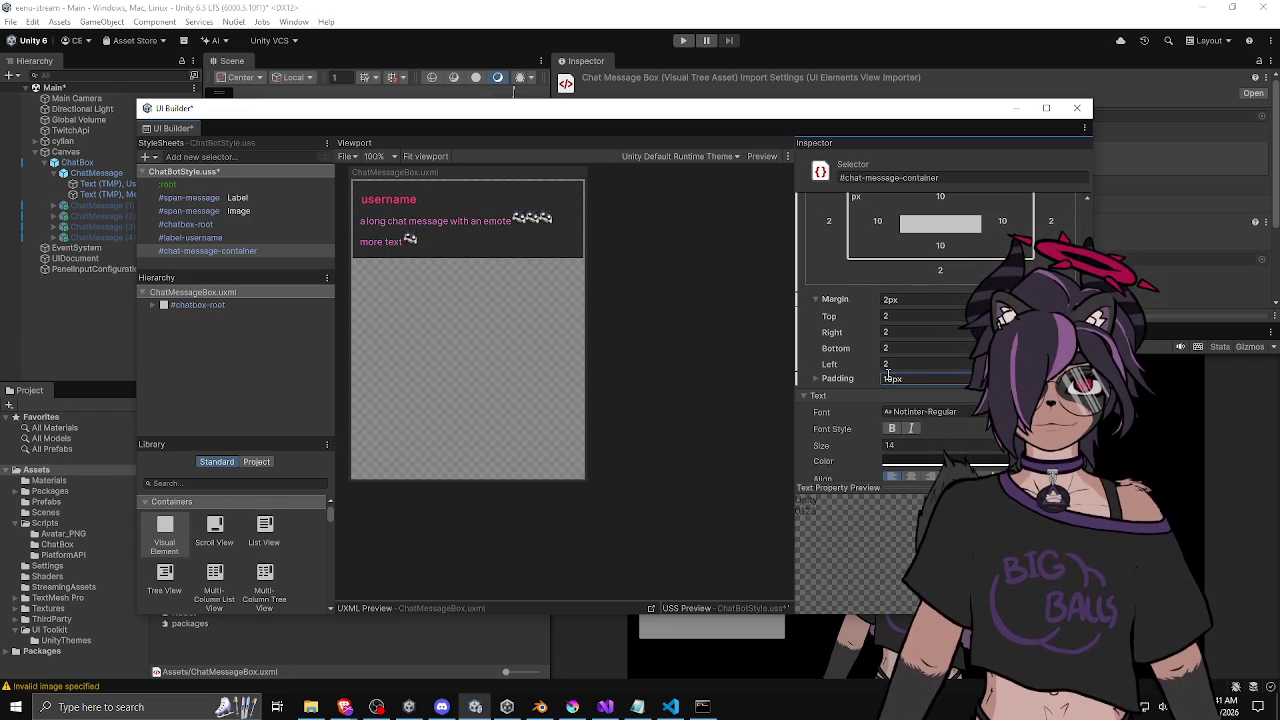
left_click_drag(892, 379, 879, 387)
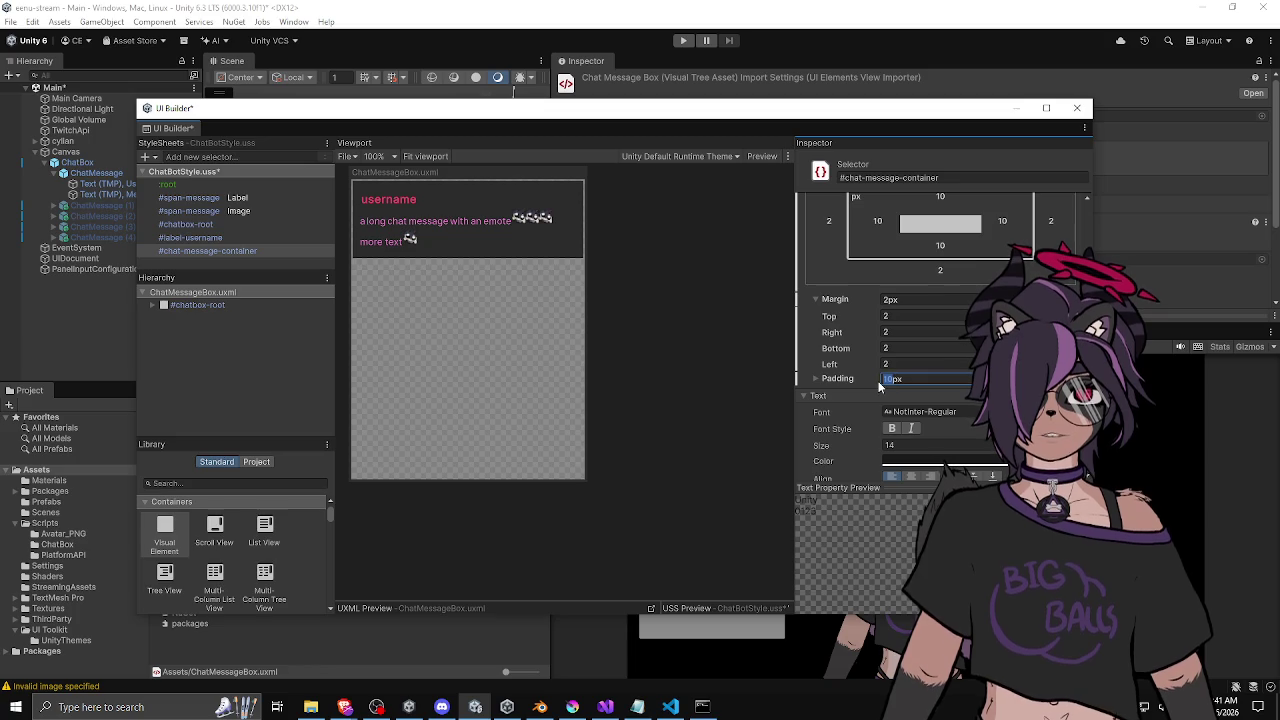
type("5")
key("Return")
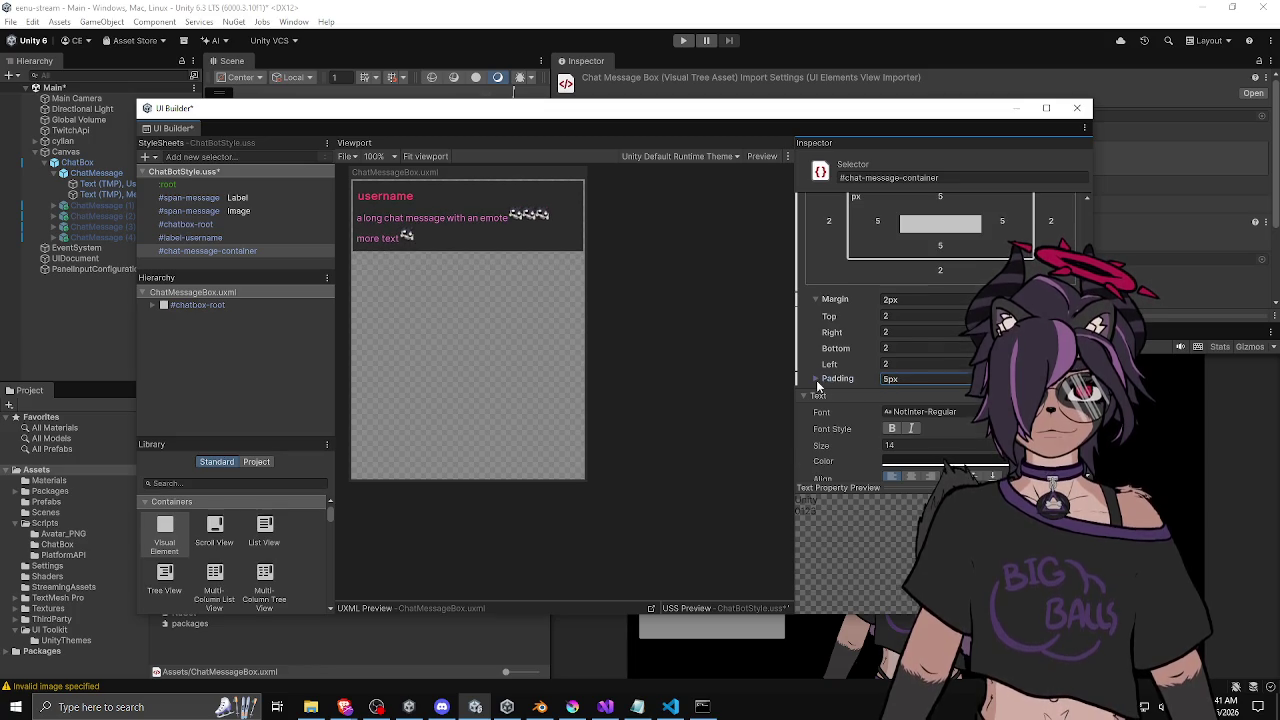
Expand padding into separate sides and set left and right padding to 15.
left_click(816, 379)
left_click_drag(906, 411, 876, 418)
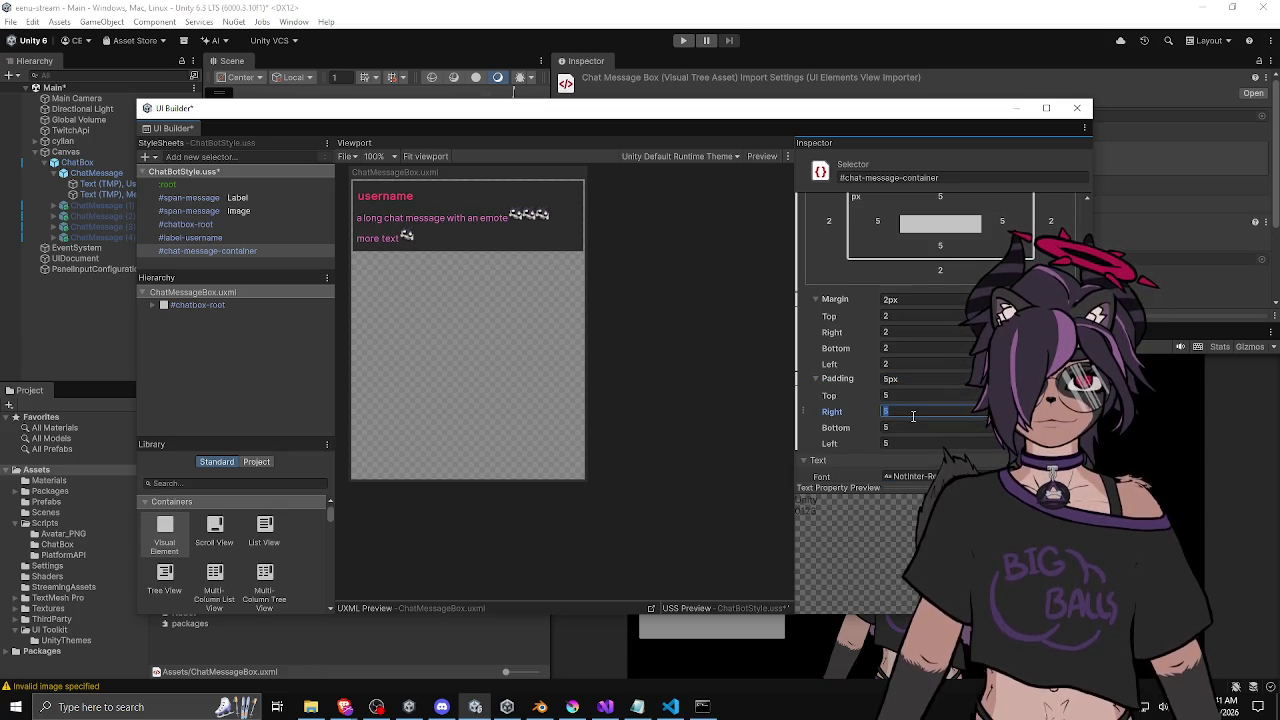
key("Return")
left_click(890, 442)
type("10")
key("Return")
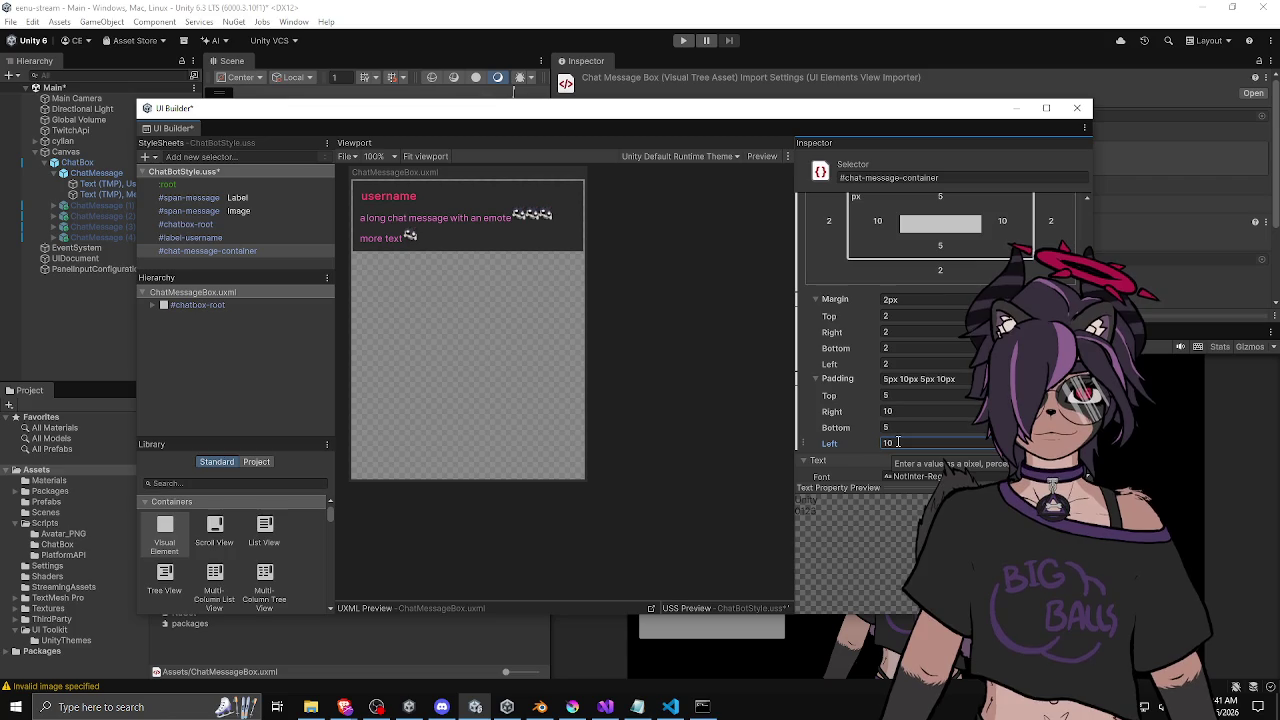
type("20")
key("Return")
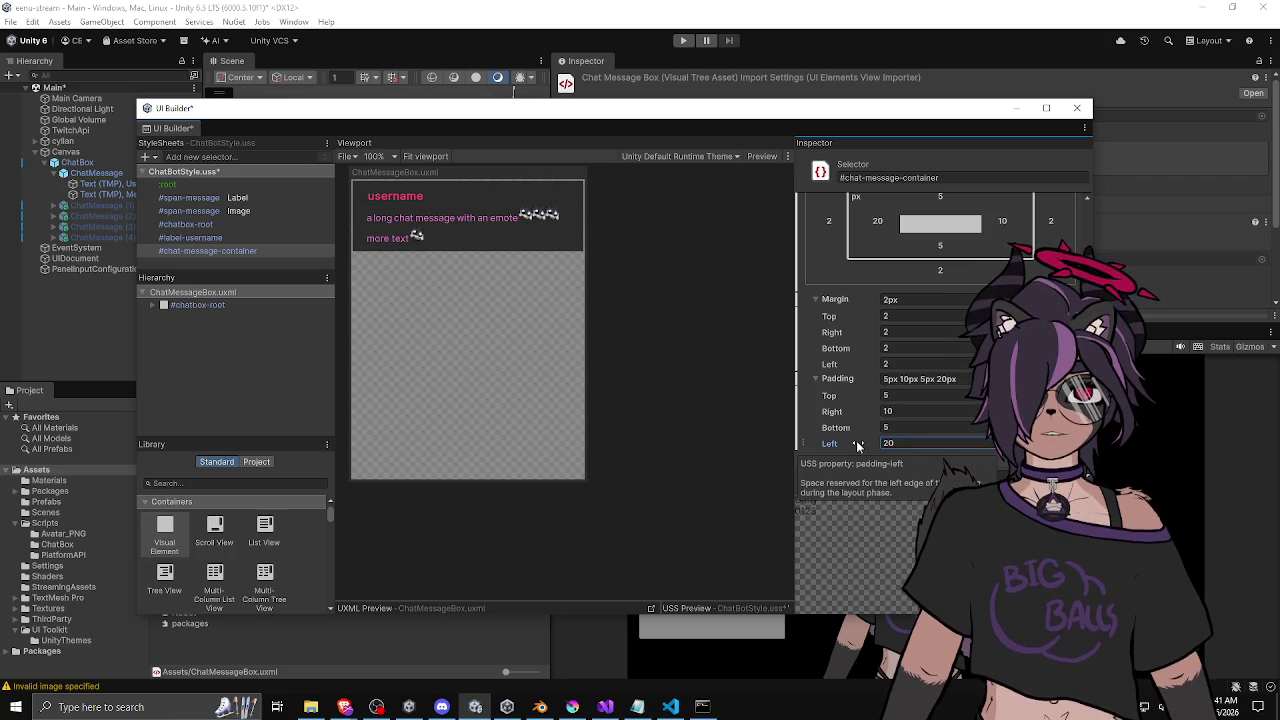
left_click(858, 447)
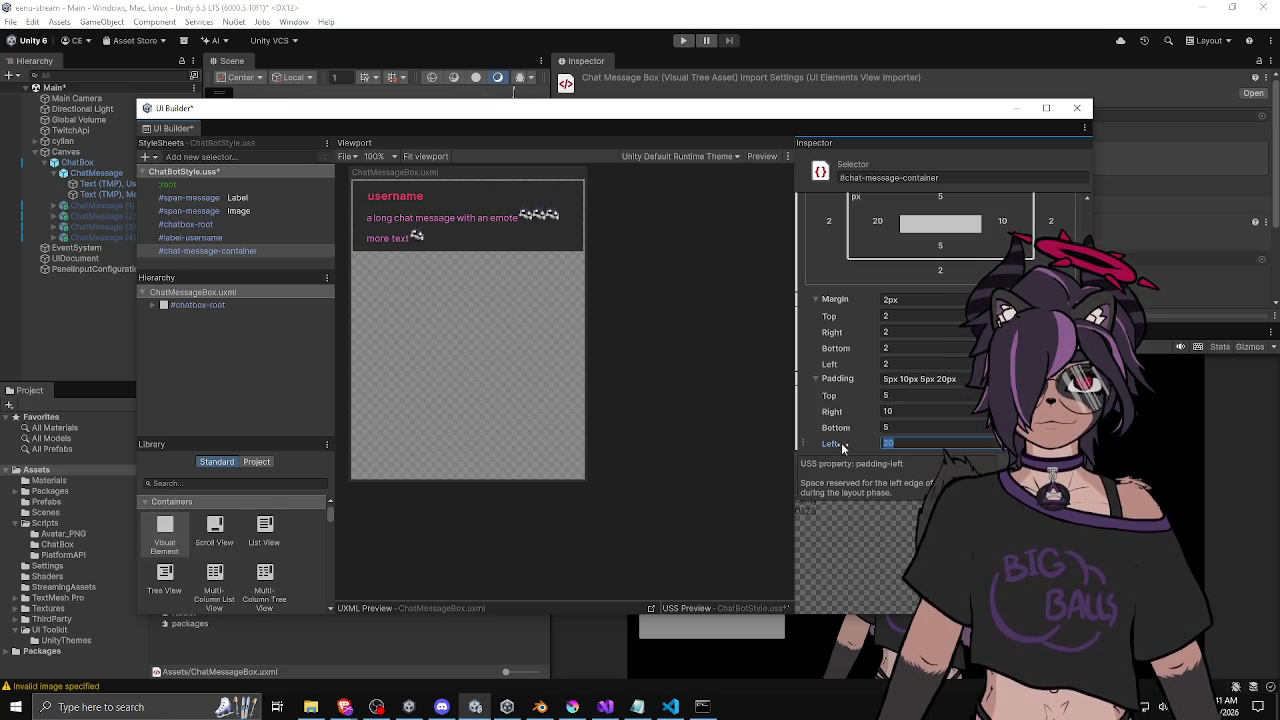
type("18")
key("Return")
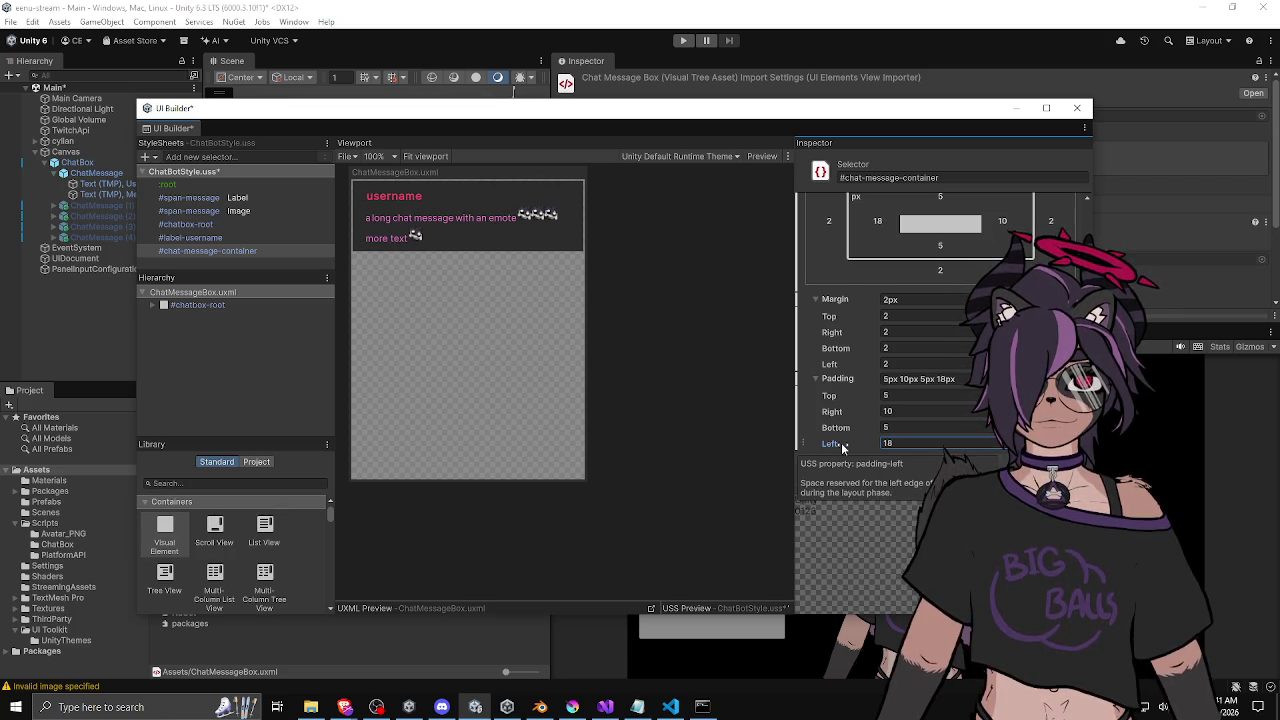
type("15")
key("Return")
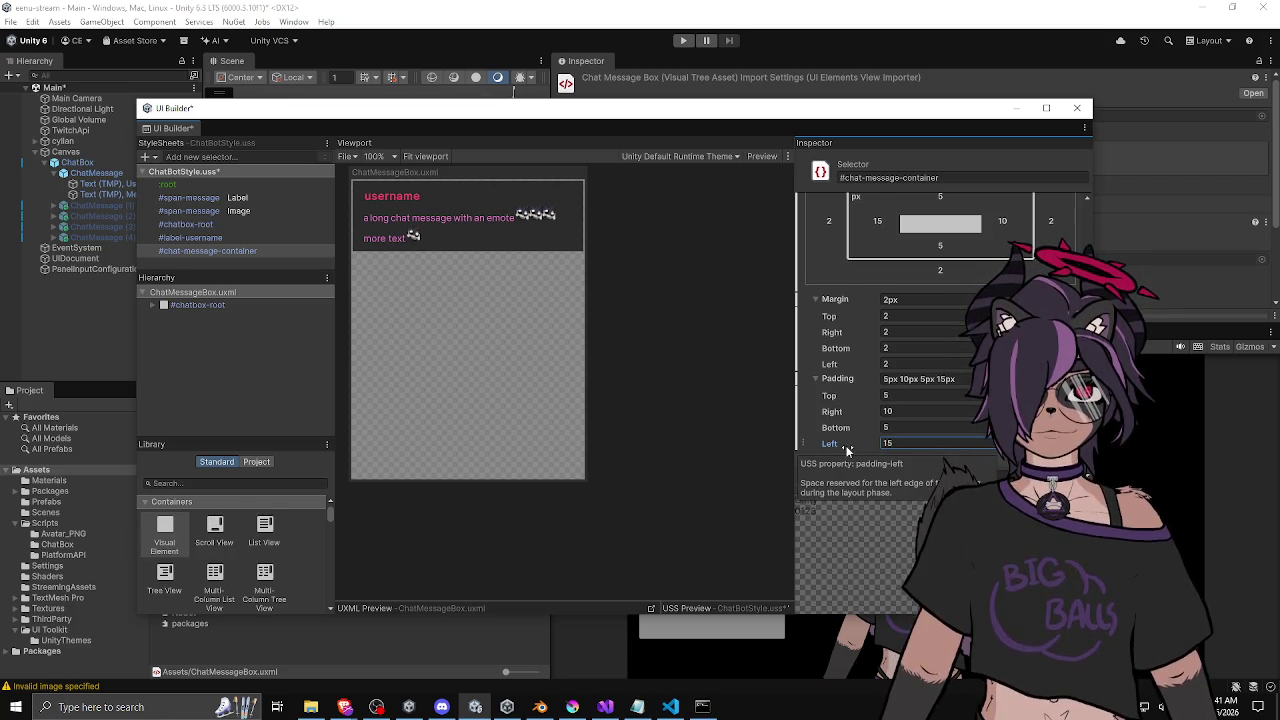
left_click(858, 412)
type("15")
key("Return")
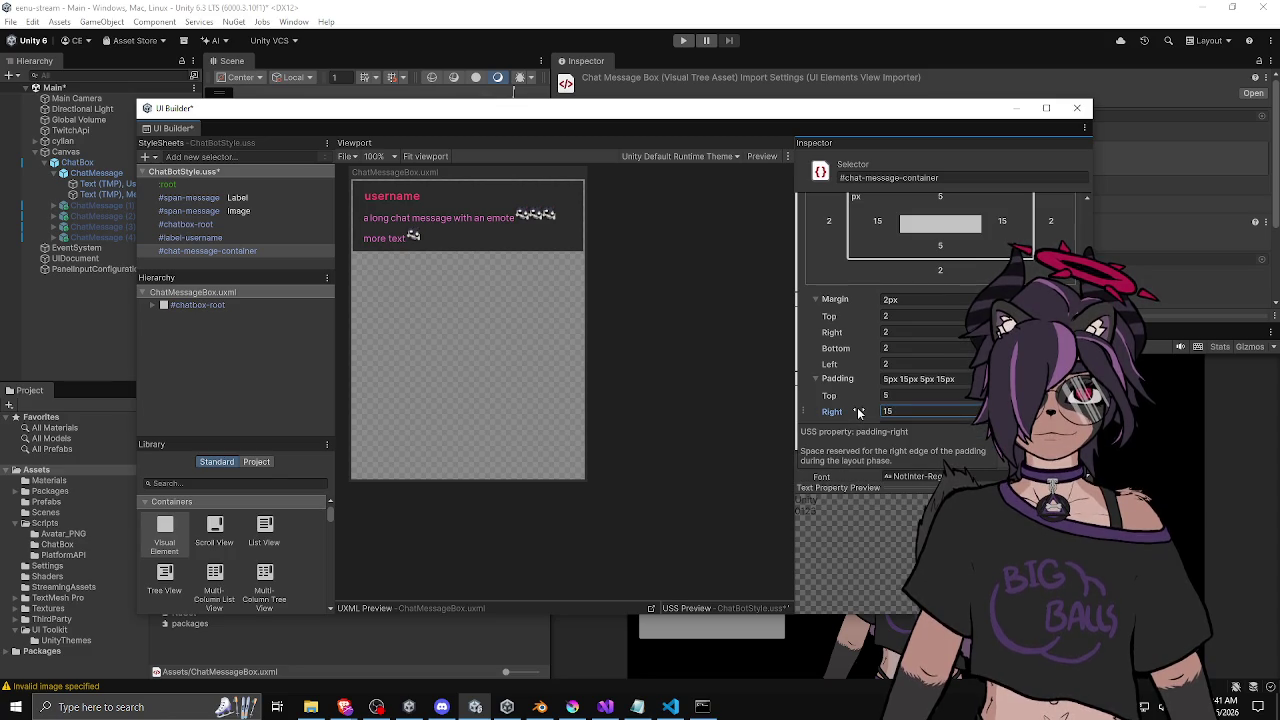
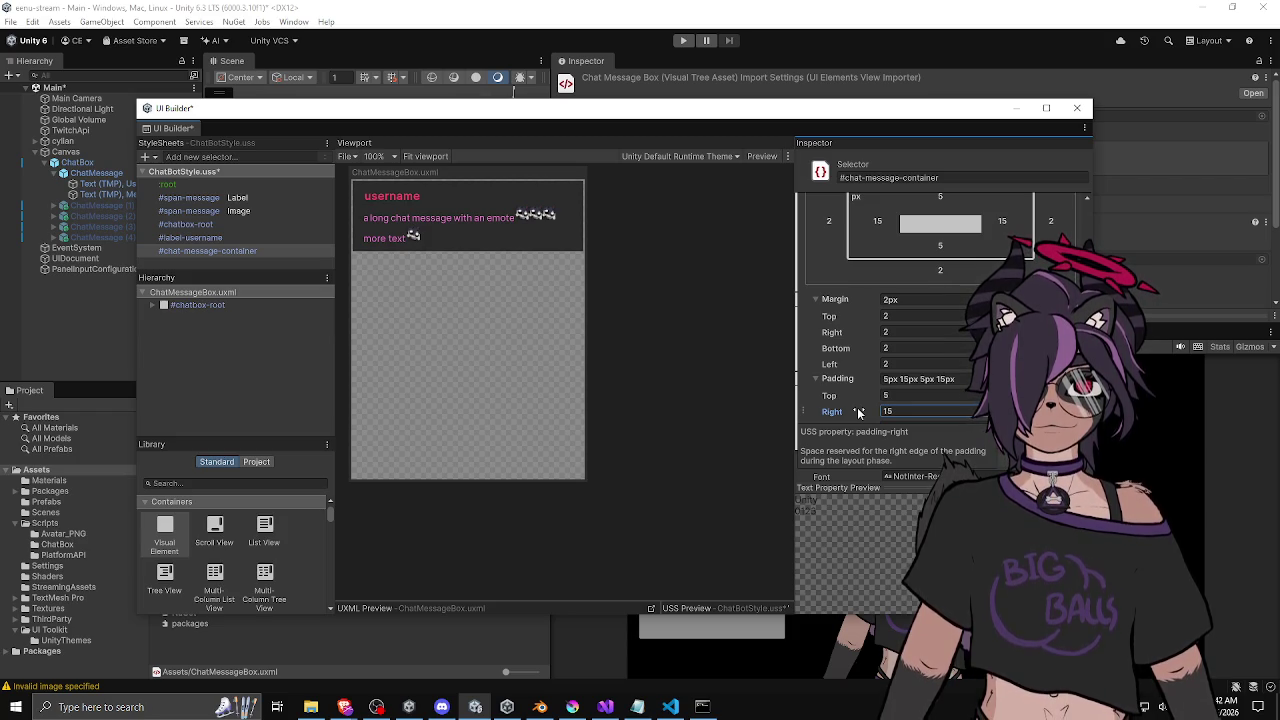
Raise the chat message container's bottom padding to 10, giving padding 5px 15px 10px 15px.
left_click(918, 395)
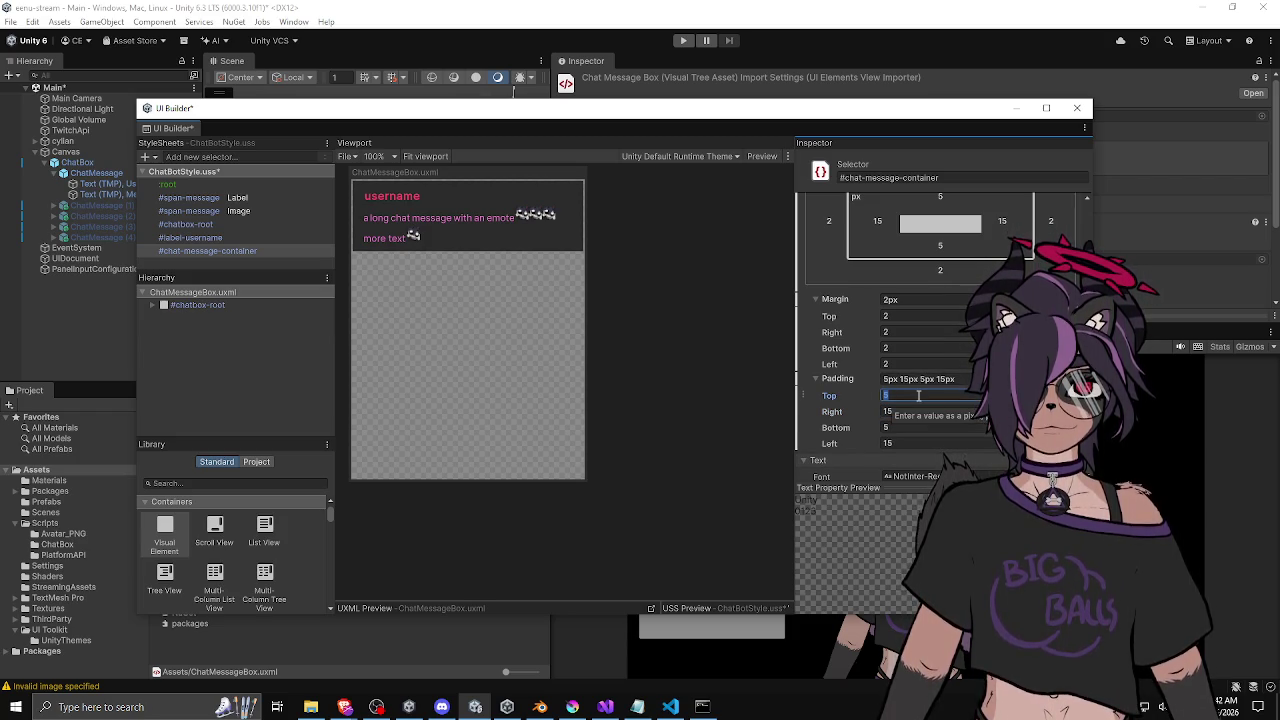
left_click(930, 425)
type("10")
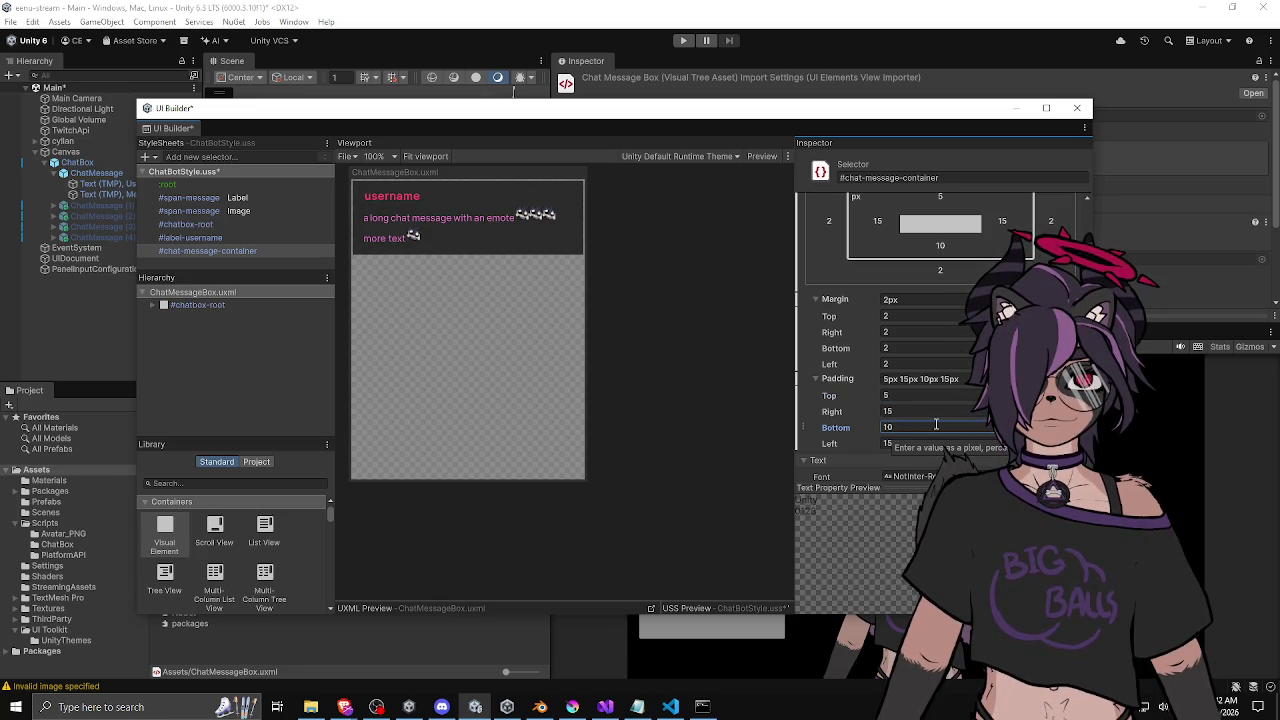
scroll(485, 232, "down", 1)
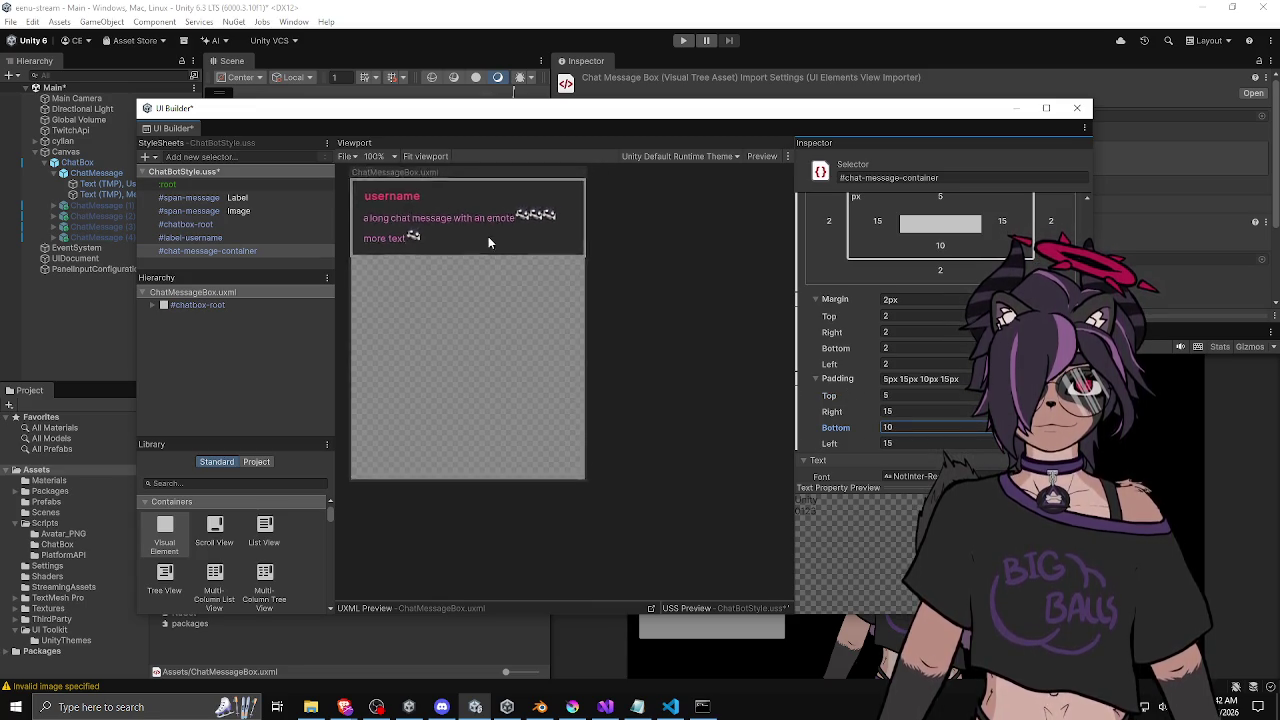
left_click_drag(547, 318, 566, 351)
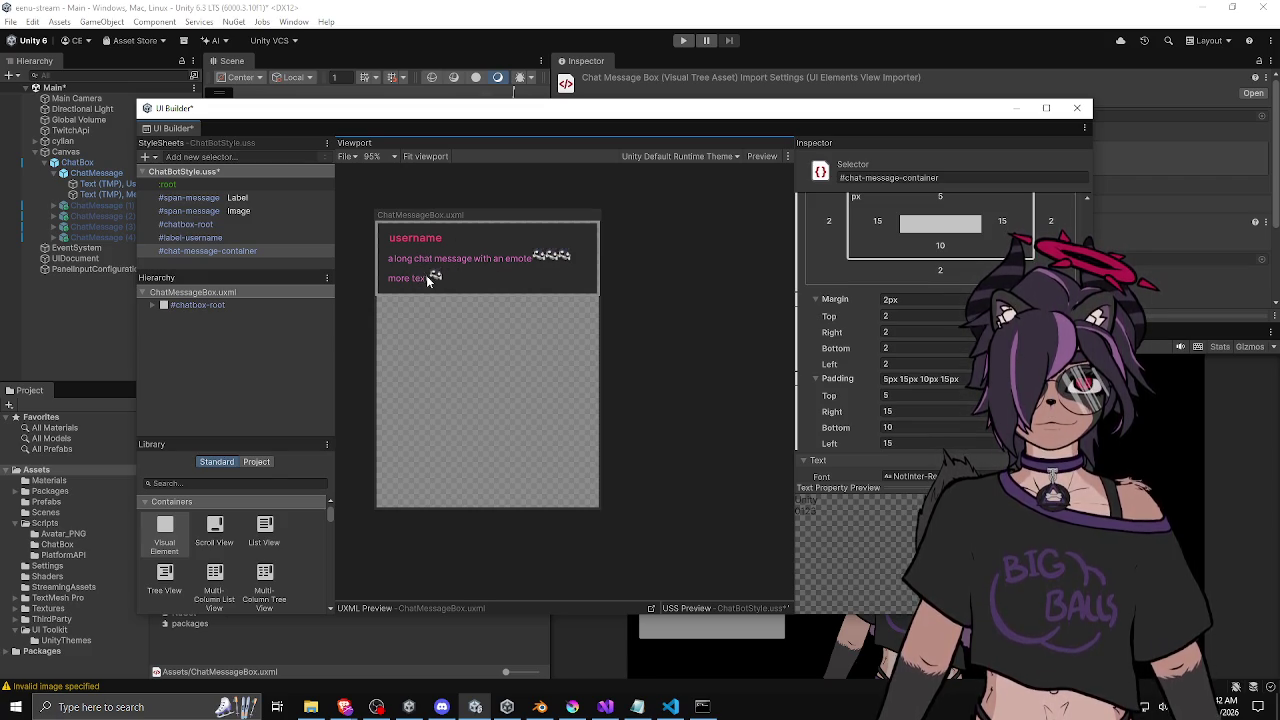
left_click(210, 198)
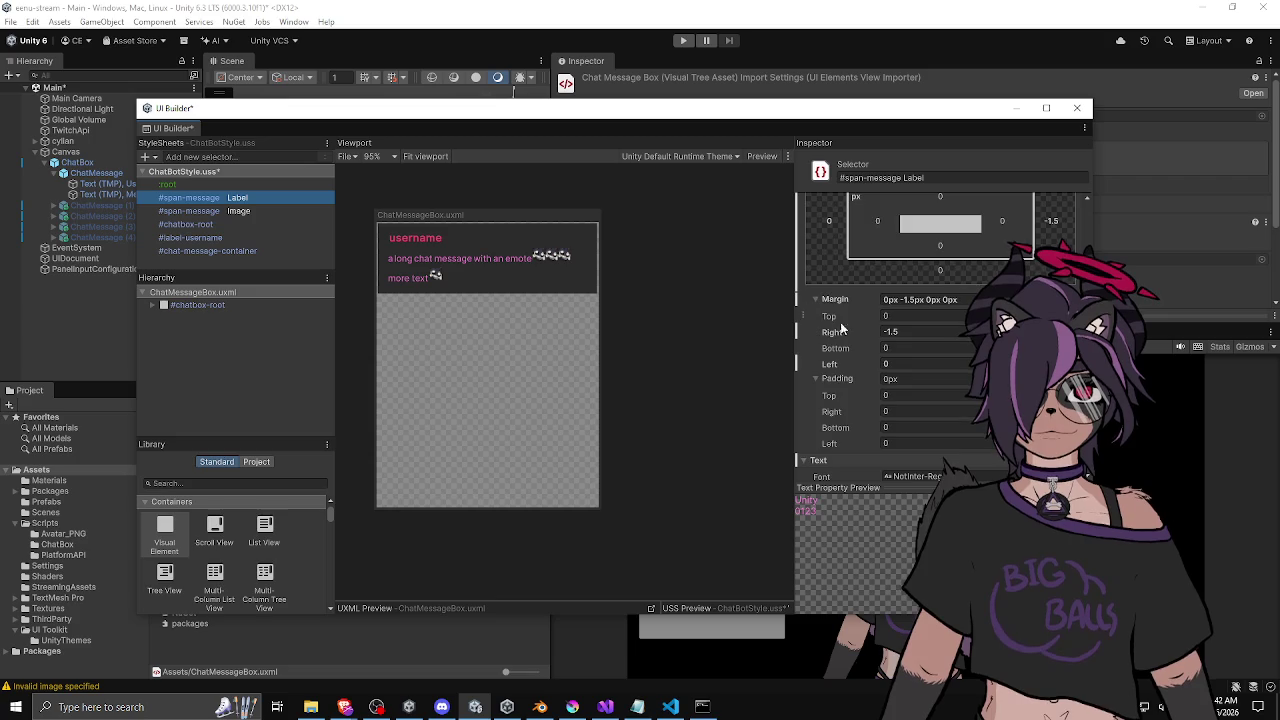
Show the #span-message Label's spacing: margin 0px -1.5px 0px 0px and zero padding.
scroll(833, 318, "up", 3)
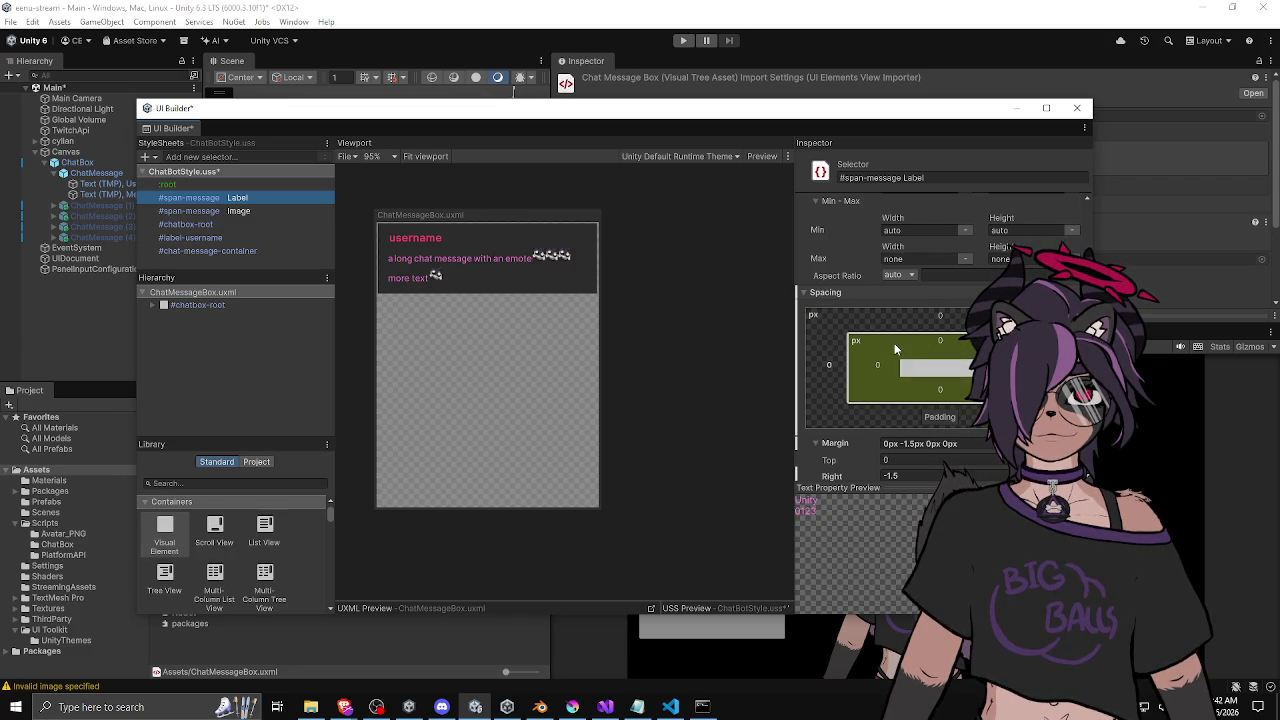
scroll(855, 267, "up", 2)
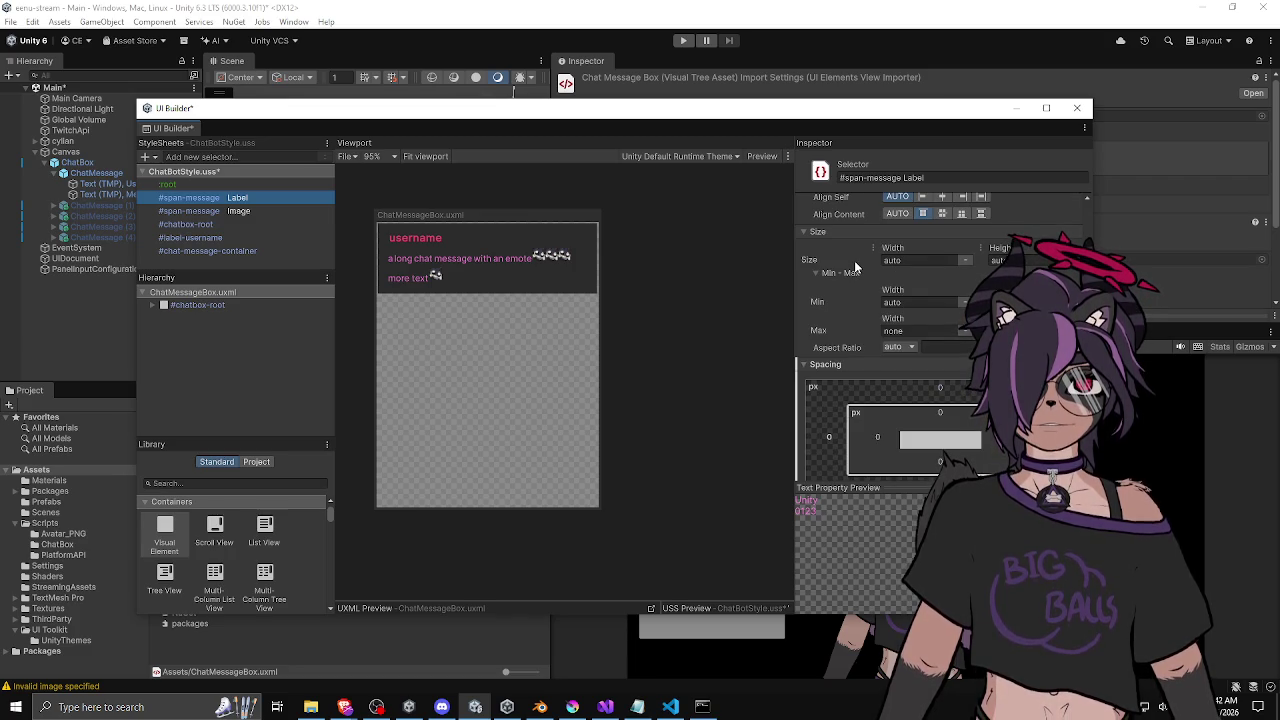
scroll(855, 267, "up", 2)
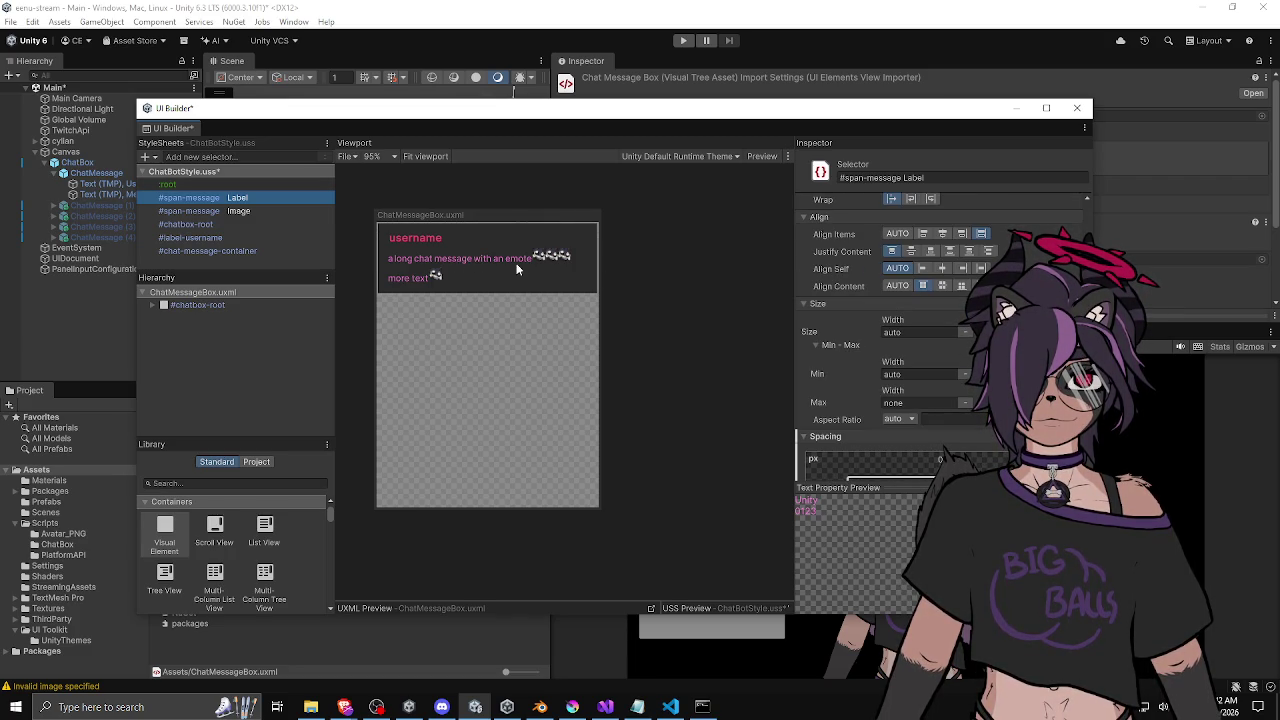
scroll(852, 287, "down", 7)
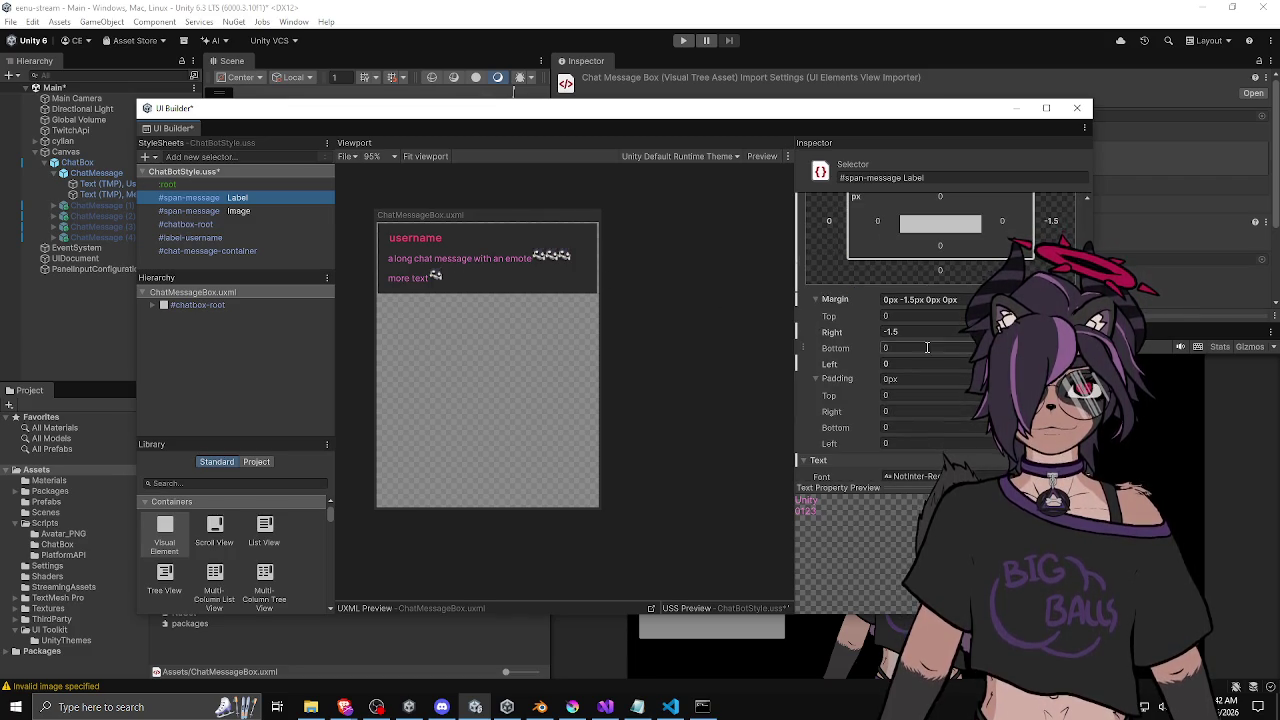
left_click(924, 349)
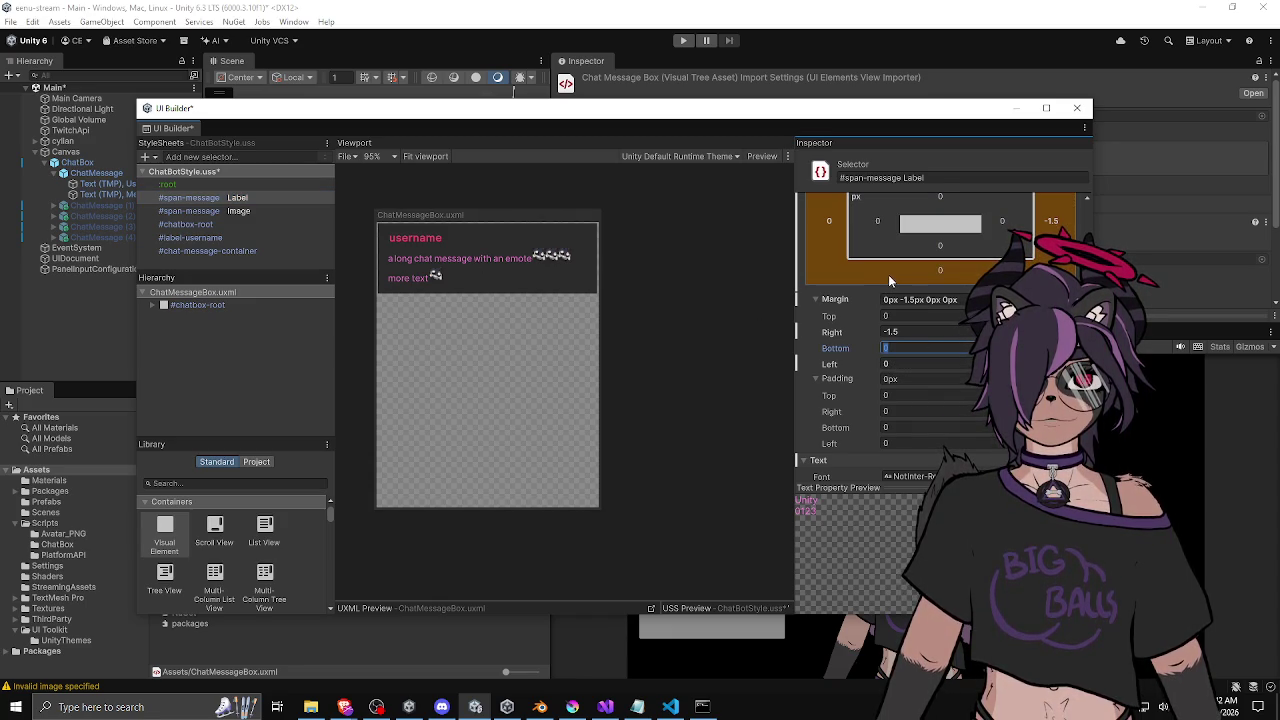
left_click(198, 202)
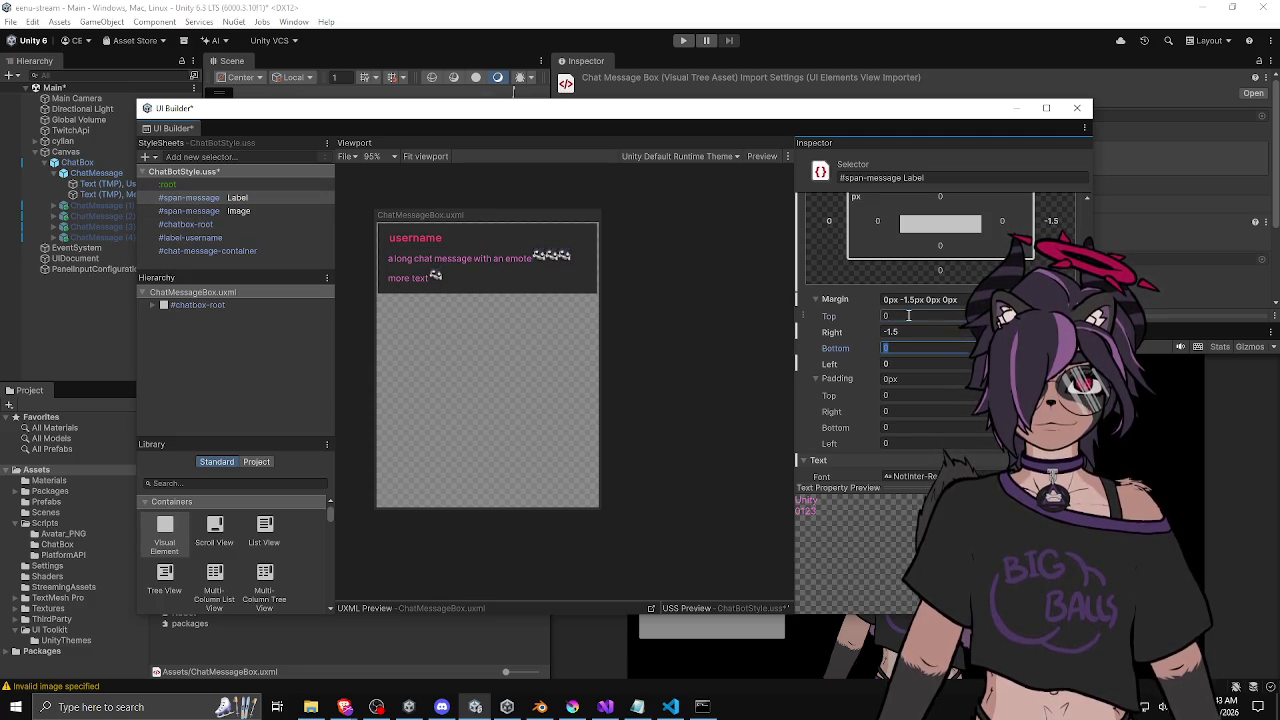
Set the #span-message Label's top margin to -2px.
type("5")
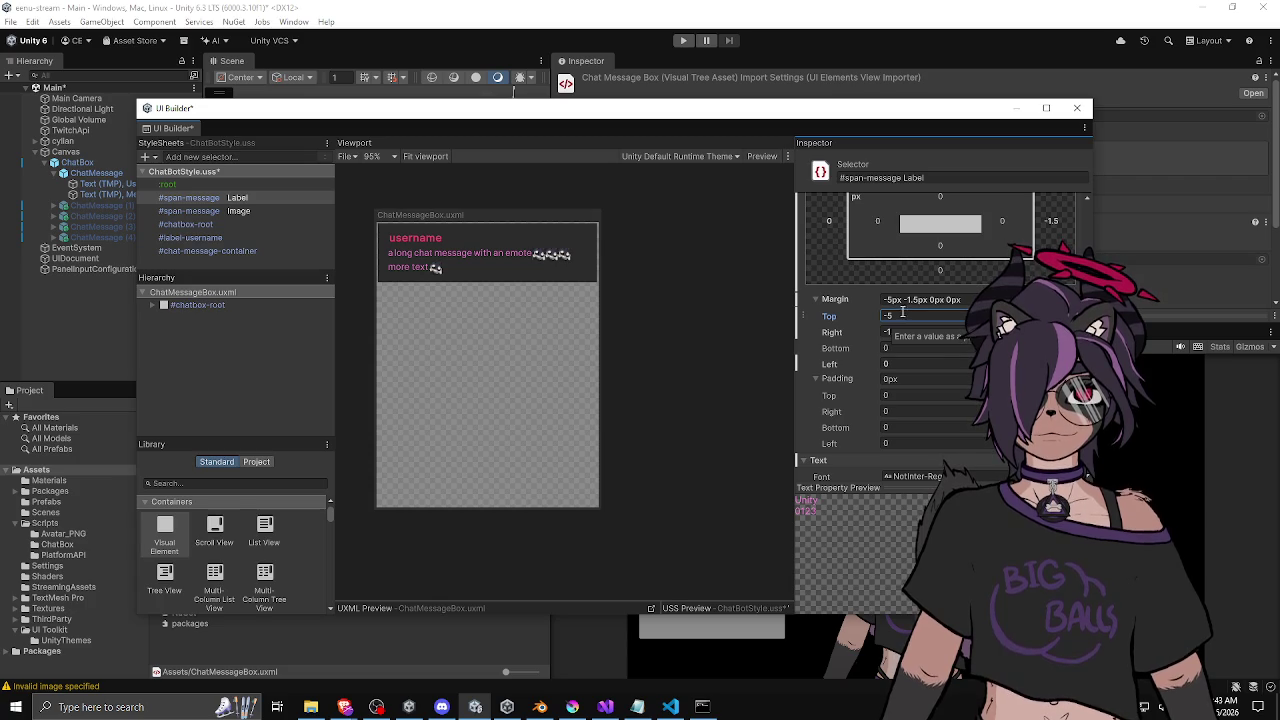
scroll(437, 266, "up", 5)
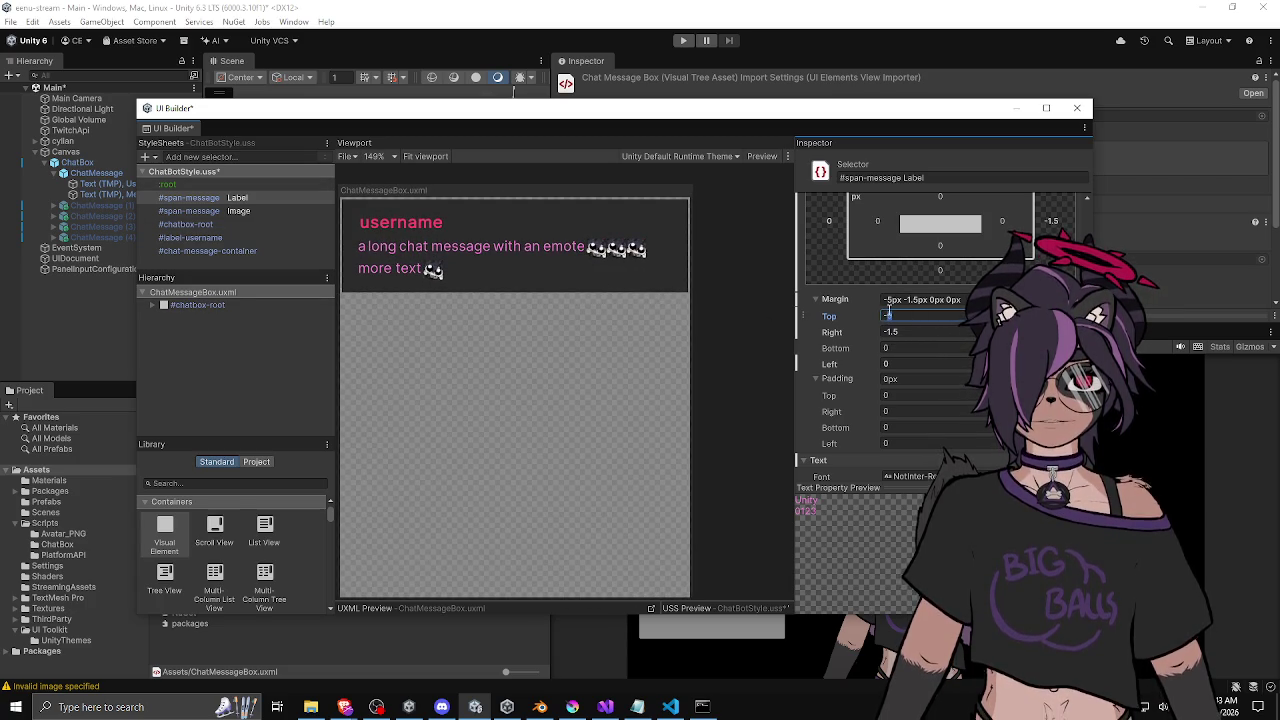
key("BackSpace")
type("3")
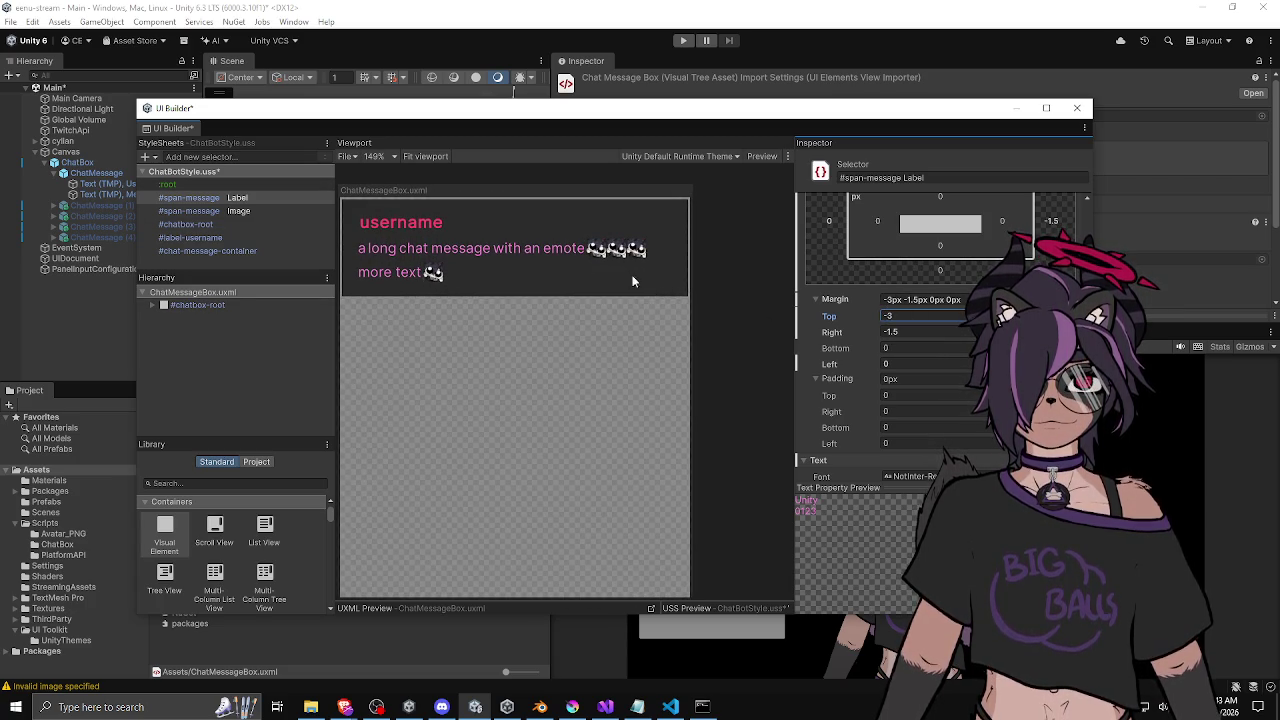
key("BackSpace")
type("2")
Set the #span-message Label's right margin to 0px.
scroll(503, 292, "down", 1)
scroll(507, 288, "down", 4)
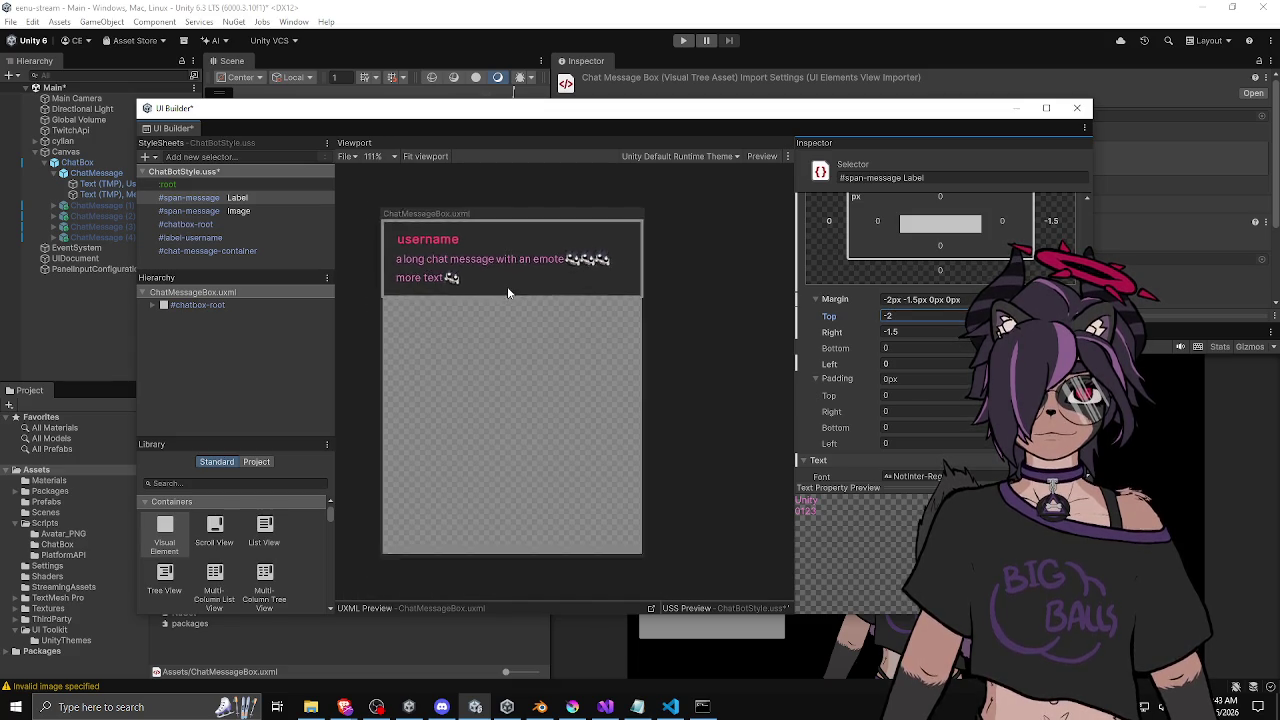
scroll(530, 290, "up", 2)
scroll(580, 350, "down", 5)
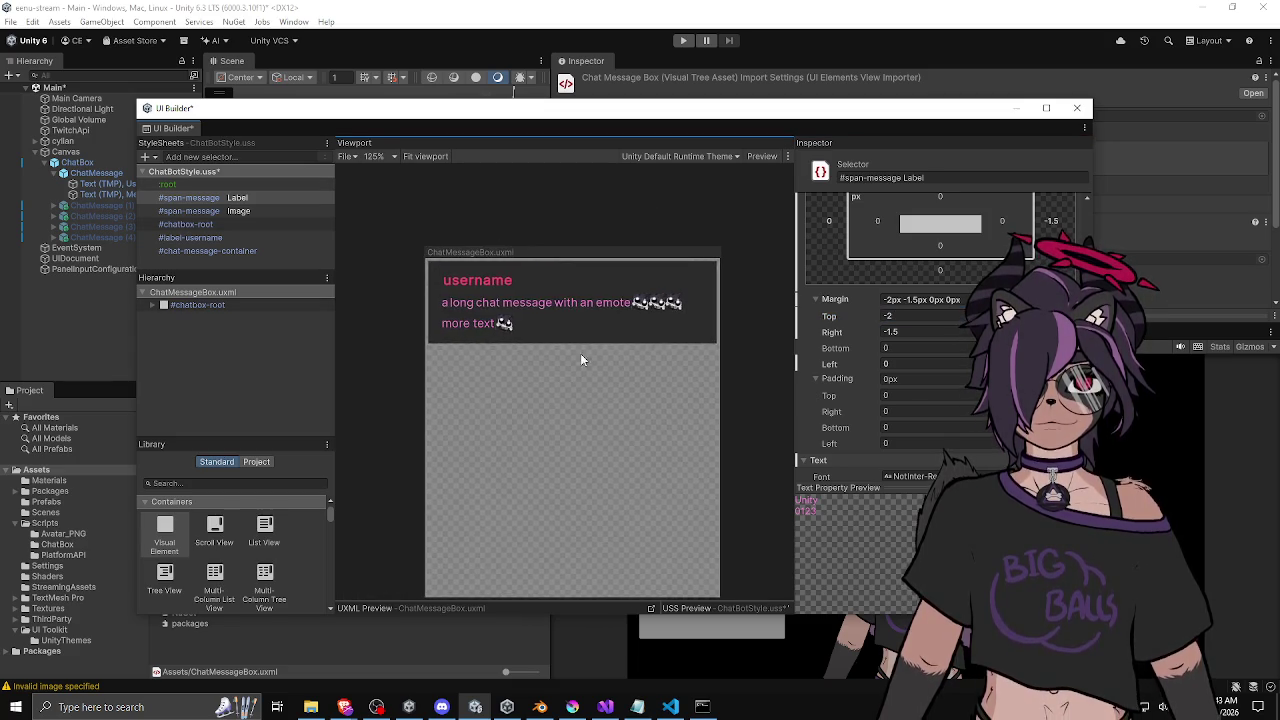
scroll(612, 344, "up", 1)
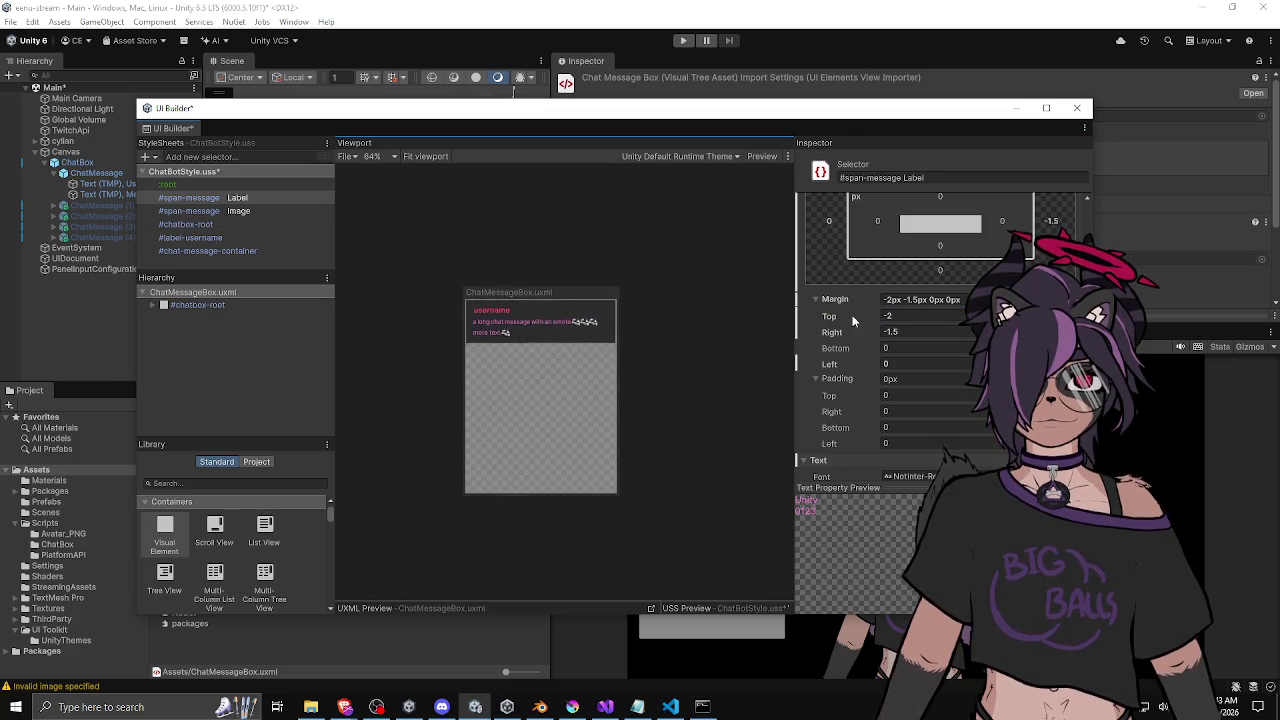
scroll(891, 310, "up", 3)
scroll(685, 365, "up", 2)
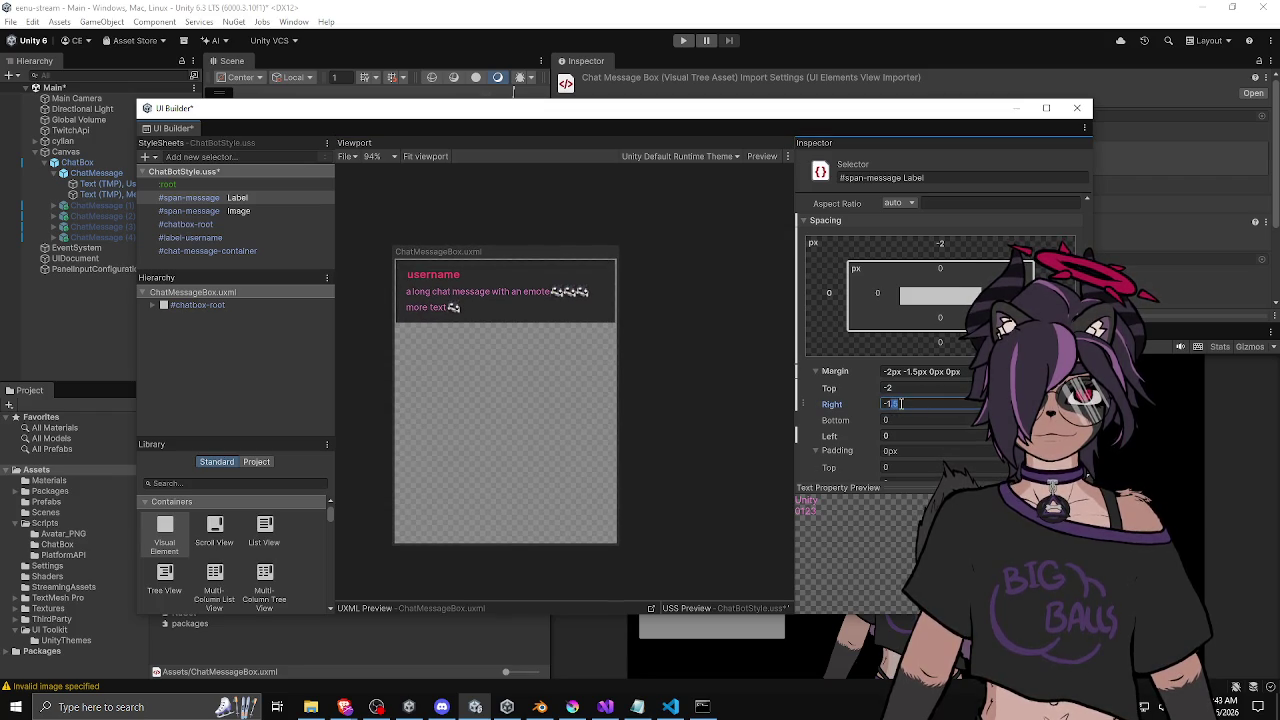
key("BackSpace")
key("BackSpace")
type("0")
key("Return")
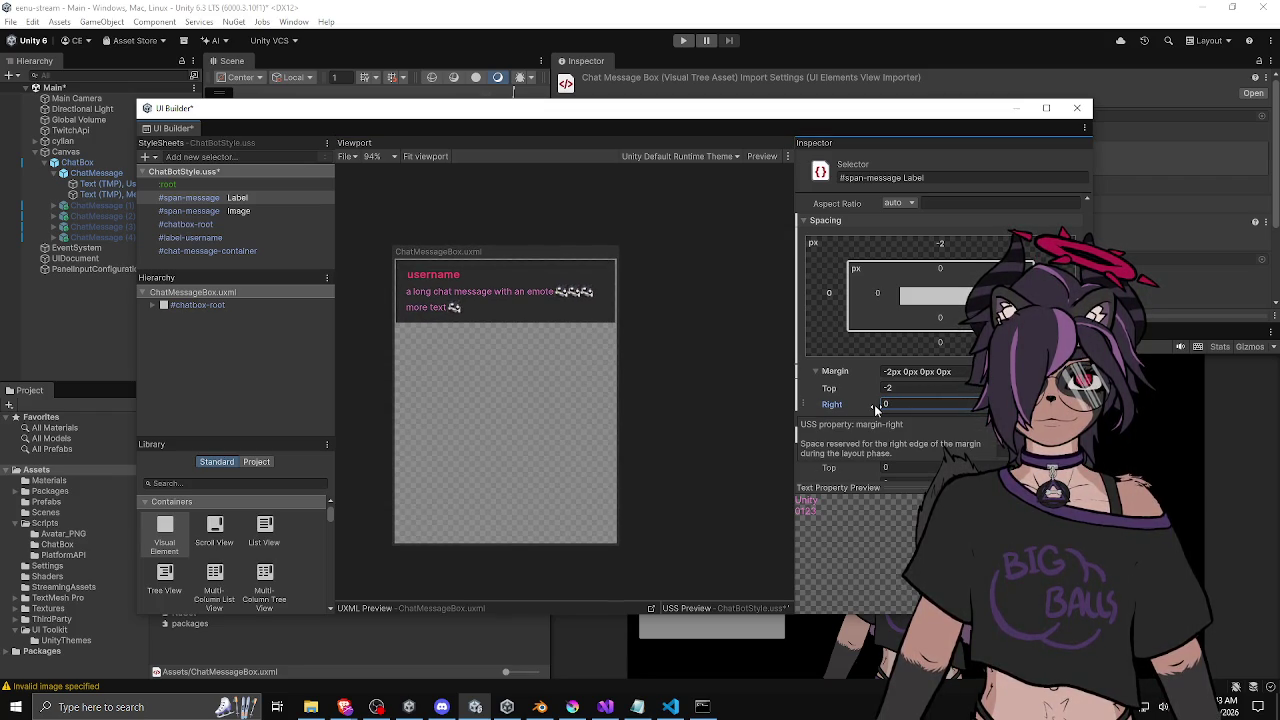
Recentre the preview and select the ChatMessageBox document to show its 350 × 450 canvas.
scroll(528, 317, "up", 4)
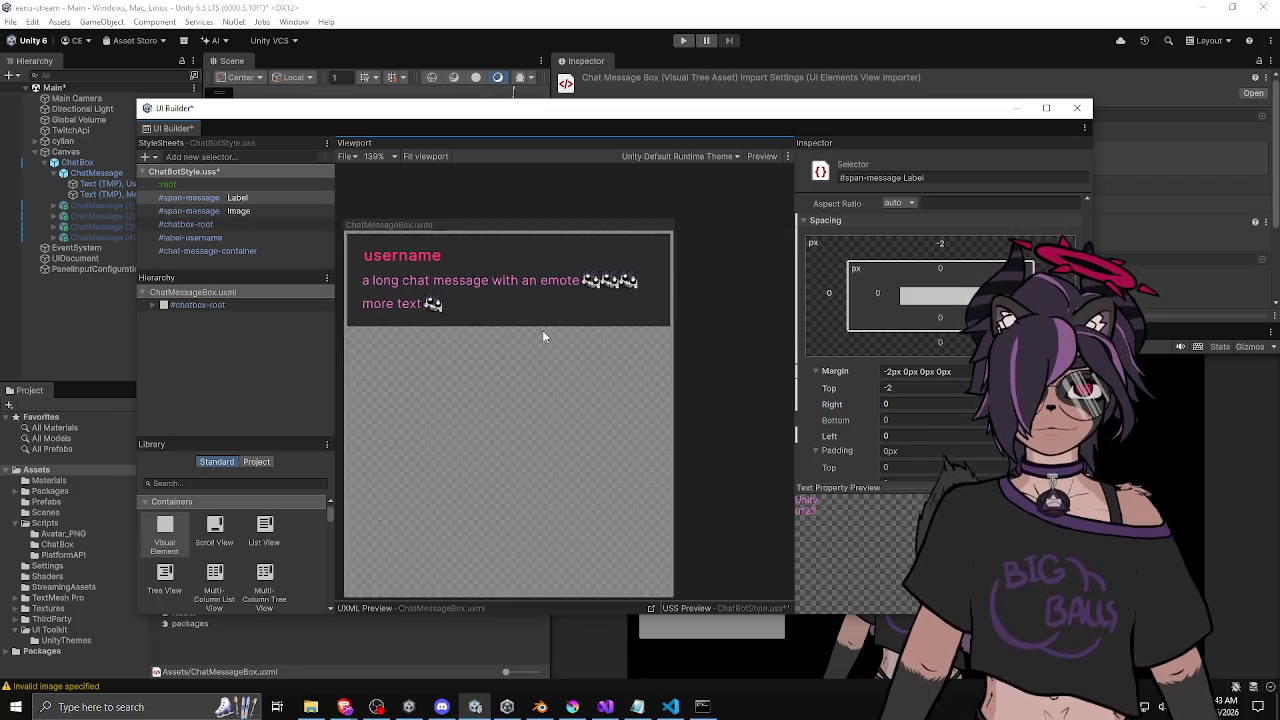
scroll(556, 331, "down", 4)
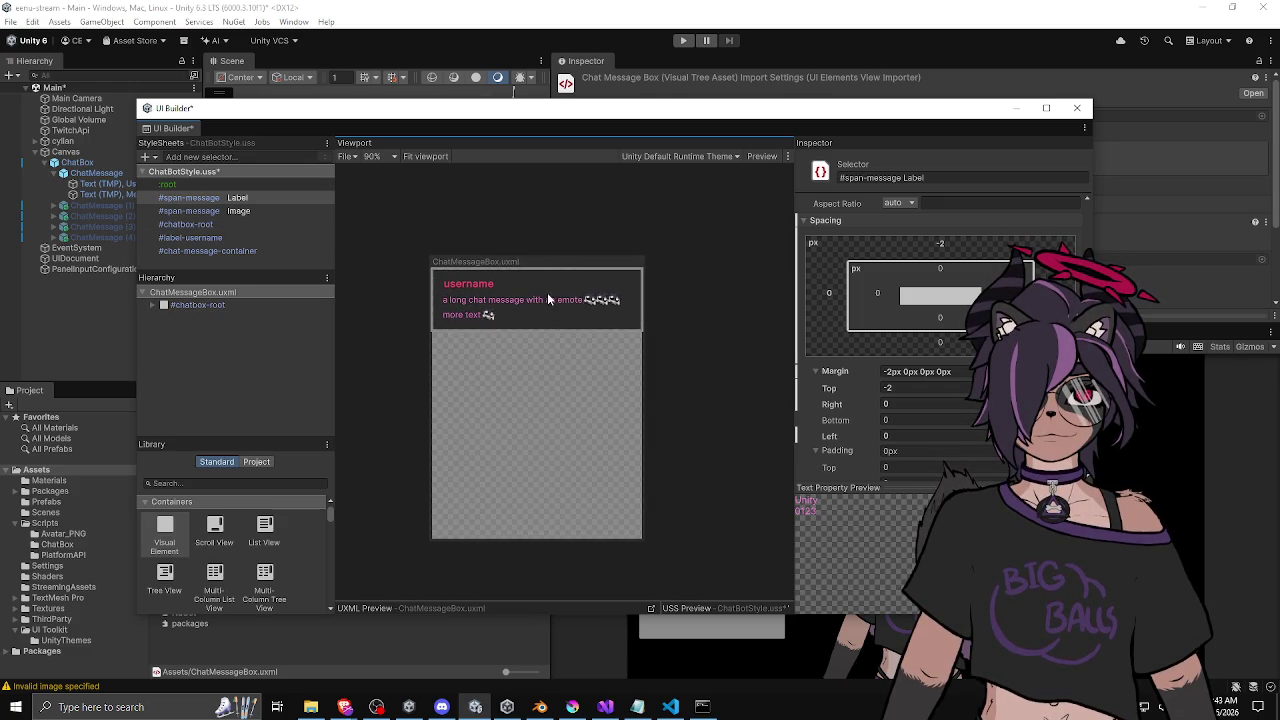
left_click_drag(538, 299, 521, 331)
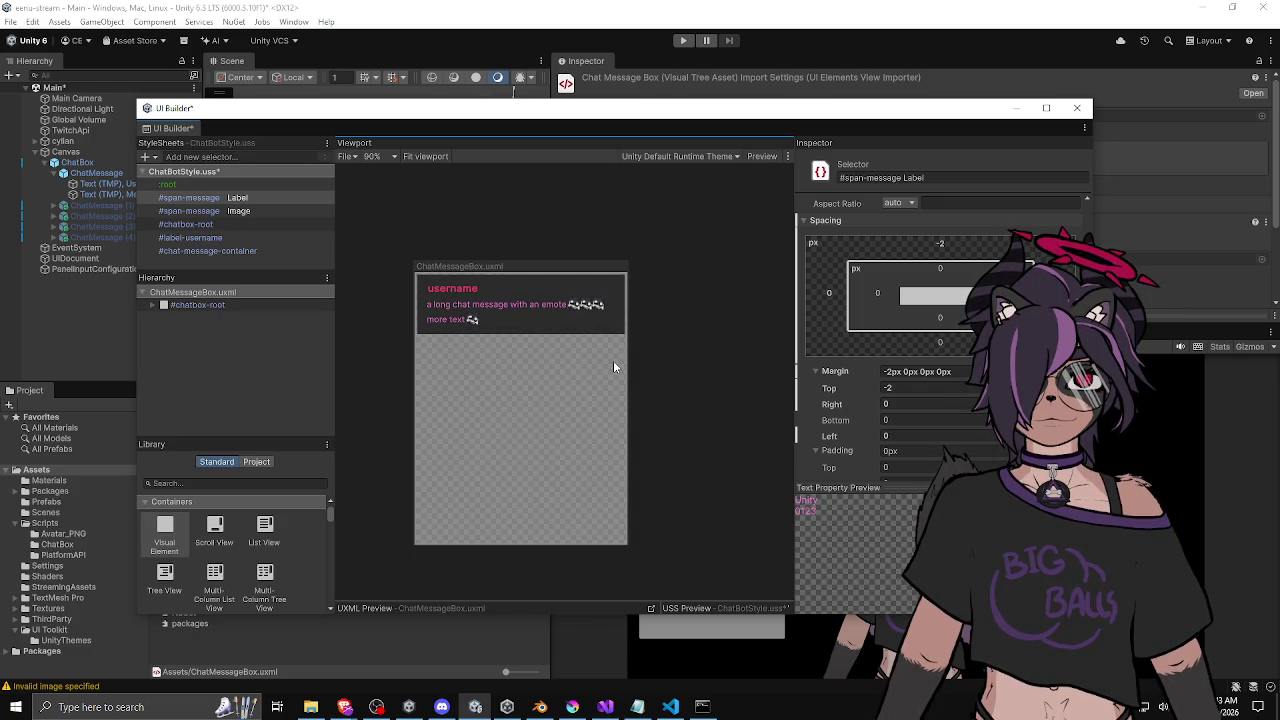
scroll(527, 338, "up", 3)
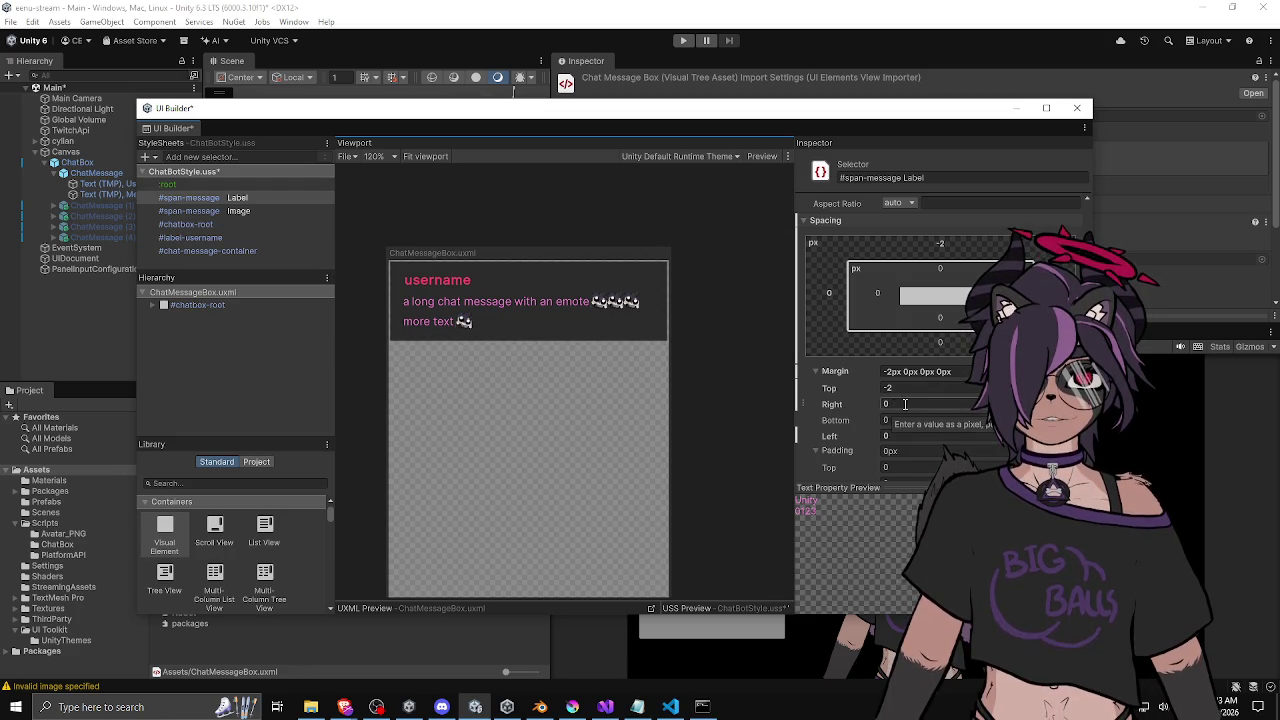
scroll(446, 300, "up", 2)
scroll(446, 300, "down", 3)
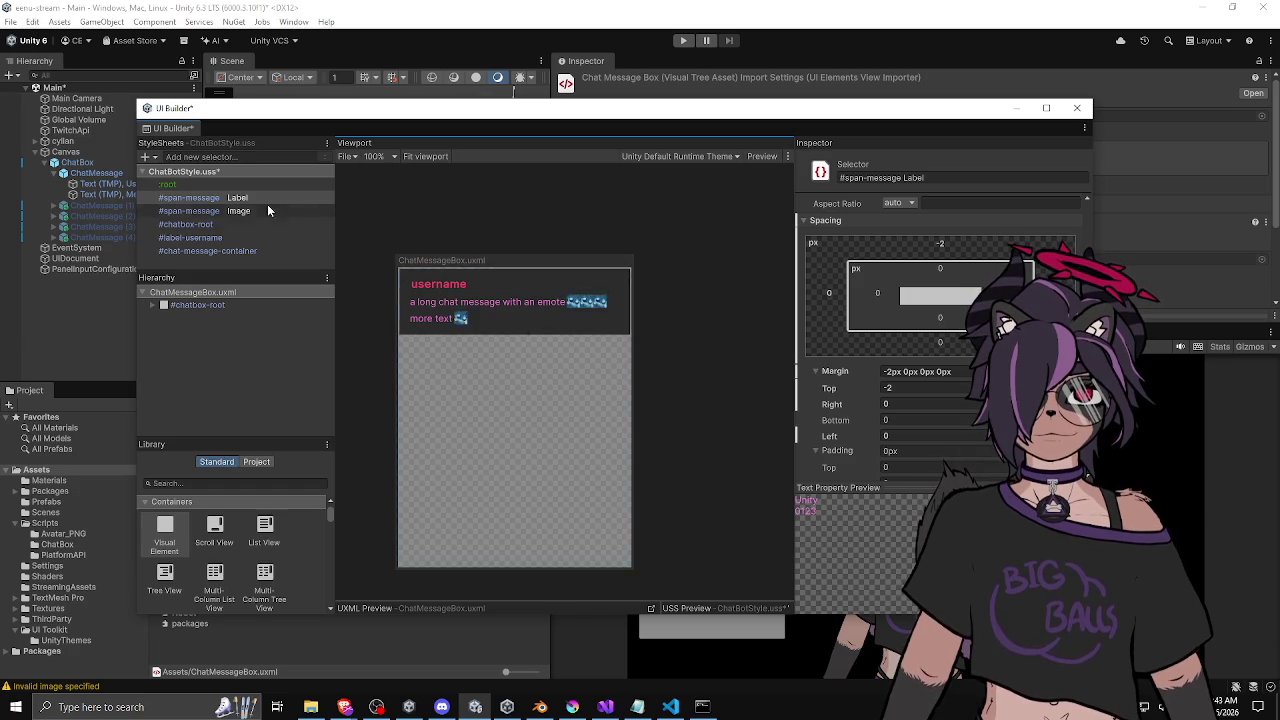
left_click(264, 291)
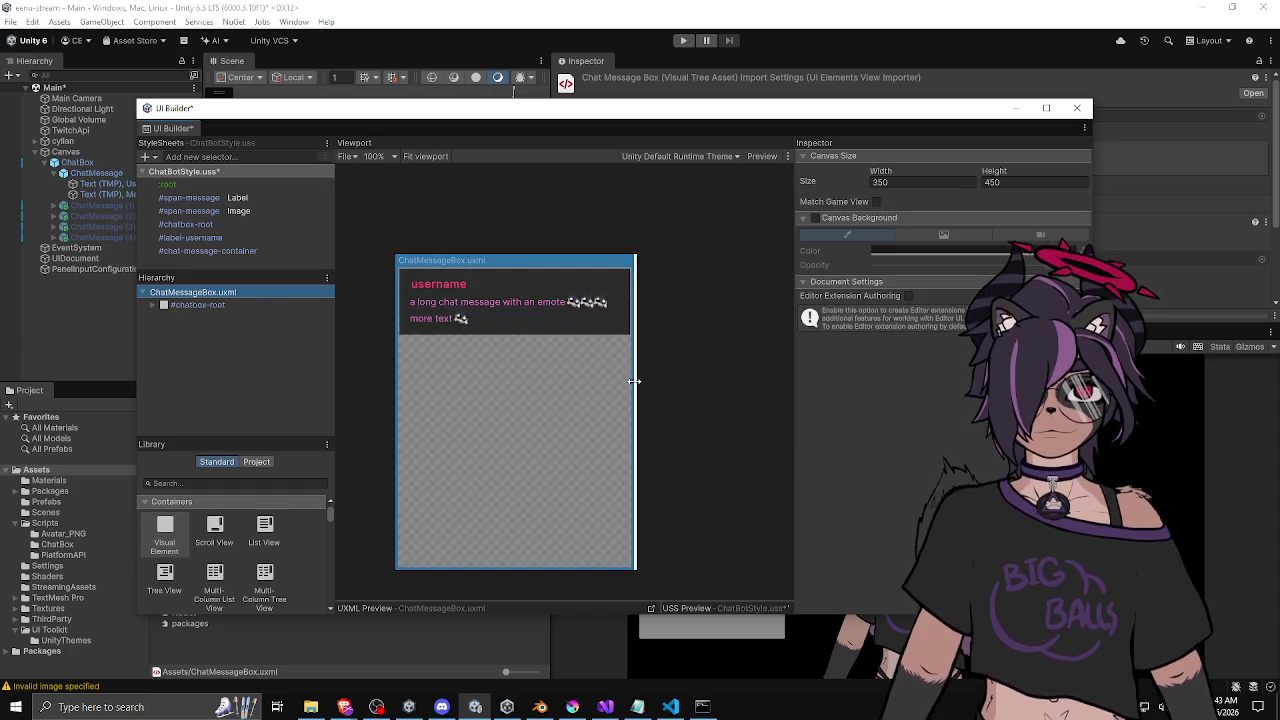
Widen the canvas to test text wrapping, then reset the Label's top margin to 0.
mouse_move(645, 380)
left_mouse_down()
mouse_move(731, 376)
mouse_move(558, 383)
mouse_move(691, 385)
mouse_move(666, 385)
left_mouse_up()
scroll(558, 342, "up", 1)
left_click(236, 198)
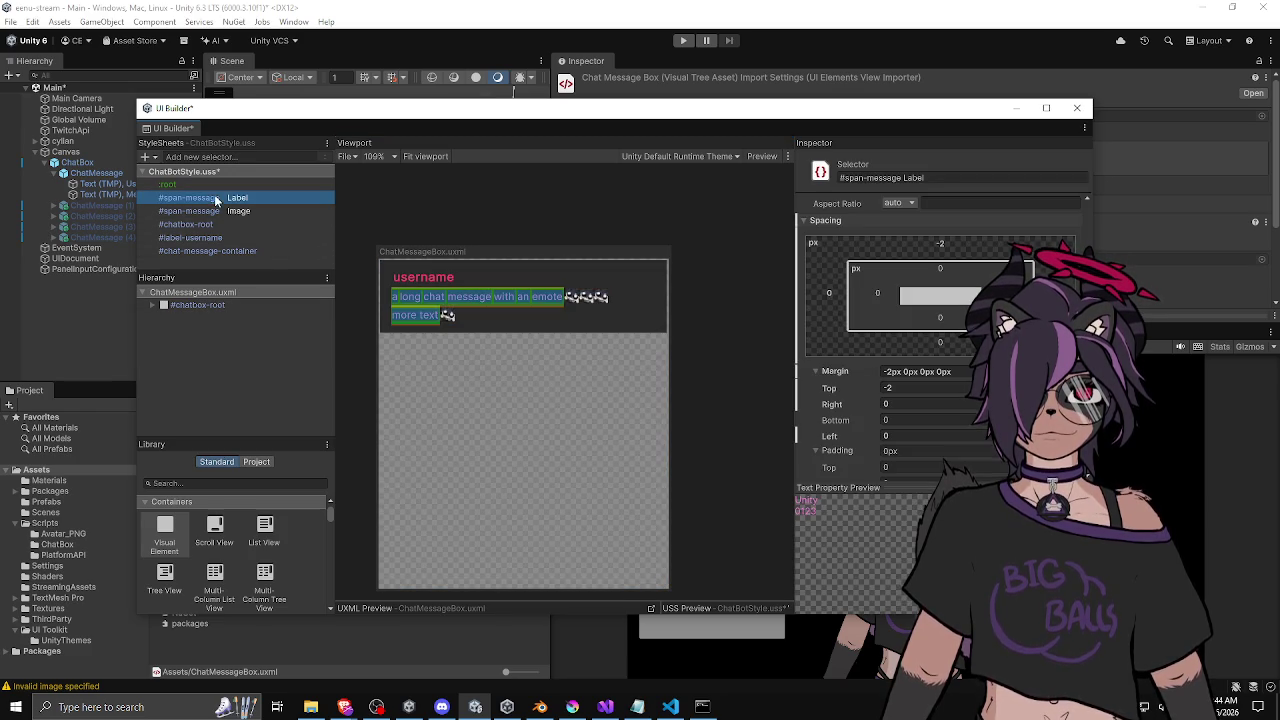
double_click(887, 388)
type("0")
key("Return")
scroll(829, 386, "up", 5)
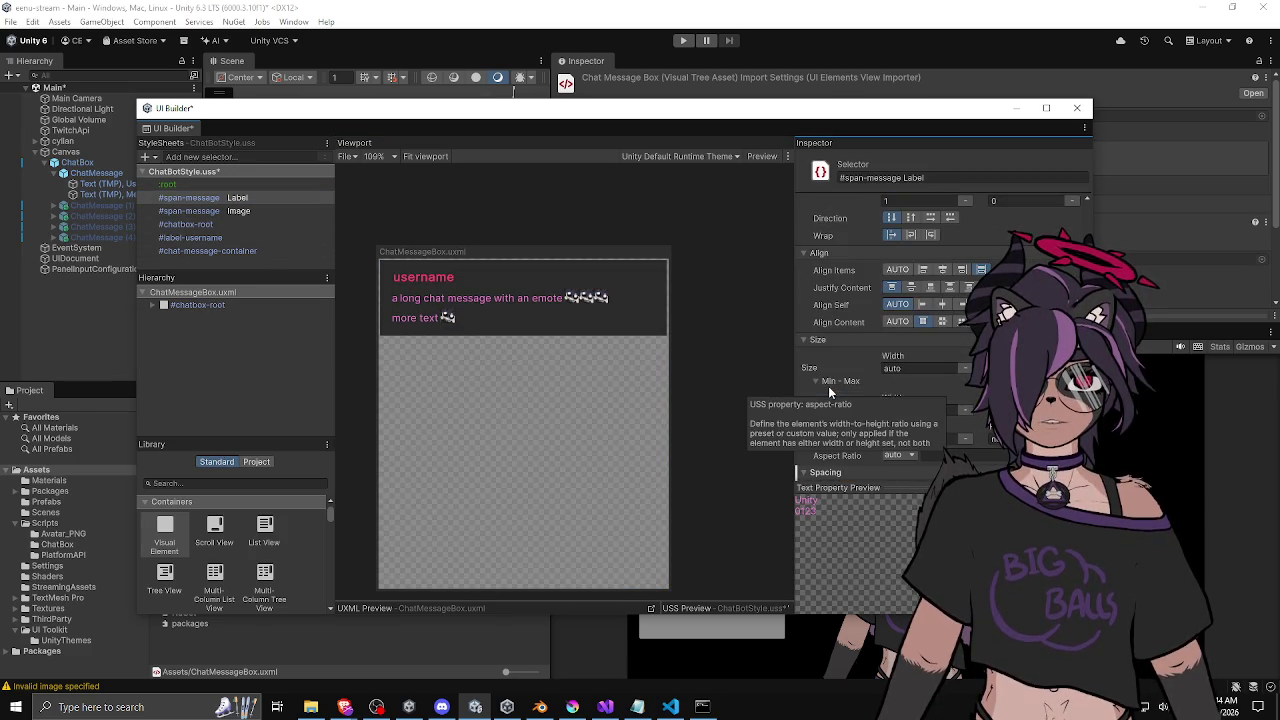
Unset Justify Content and set Align Self to auto on the #span-message Label.
left_click(922, 322)
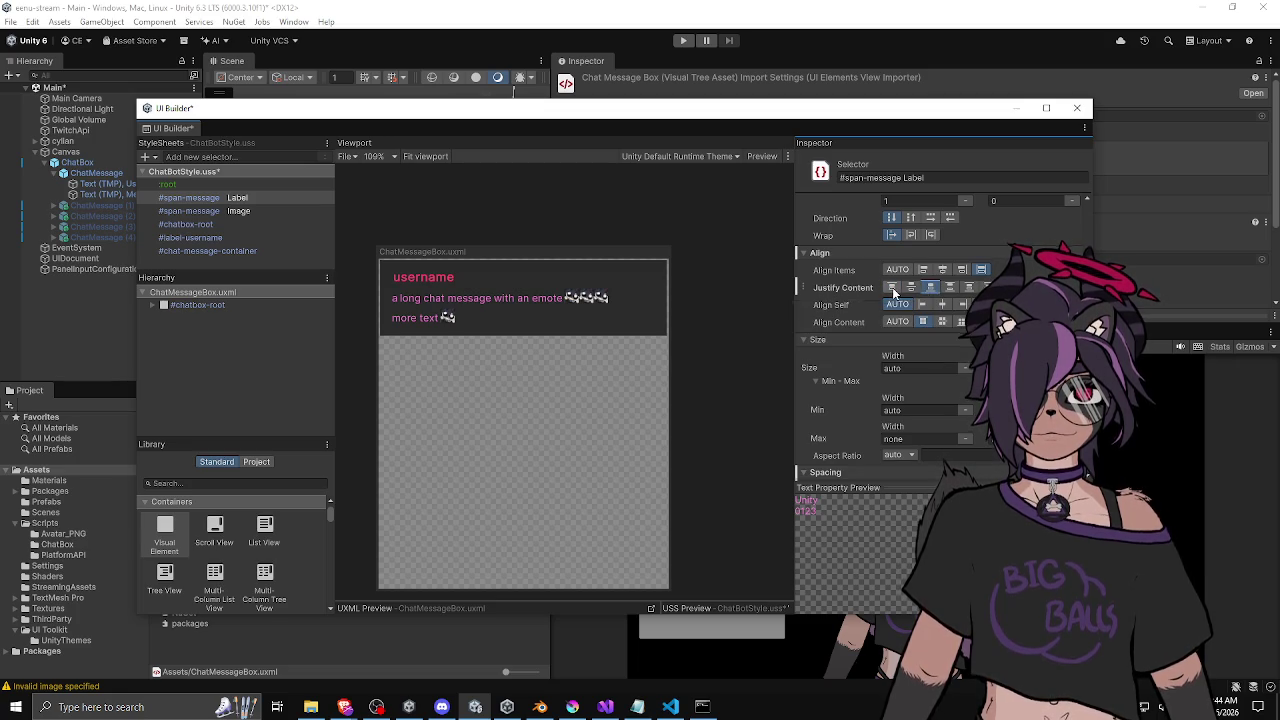
right_click(861, 288)
left_click(893, 350)
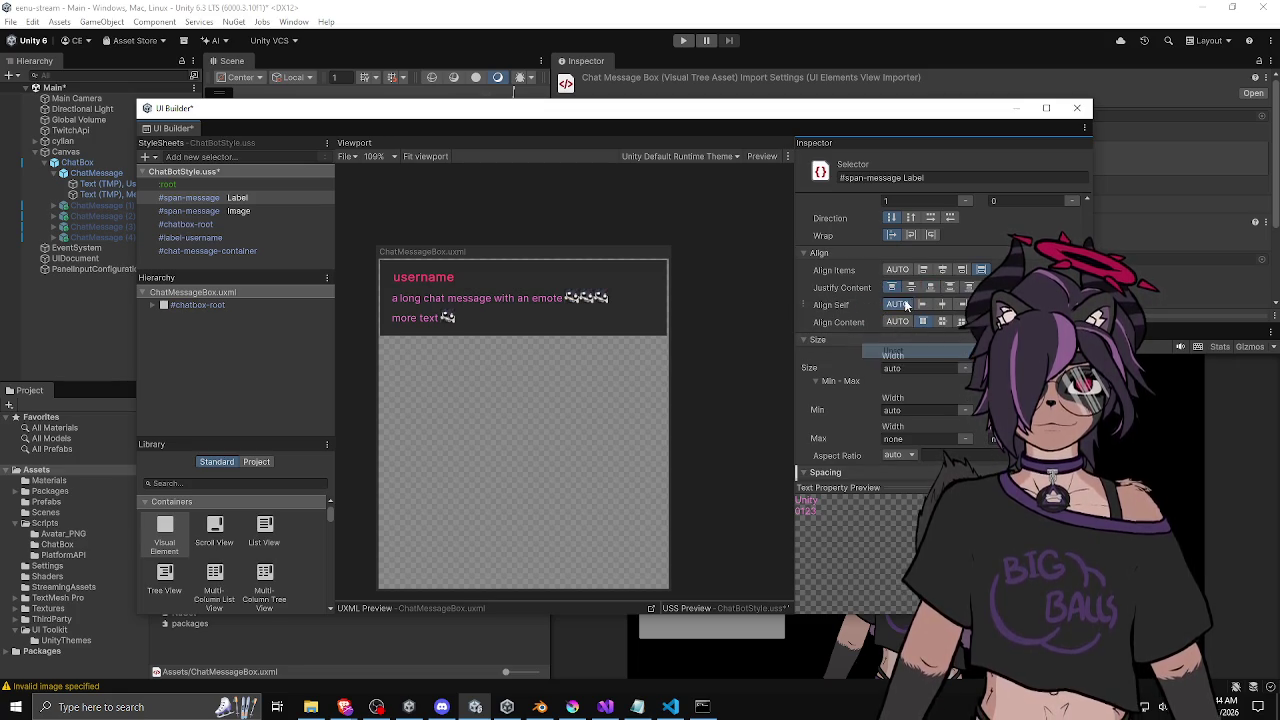
left_click(887, 304)
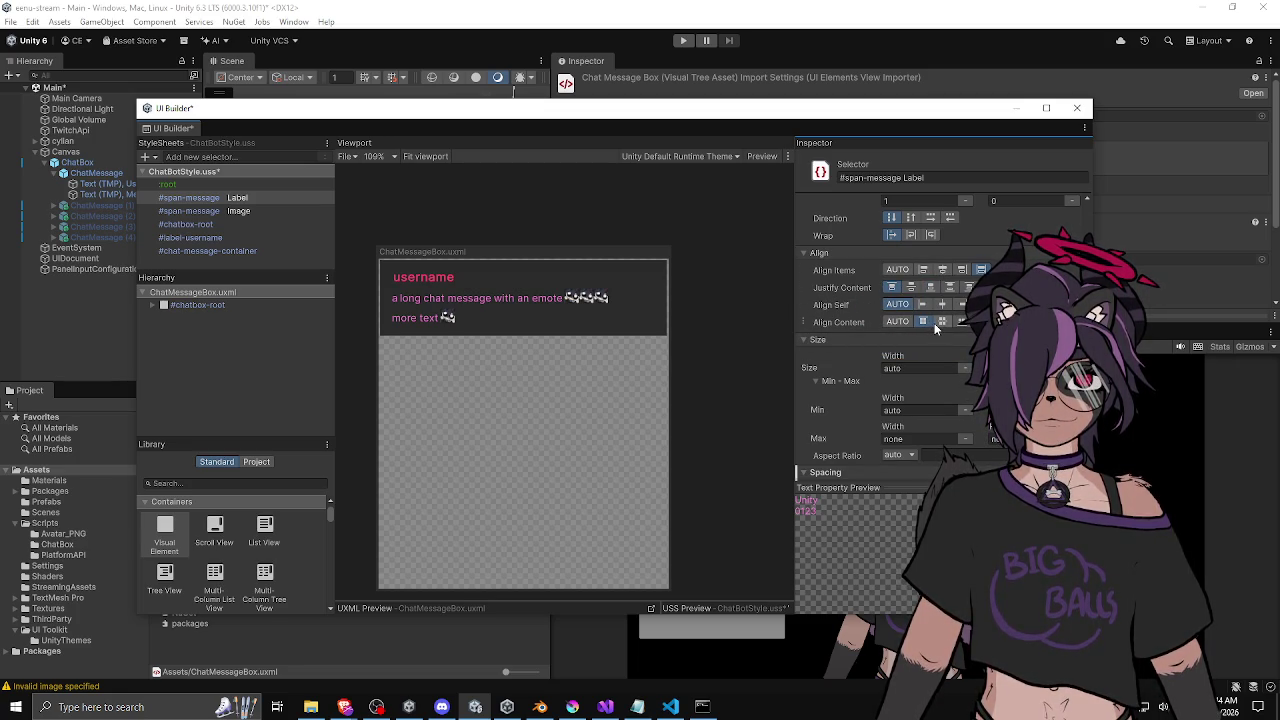
left_click(961, 322)
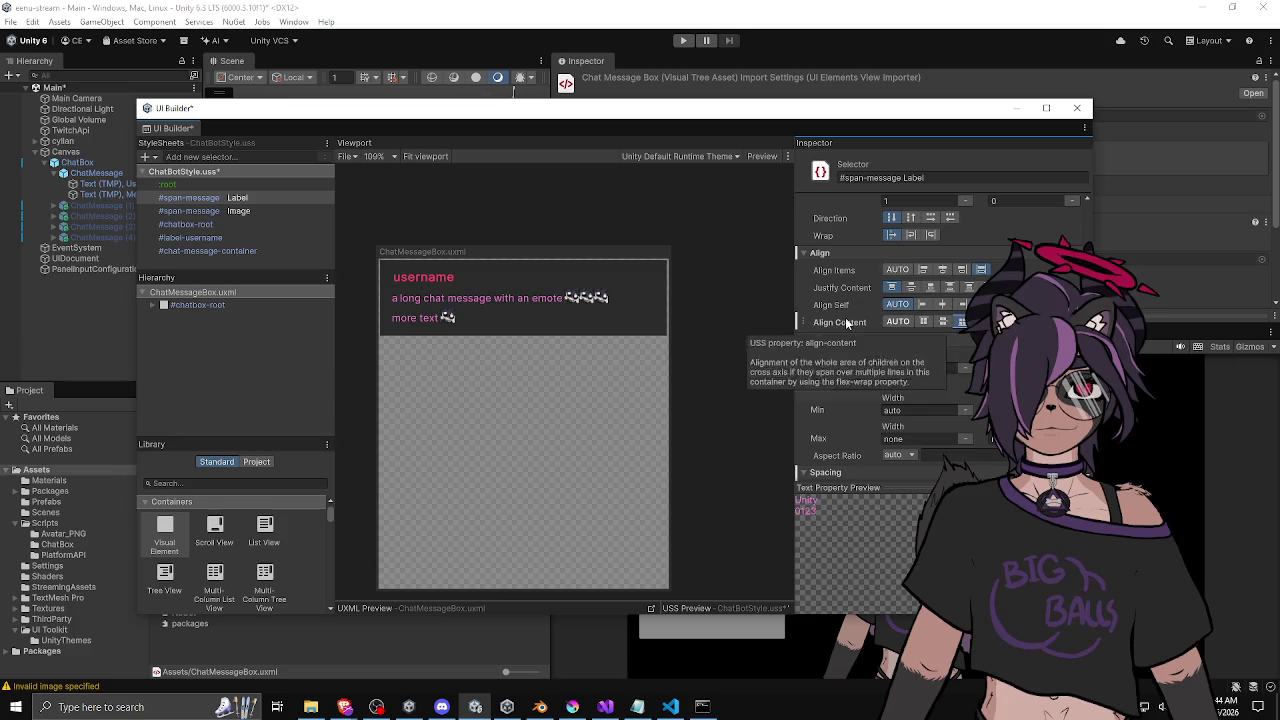
Unset the #span-message Label's Align Content override.
right_click(846, 323)
left_click(880, 388)
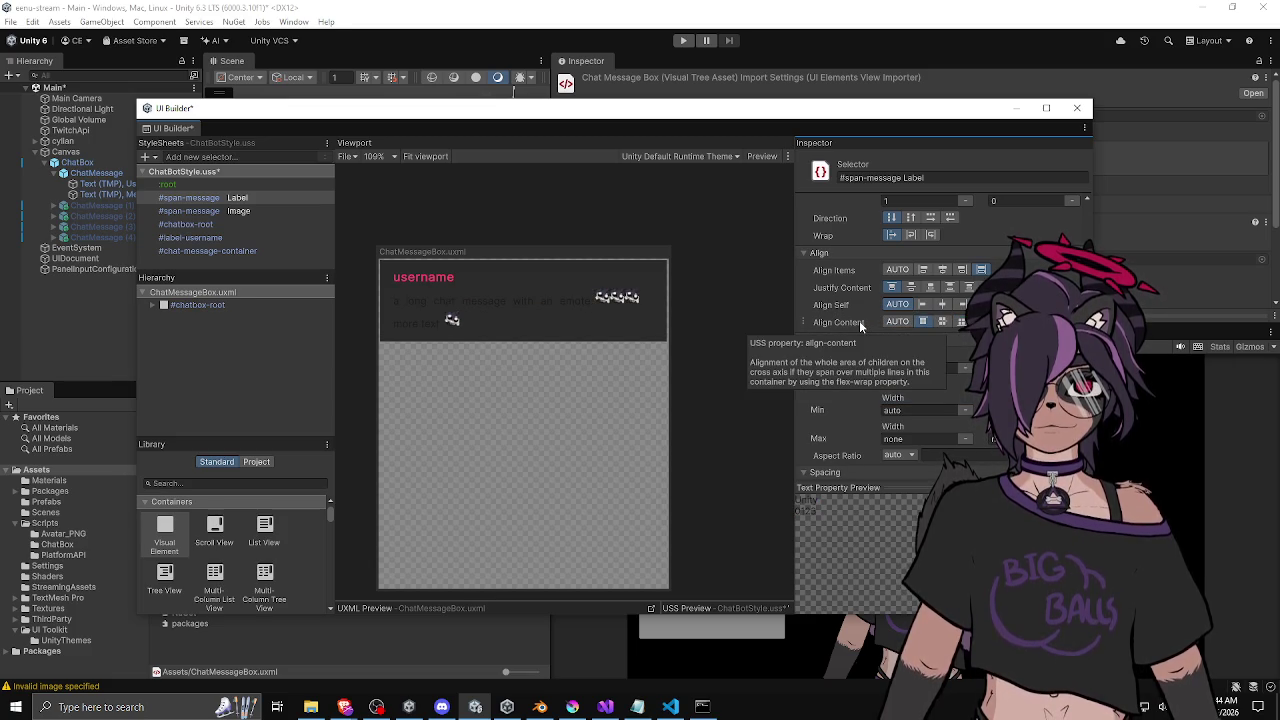
right_click(859, 321)
left_click(900, 345)
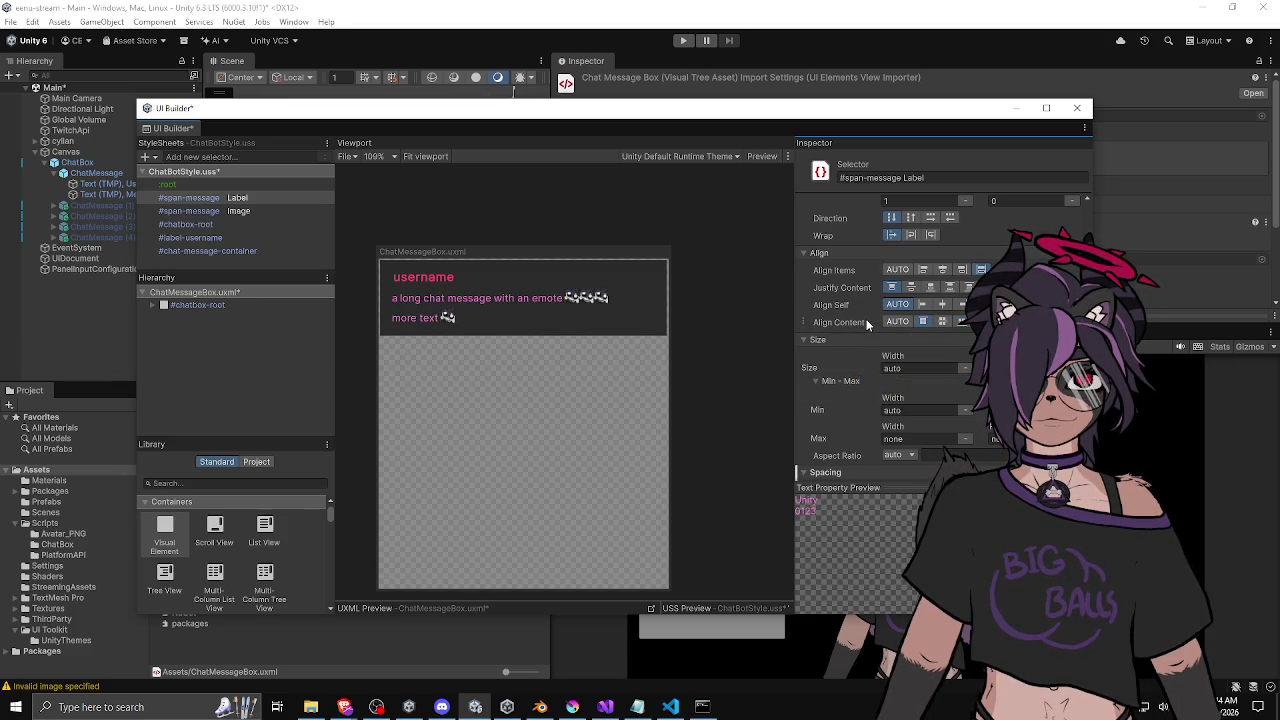
scroll(866, 319, "up", 4)
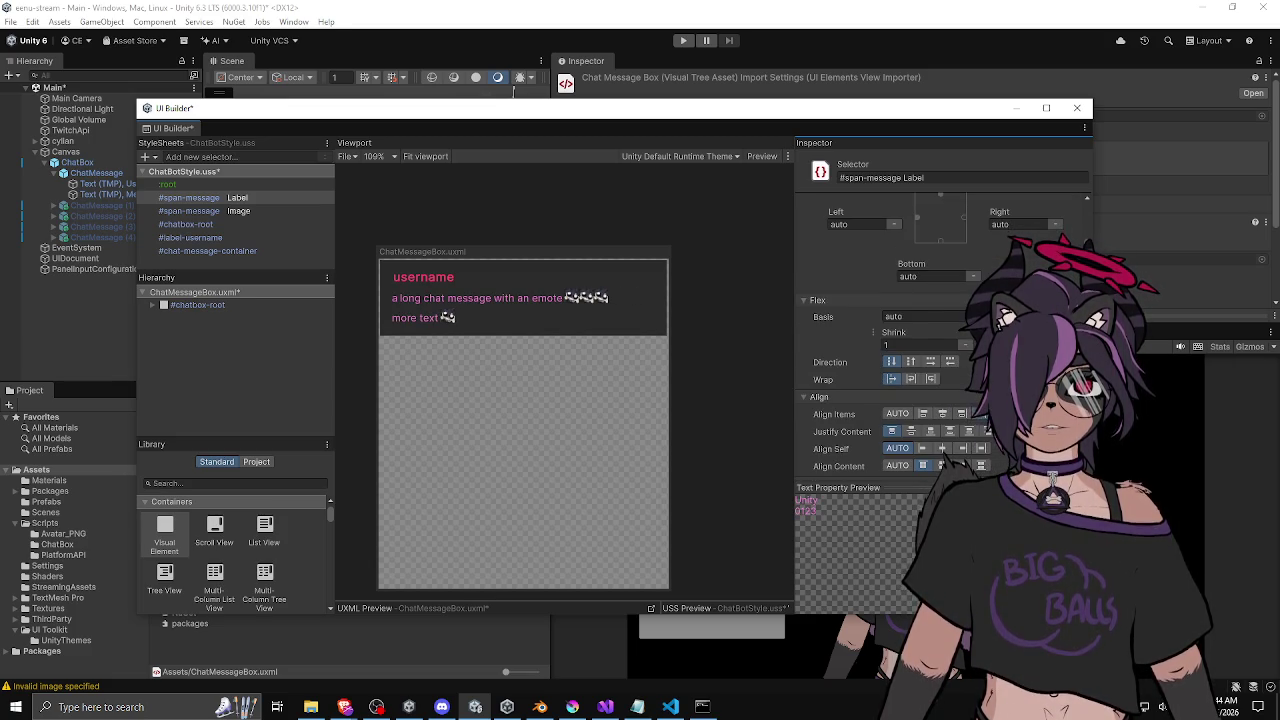
left_click(926, 363)
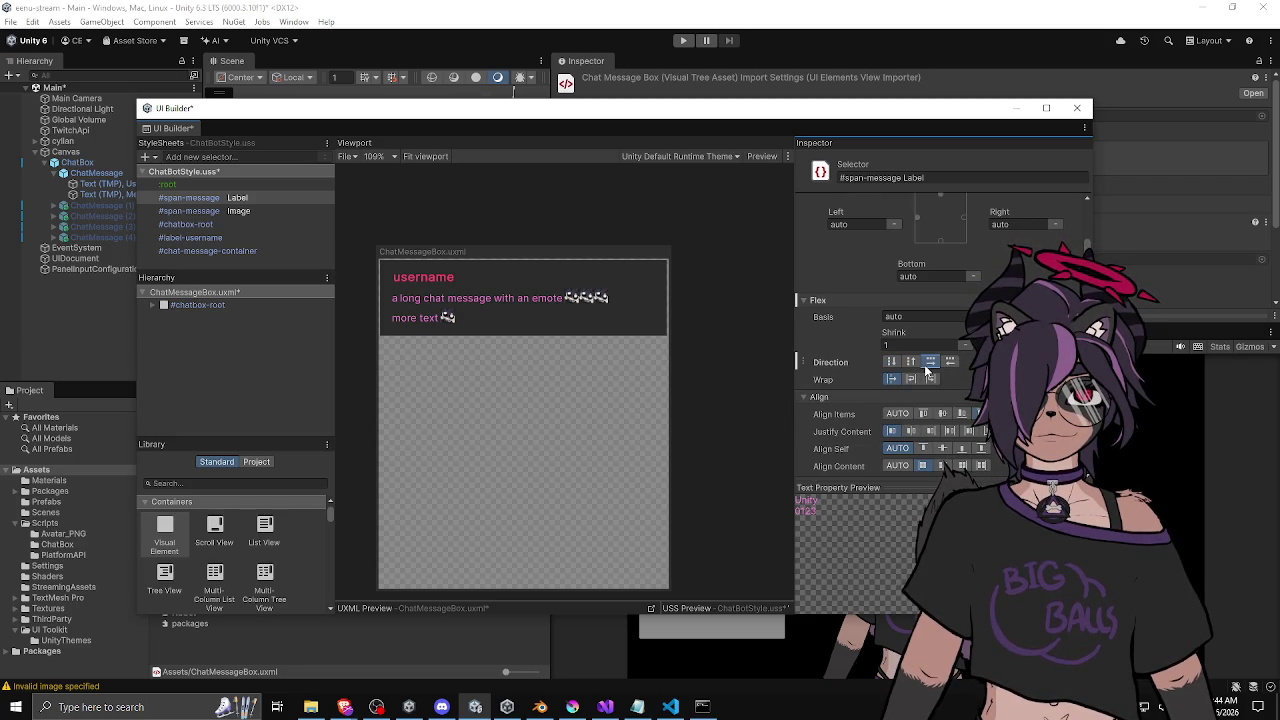
left_click(885, 366)
right_click(845, 364)
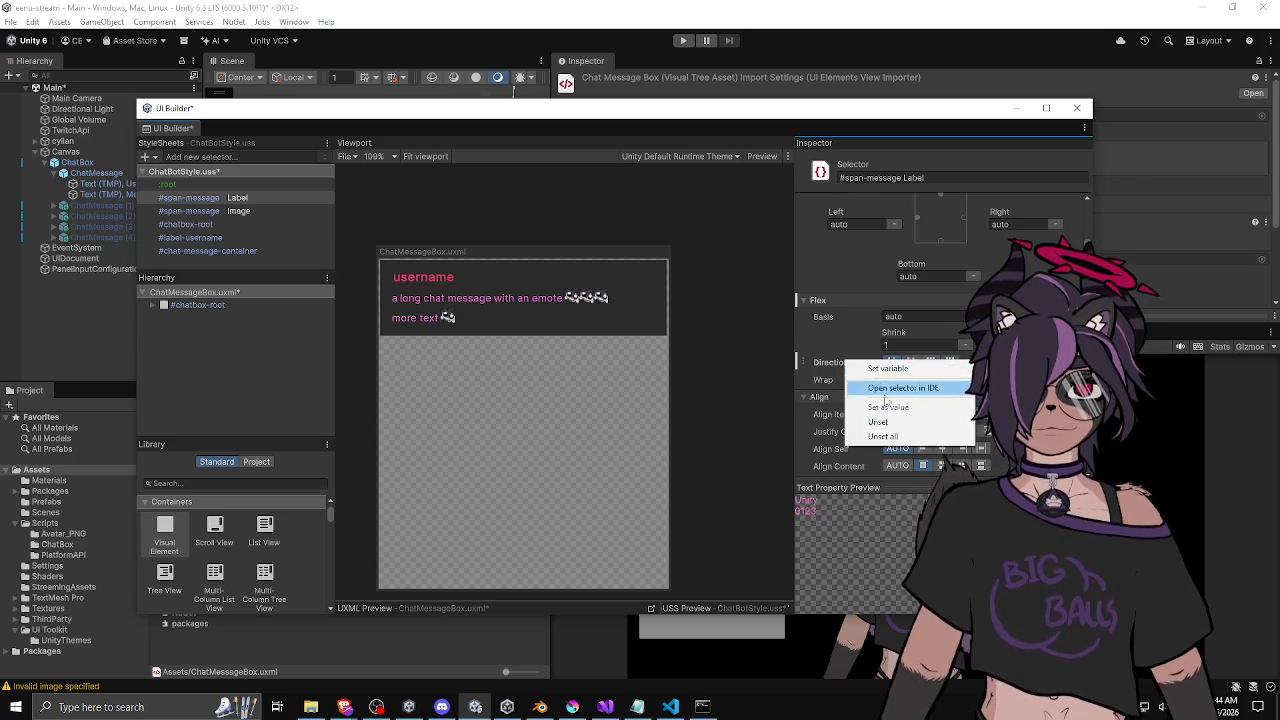
scroll(857, 369, "up", 3)
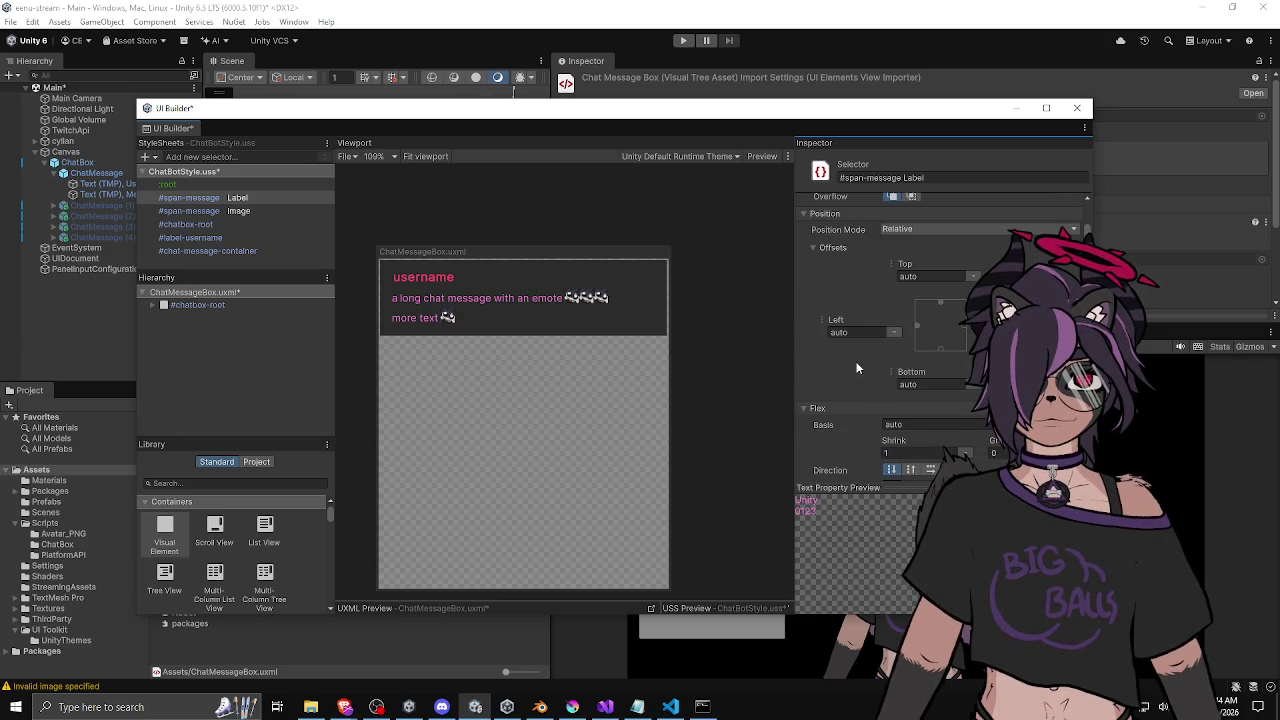
scroll(822, 341, "down", 13)
scroll(821, 342, "down", 15)
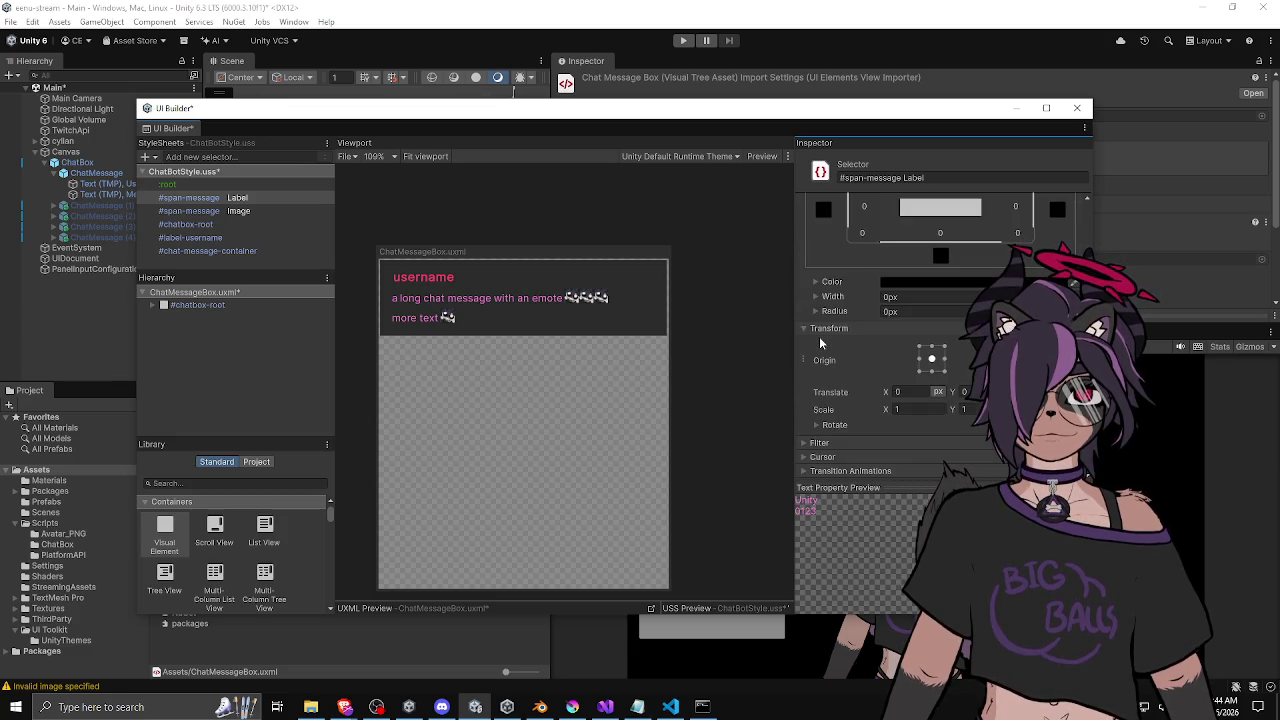
scroll(819, 340, "up", 4)
scroll(819, 340, "down", 4)
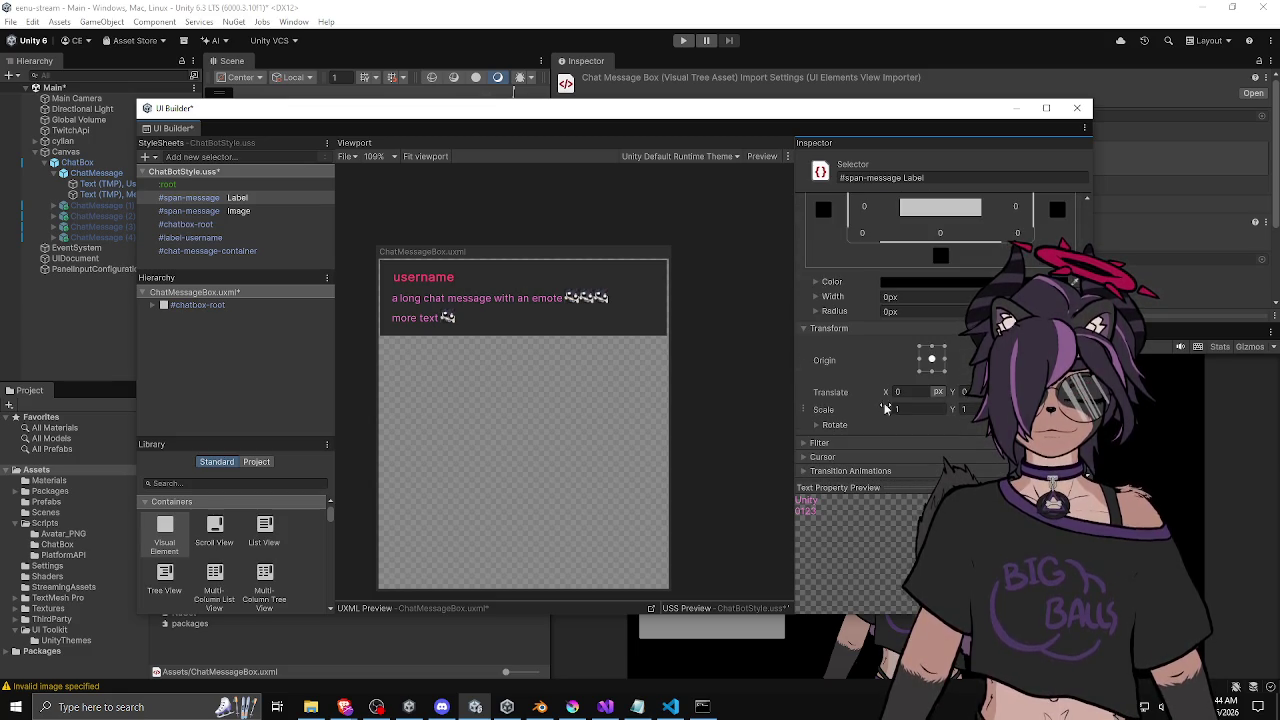
scroll(840, 400, "up", 8)
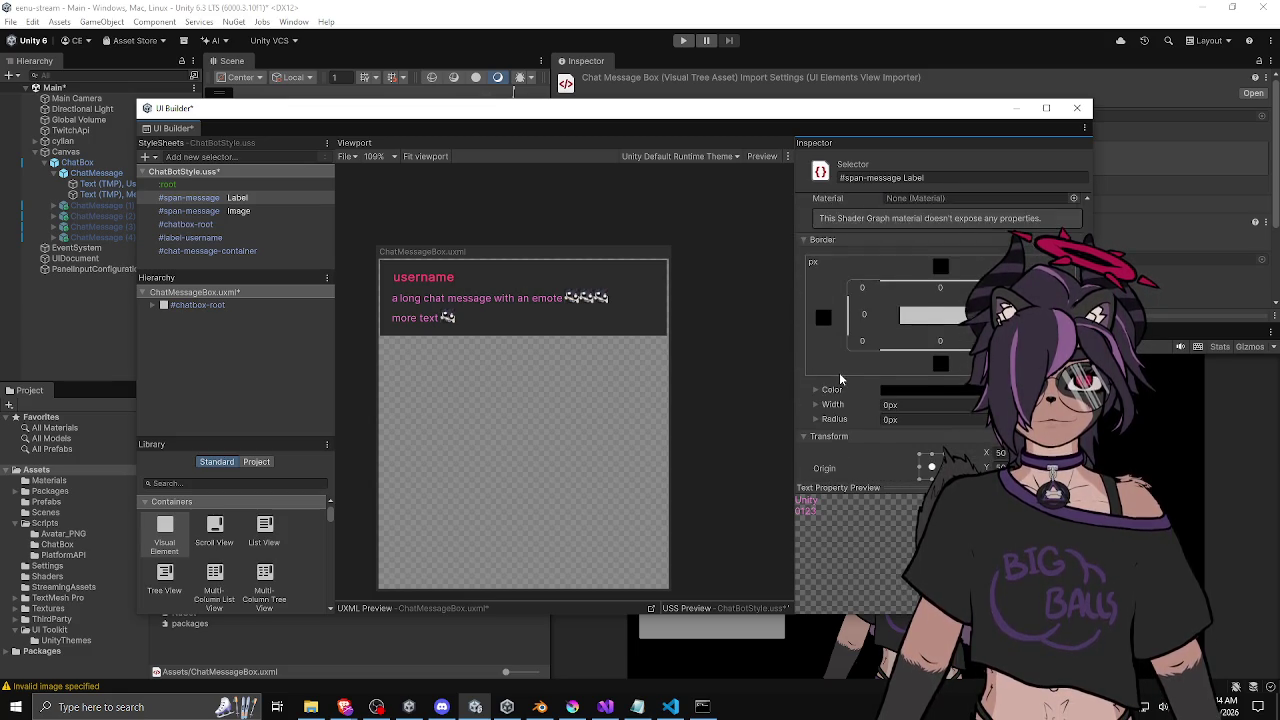
scroll(840, 378, "up", 3)
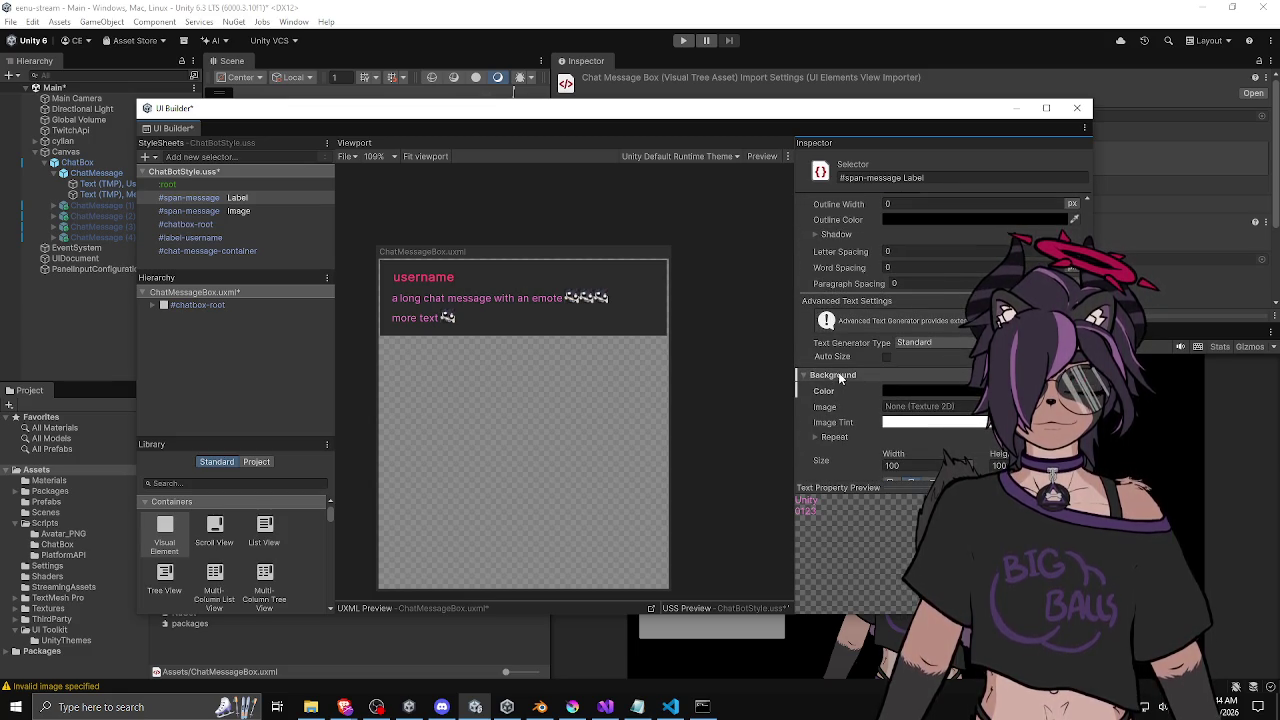
scroll(840, 378, "up", 5)
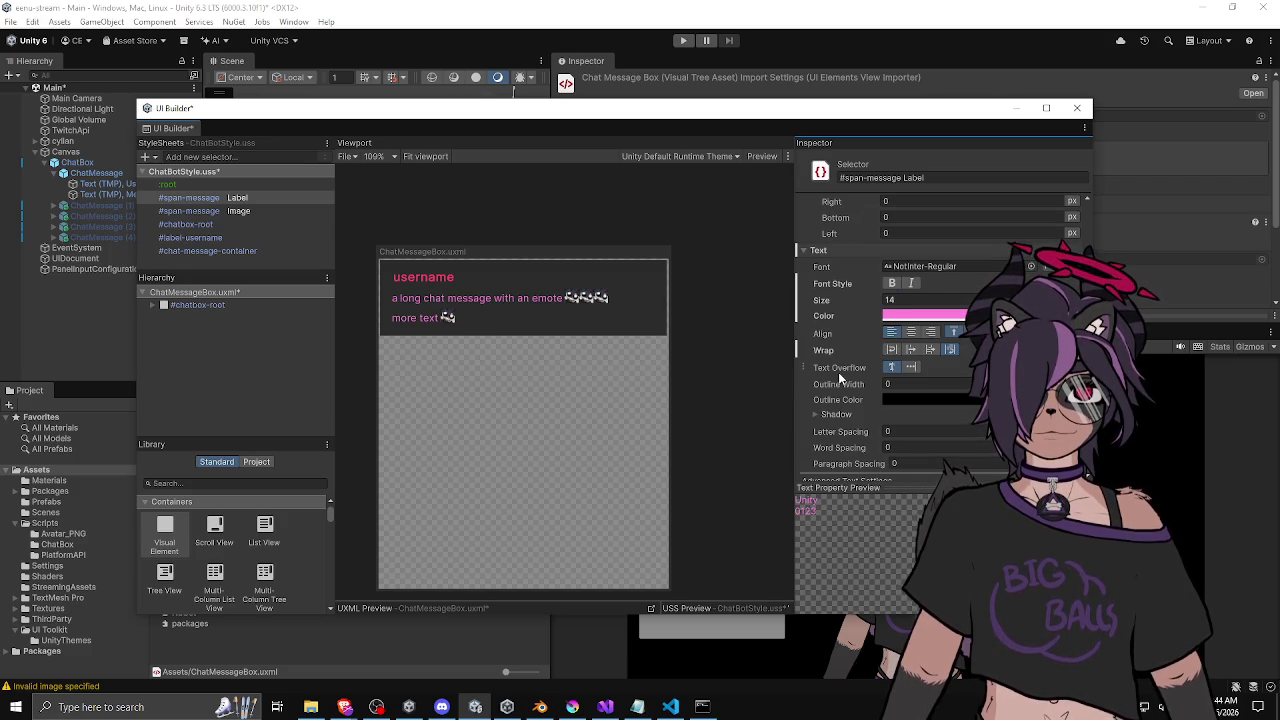
scroll(845, 375, "down", 2)
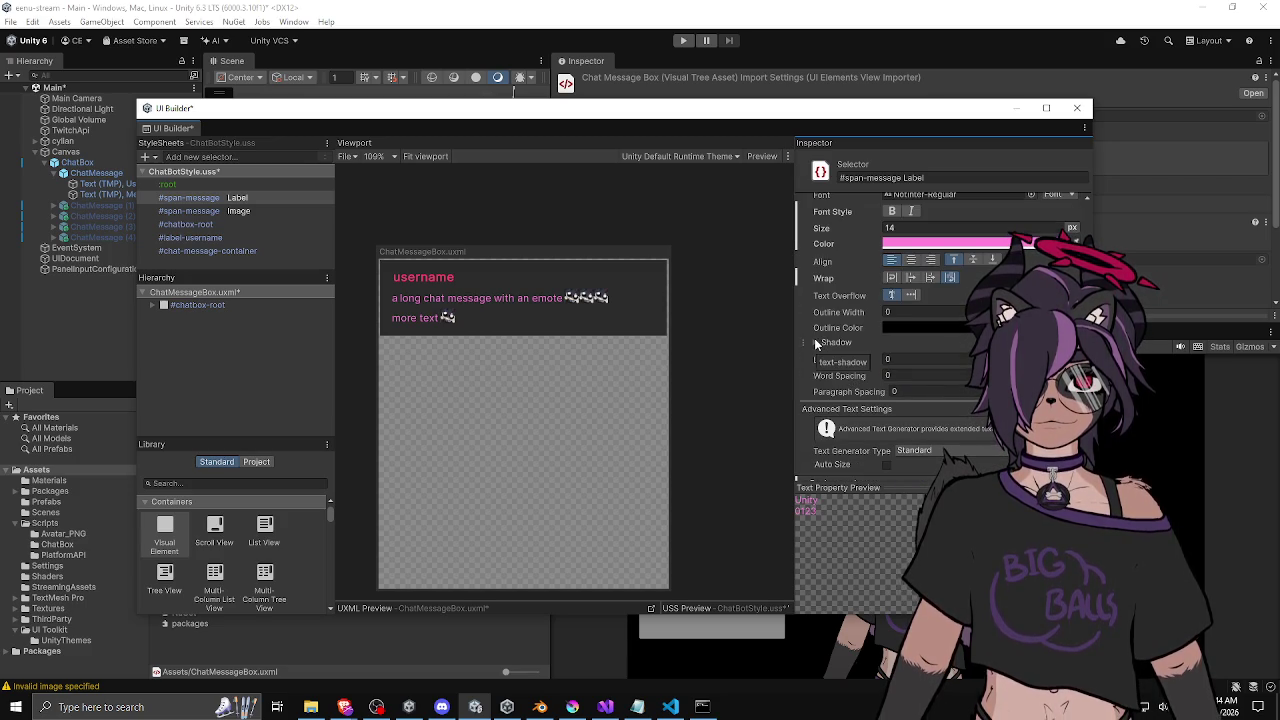
left_click(815, 343)
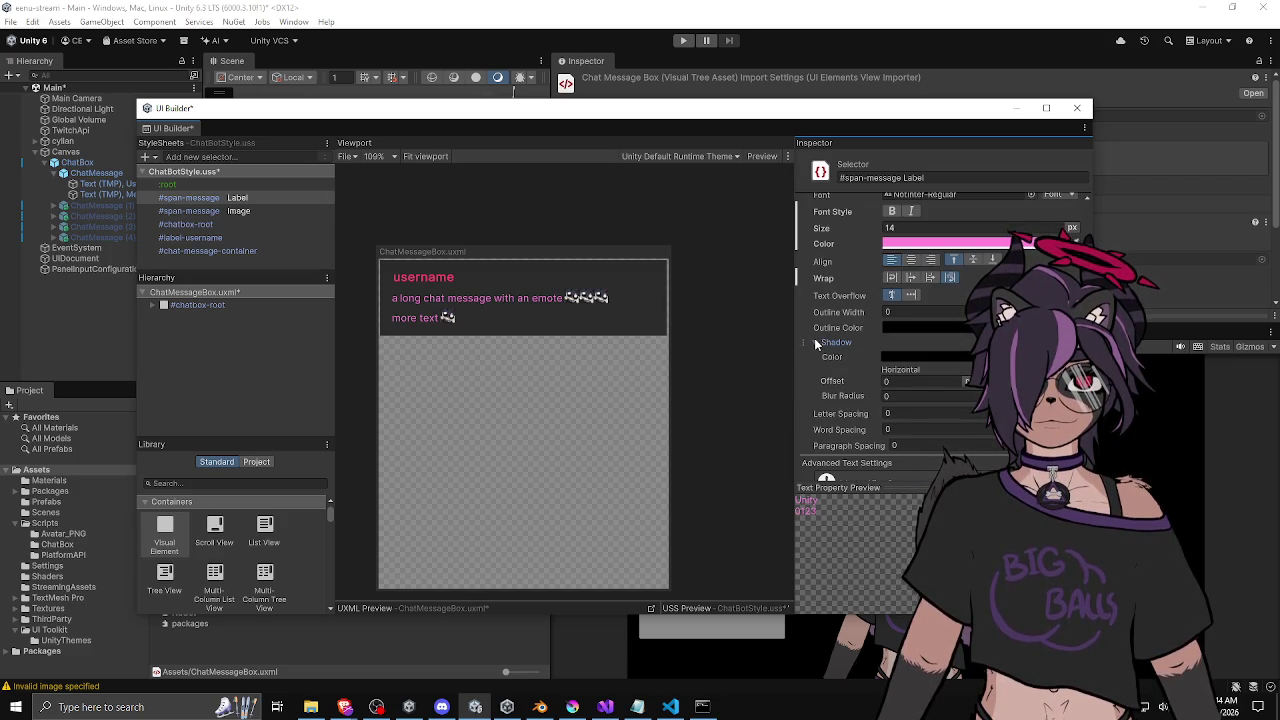
left_click(814, 343)
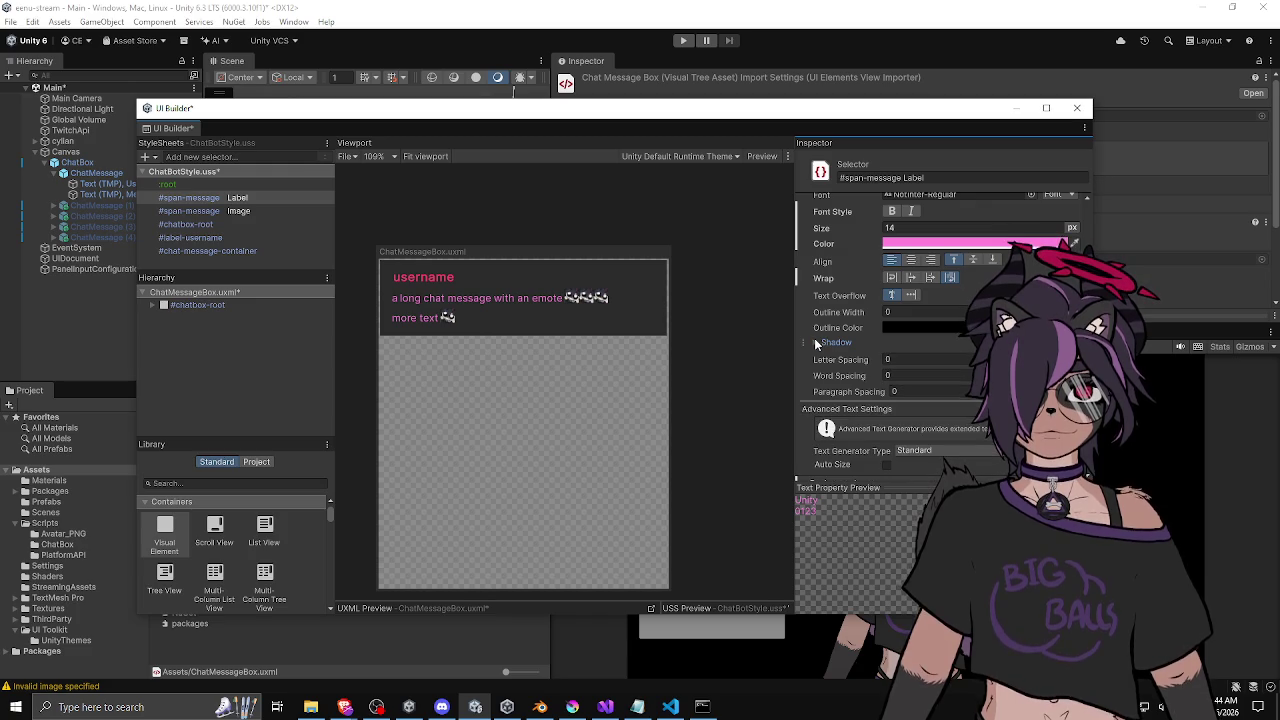
scroll(814, 343, "up", 1)
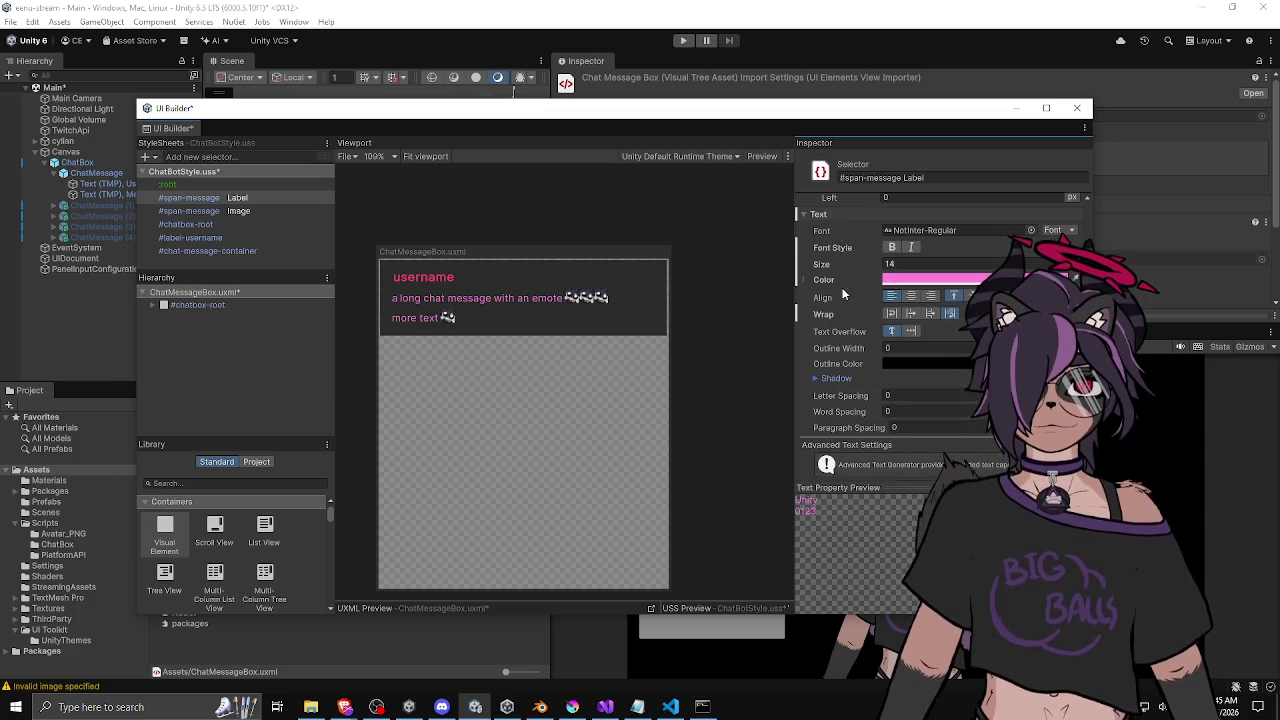
Make the chat message text bold, keeping NotInter-Regular after trying LiberationSans.
scroll(842, 290, "up", 2)
left_click(925, 315)
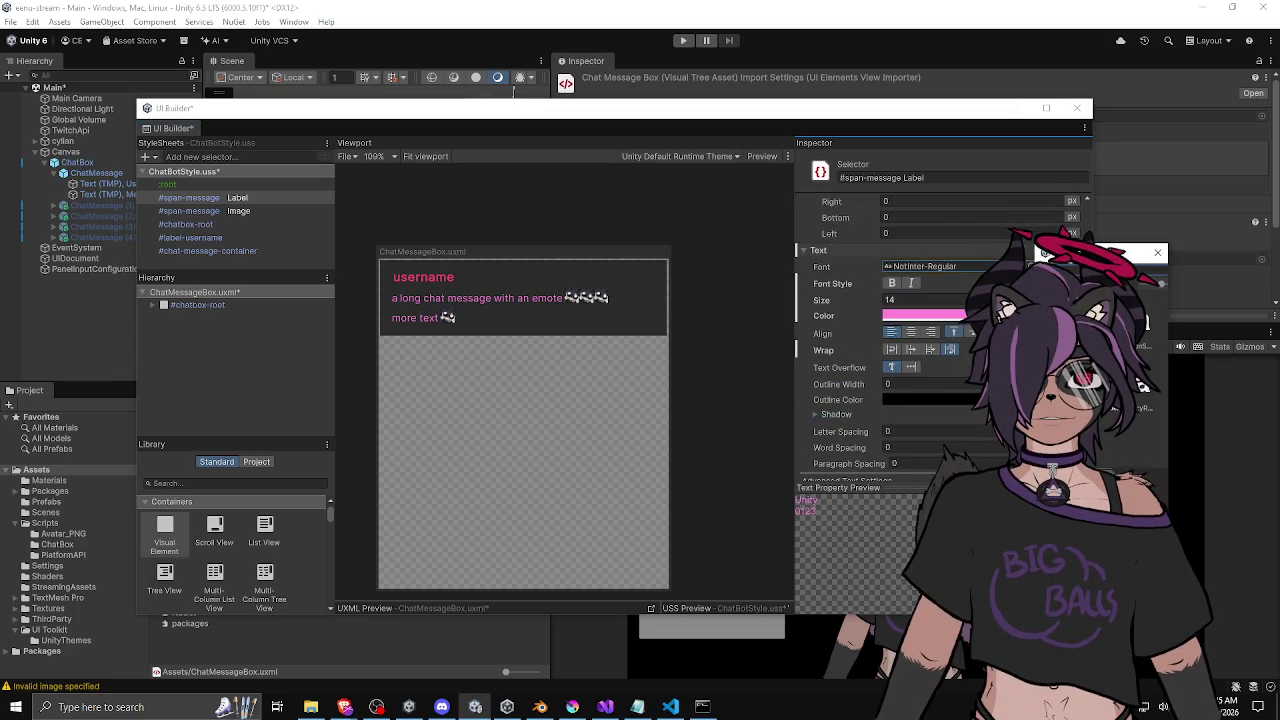
key("Down")
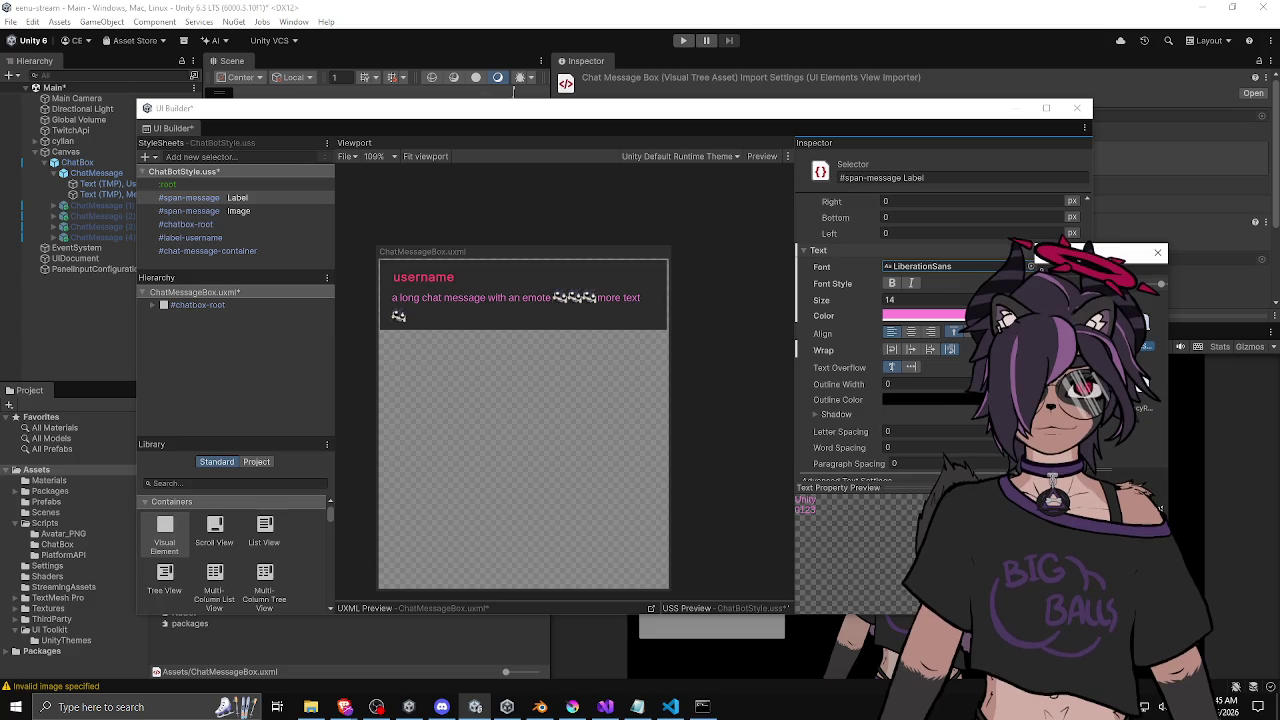
key("Up")
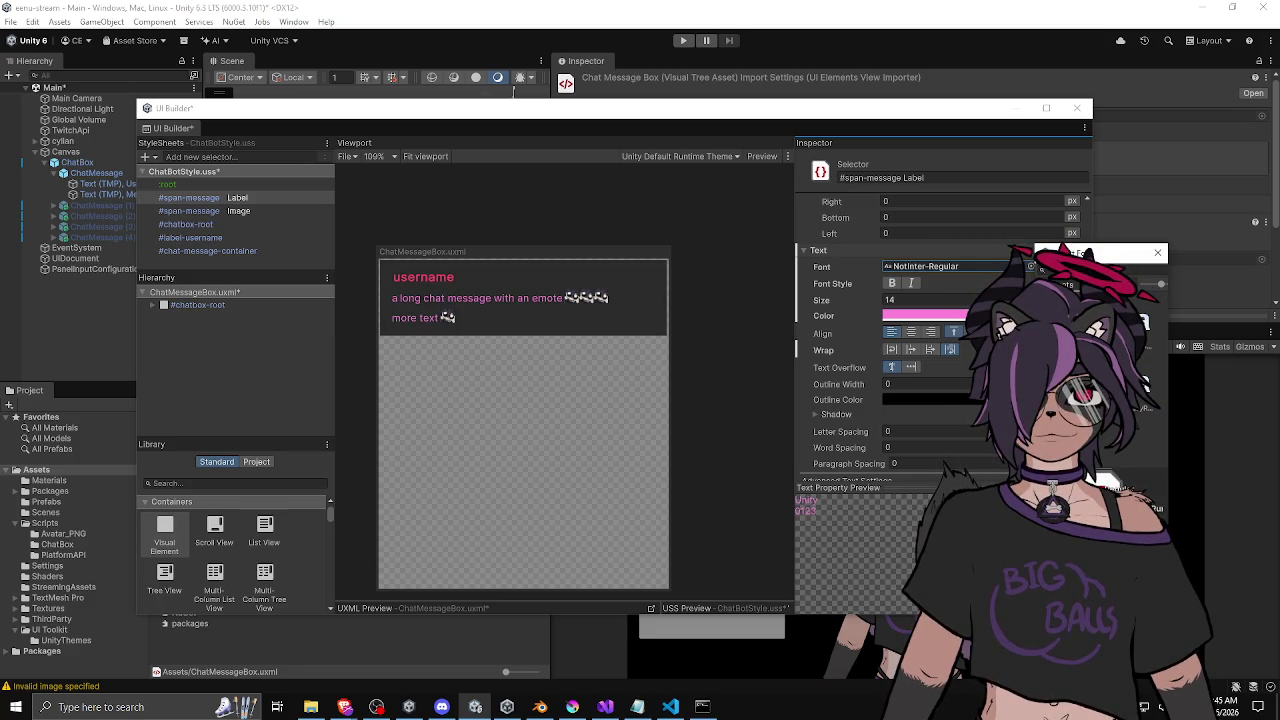
left_click(1158, 252)
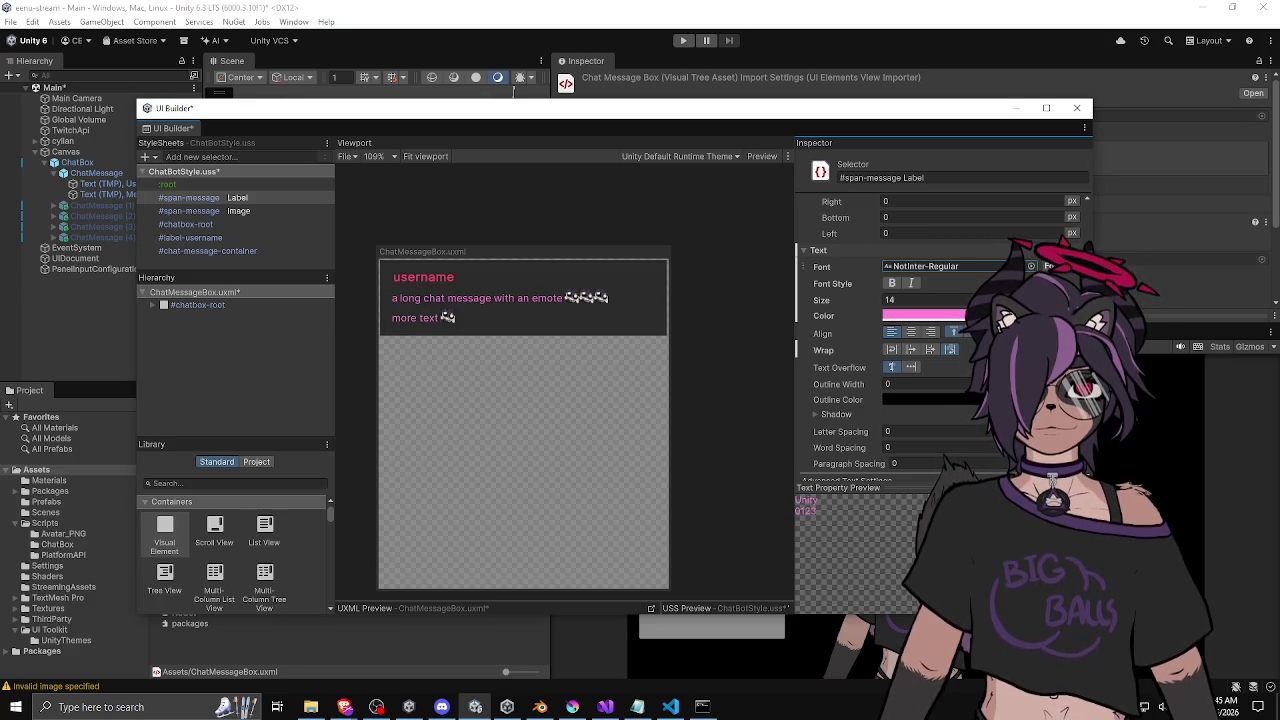
left_click(892, 284)
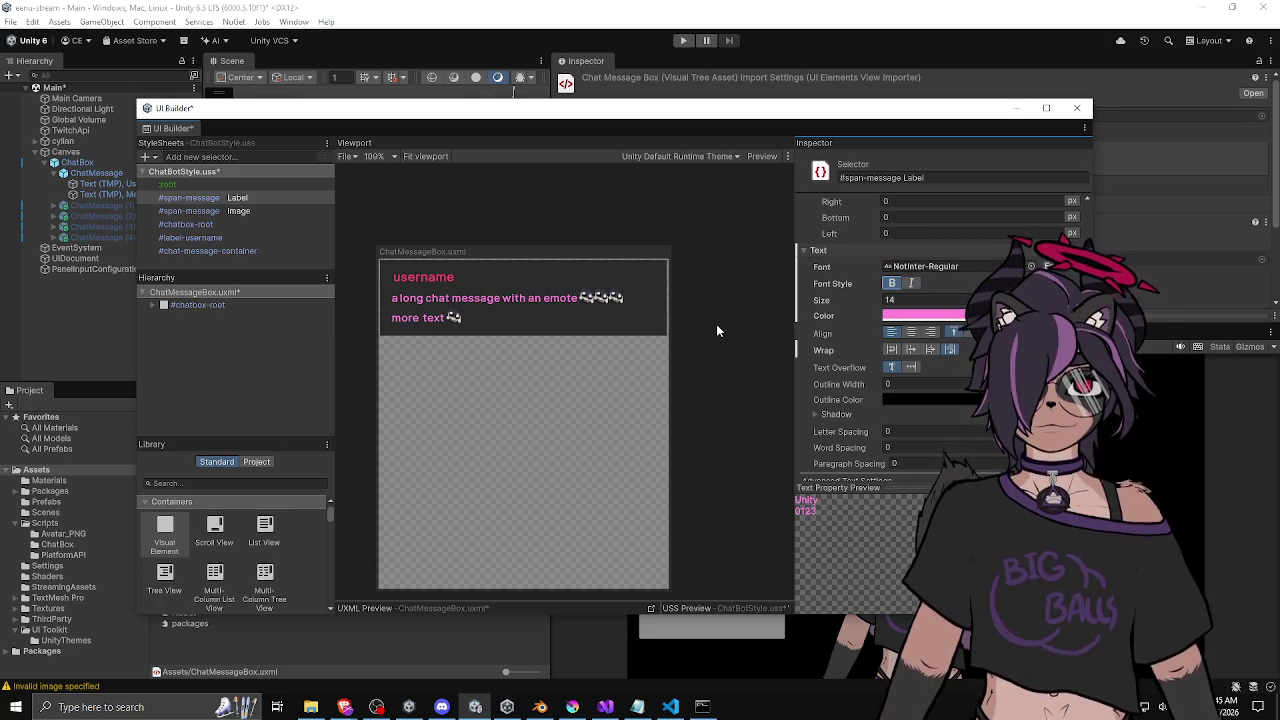
left_click(202, 212)
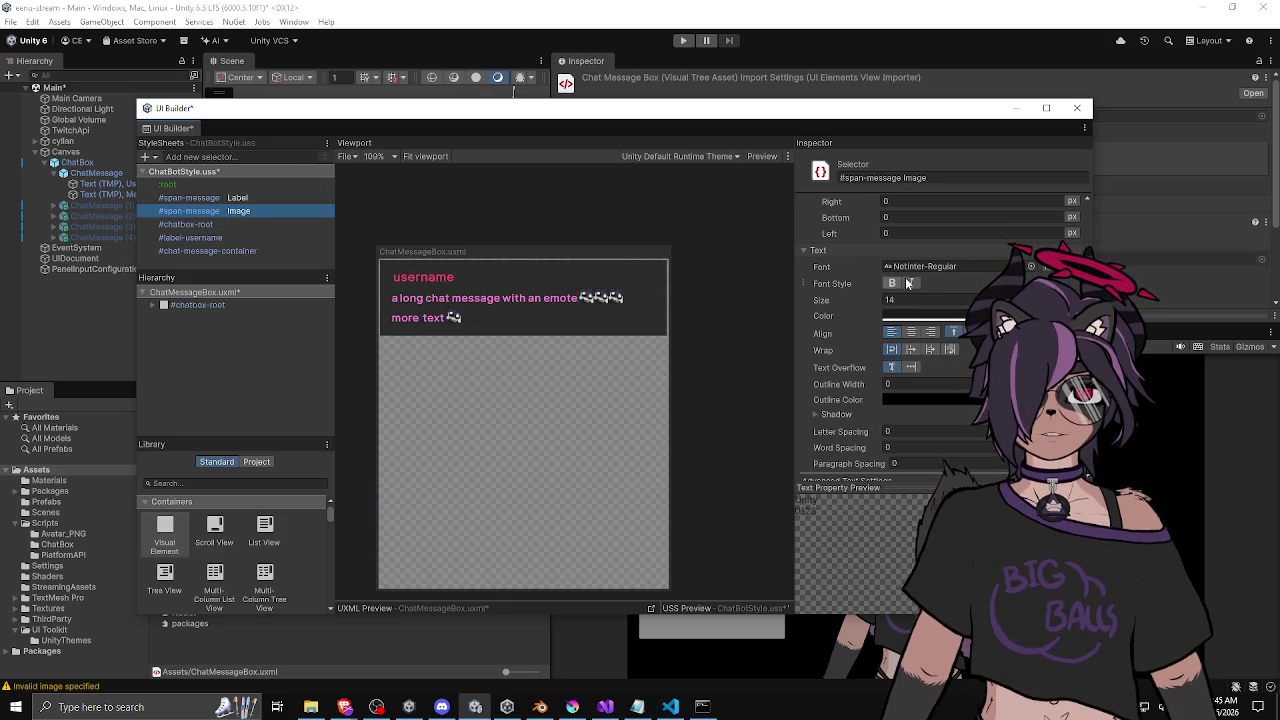
Set the #span-message Image background size width to 25 px, up from 20.
scroll(860, 290, "up", 5)
scroll(838, 291, "down", 5)
scroll(837, 283, "up", 8)
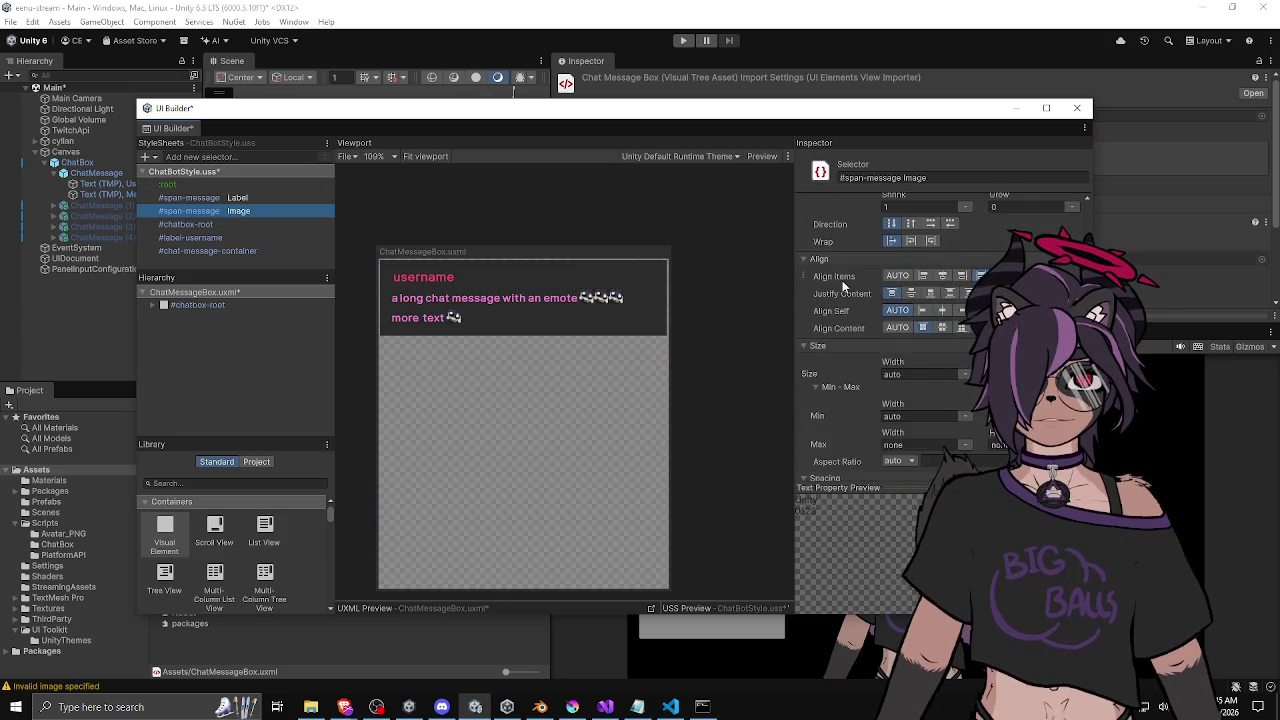
scroll(843, 287, "down", 1)
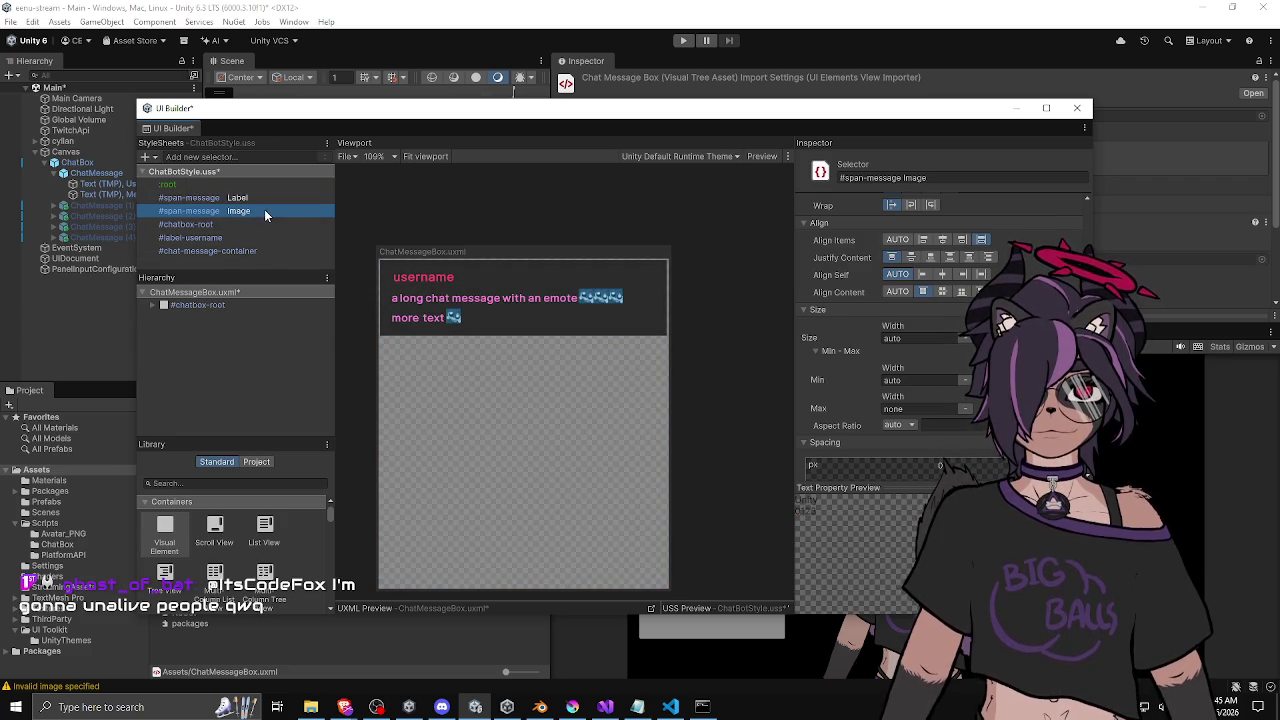
scroll(842, 340, "down", 5)
scroll(844, 336, "down", 8)
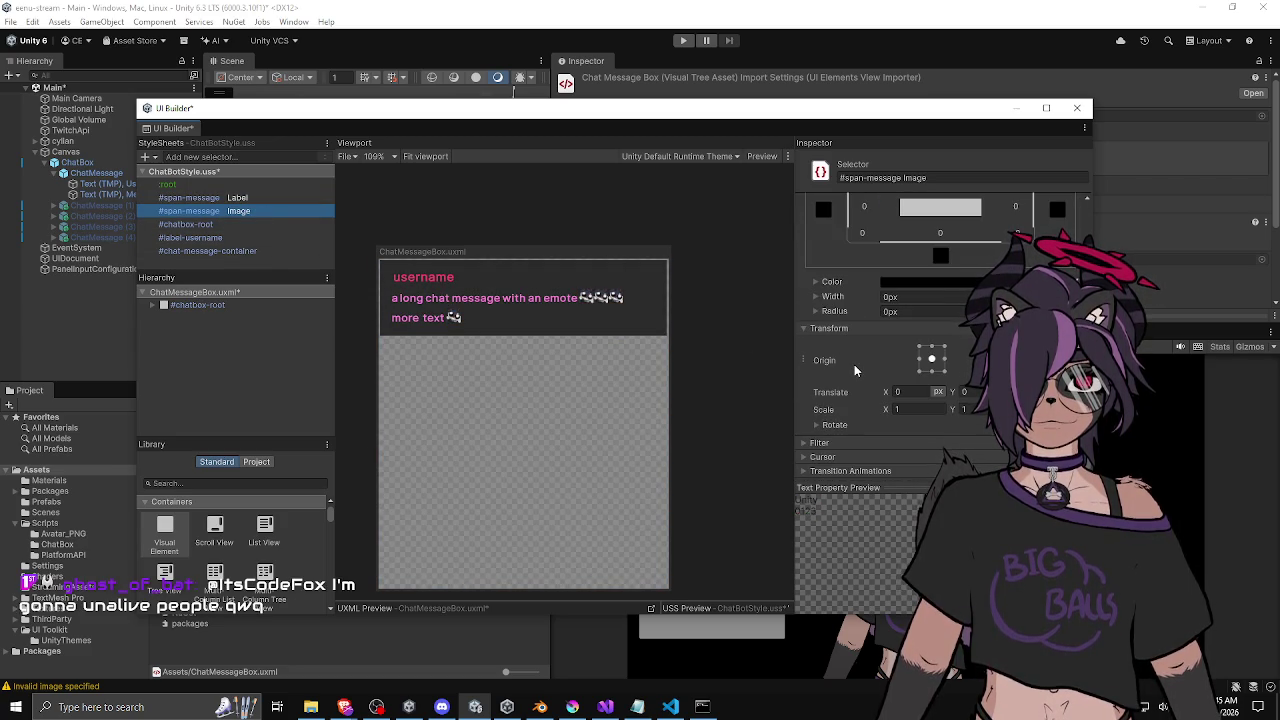
scroll(852, 365, "up", 10)
scroll(852, 365, "up", 3)
left_click(918, 357)
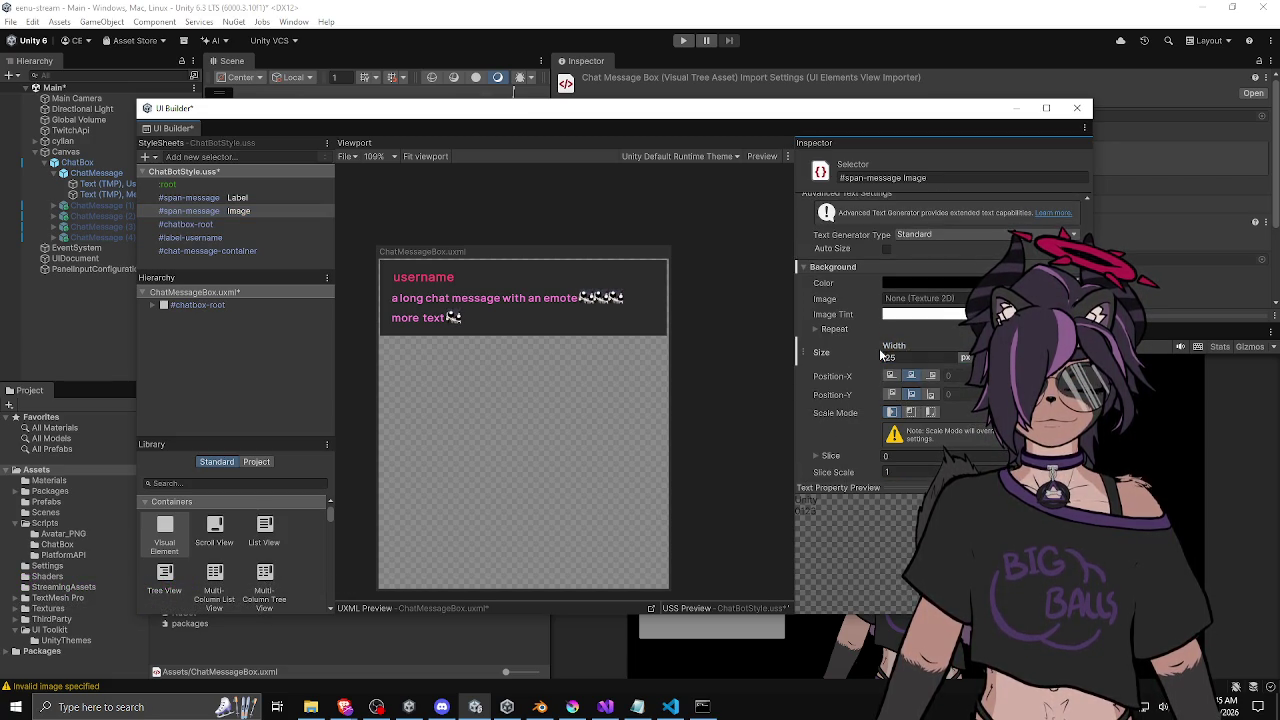
key("Tab")
Set the emote background size to 30px × 30px.
scroll(900, 300, "down", 3)
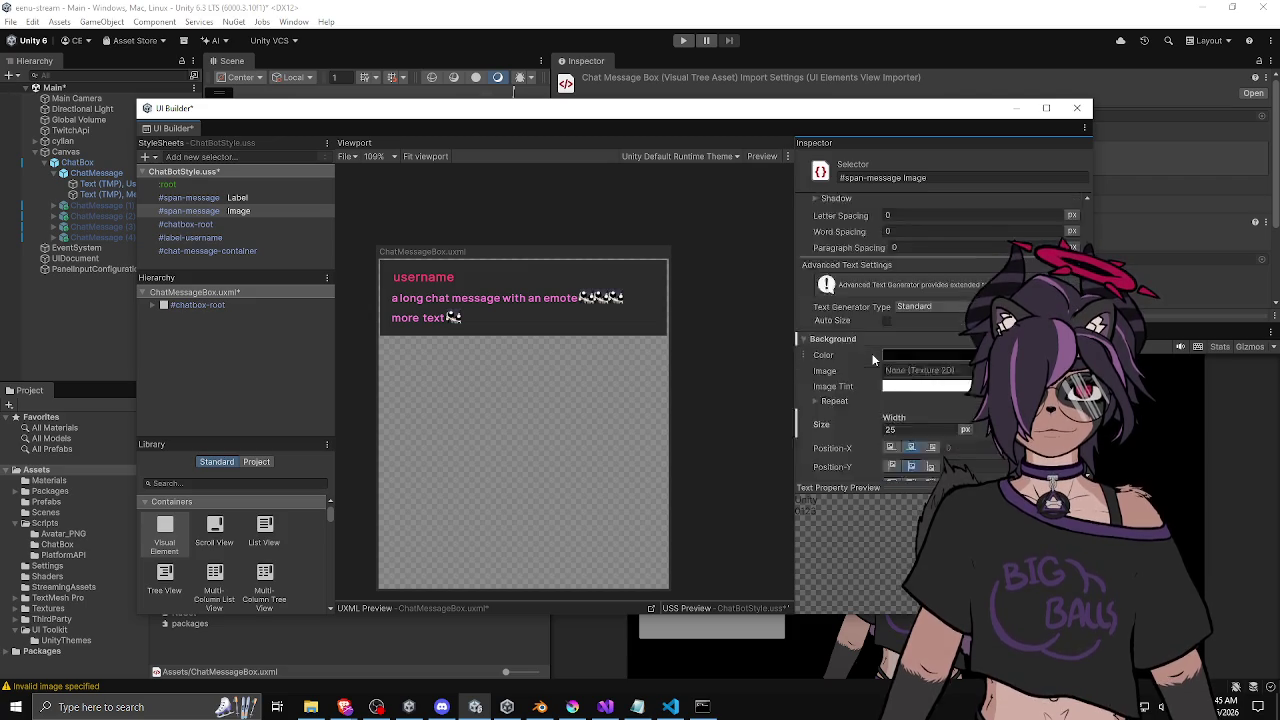
left_click(908, 212)
type("30")
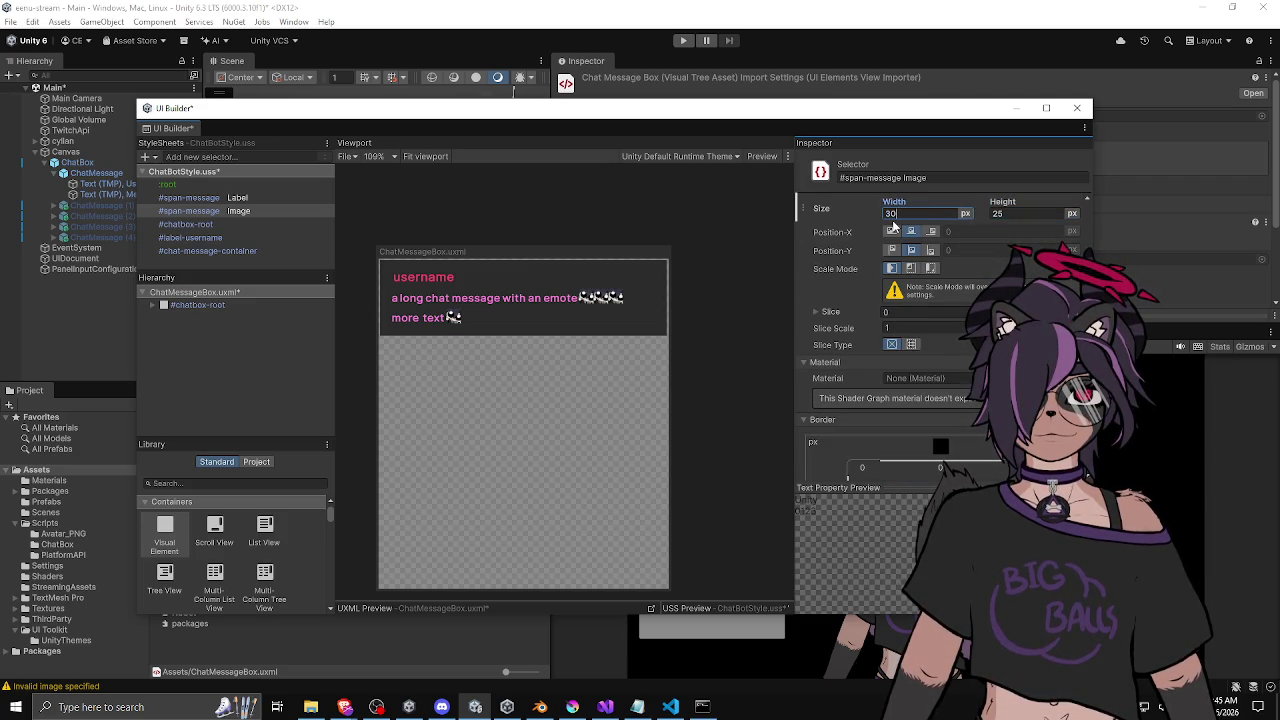
key("Tab")
type("30")
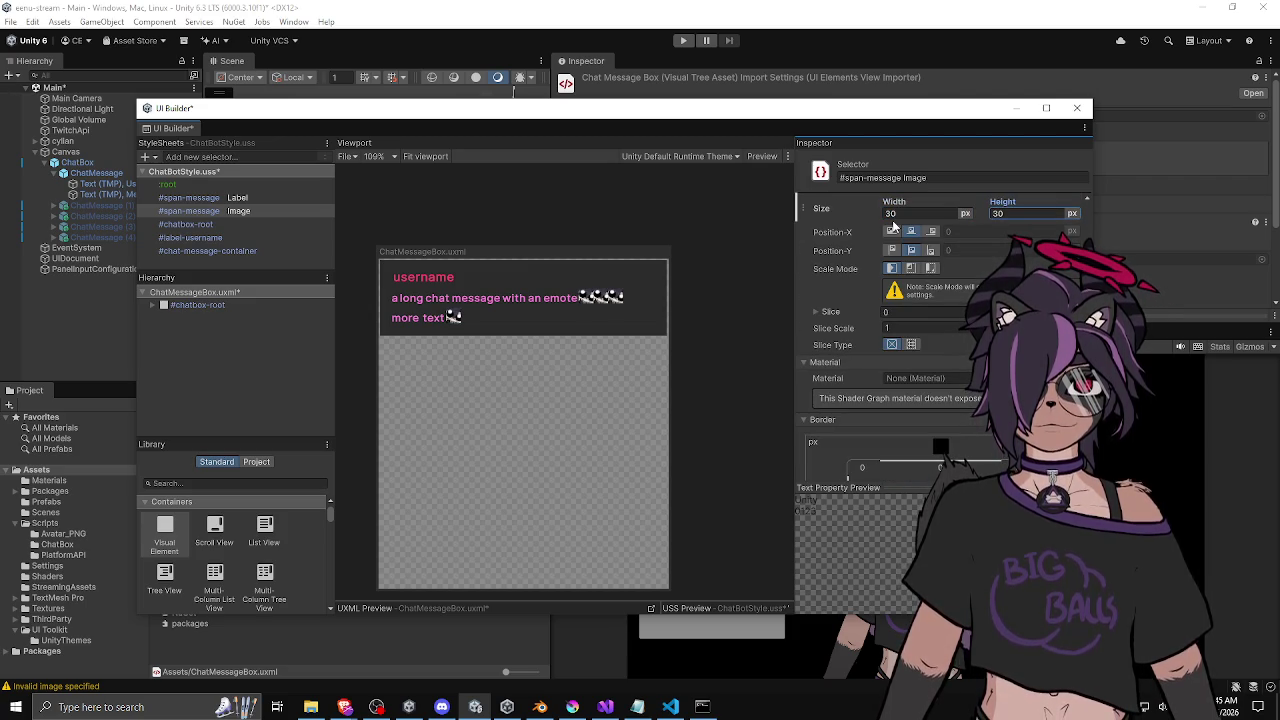
scroll(520, 310, "up", 6)
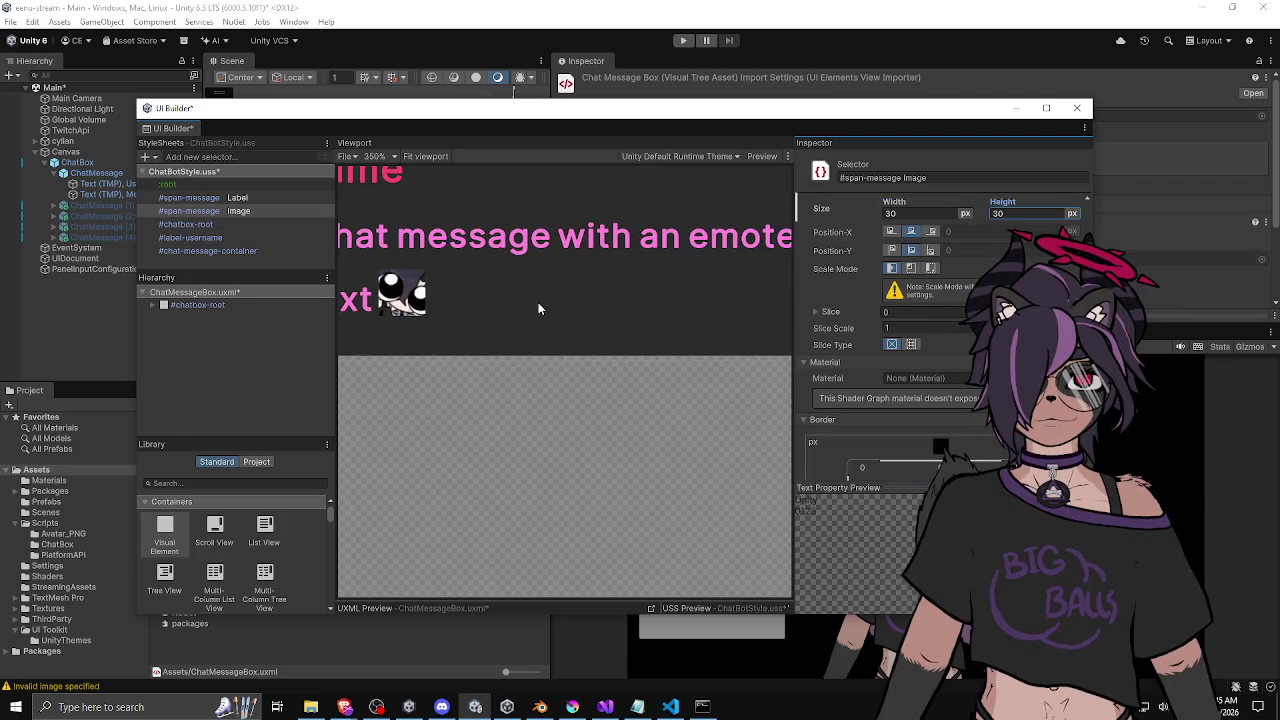
scroll(502, 352, "down", 5)
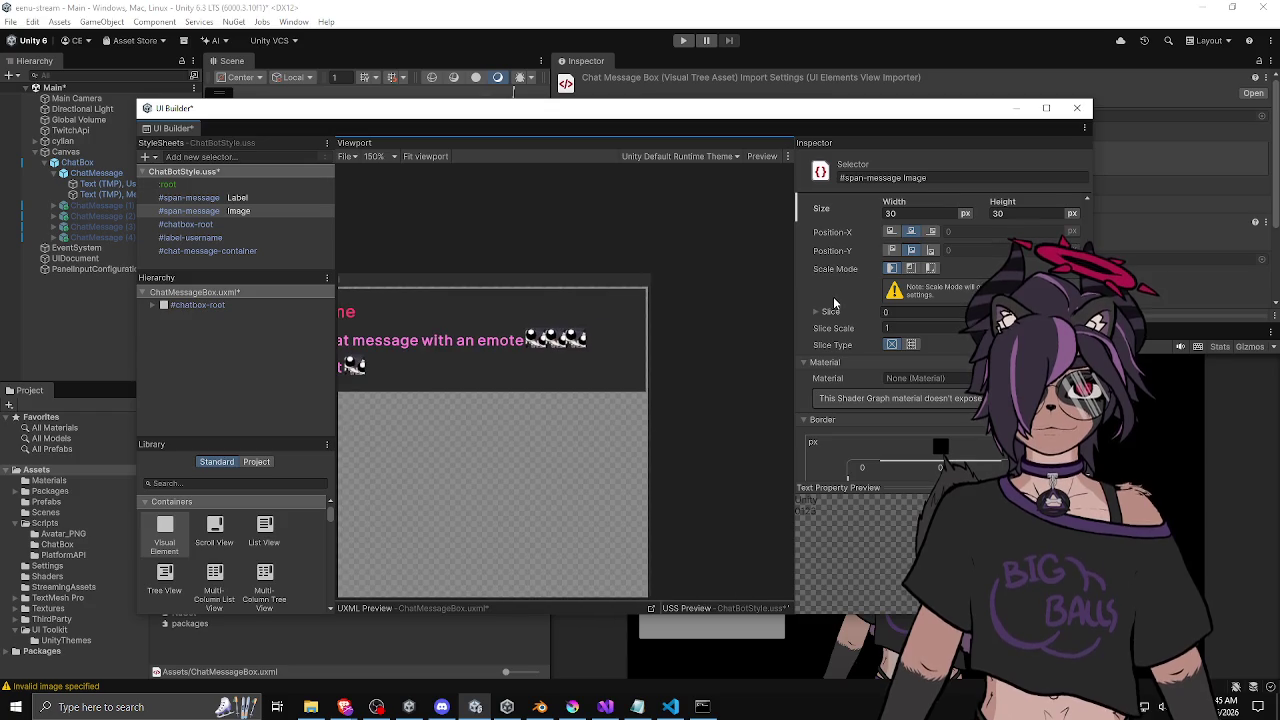
Set the emote background Position-Y to bottom and reselect the #span-message Image rule.
left_click(936, 248)
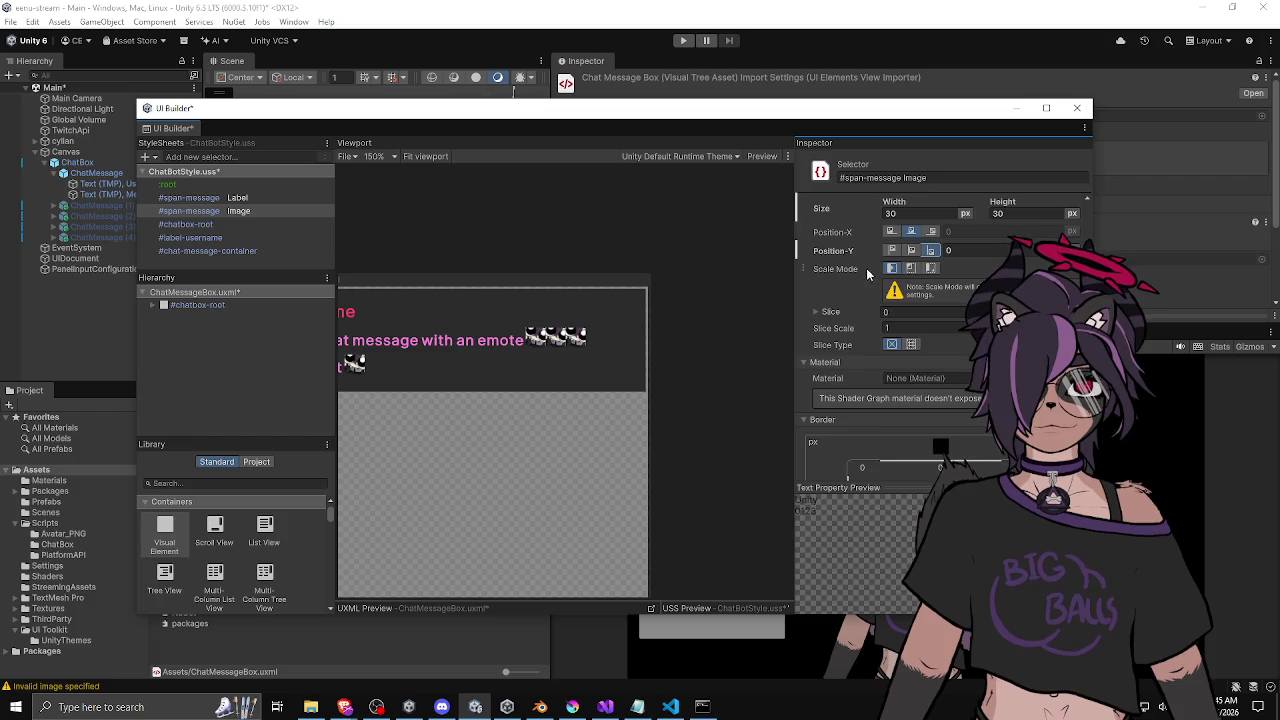
scroll(862, 272, "down", 5)
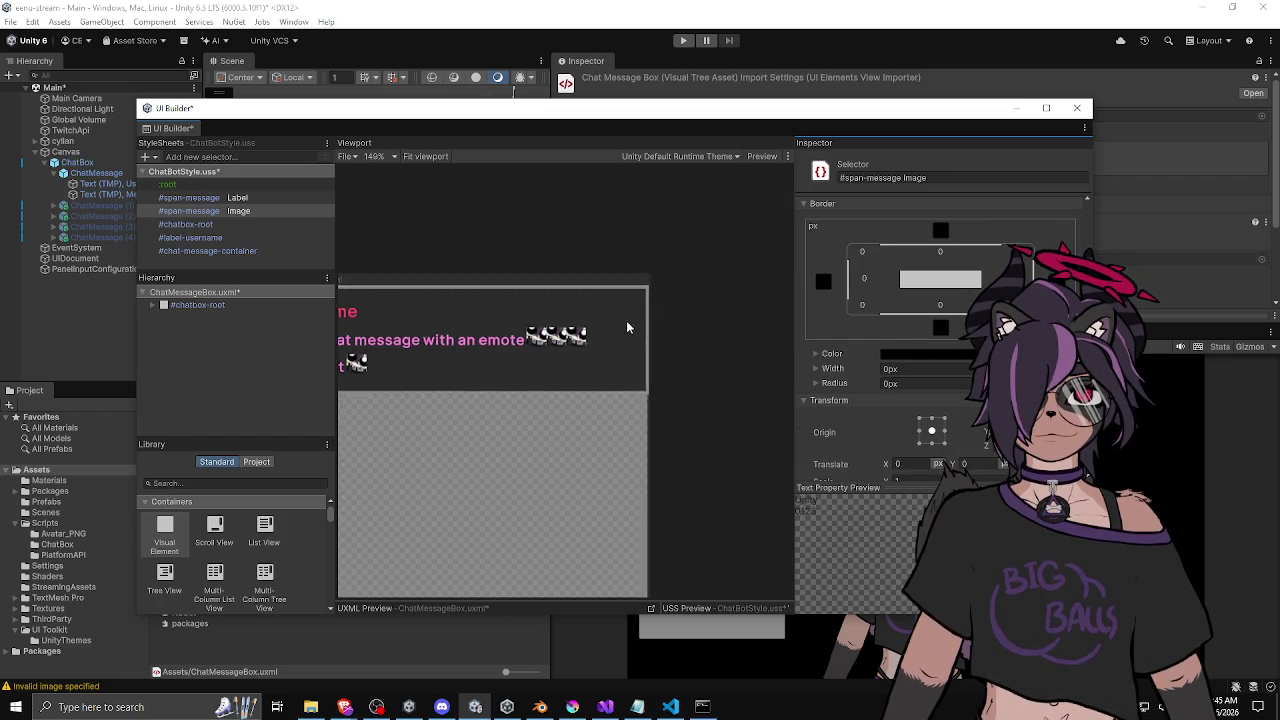
scroll(626, 320, "down", 2)
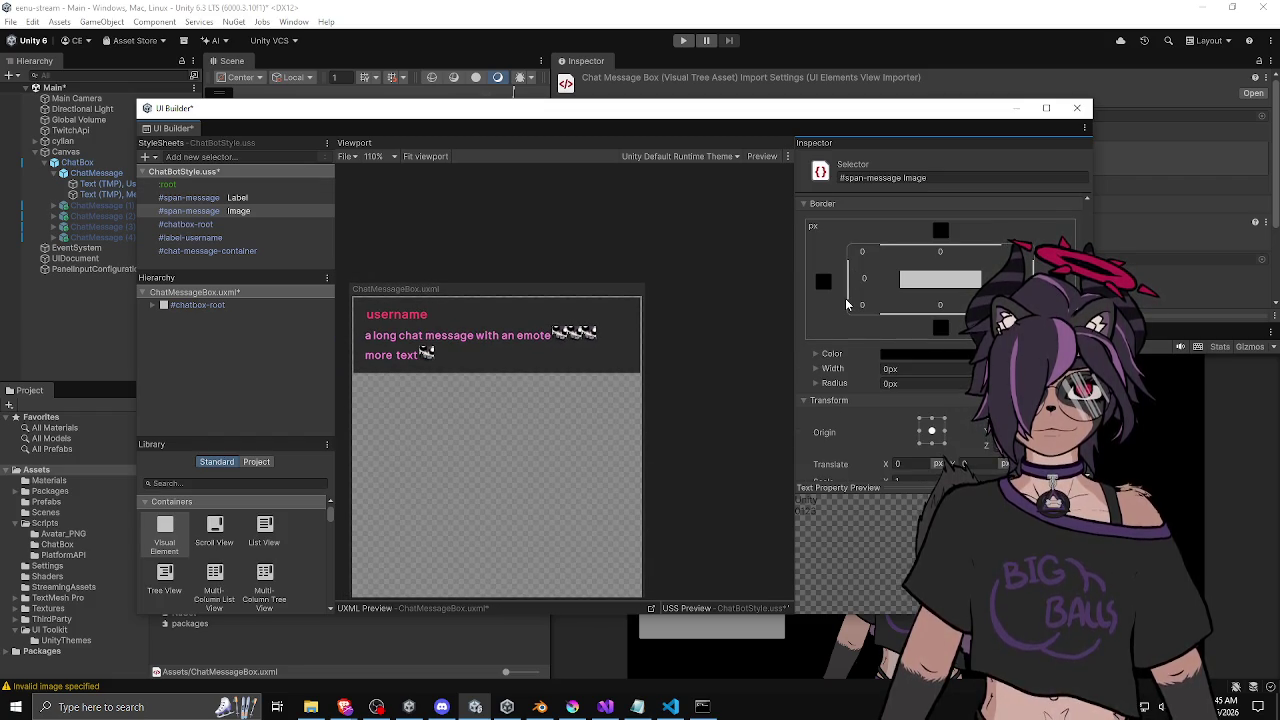
scroll(845, 298, "up", 5)
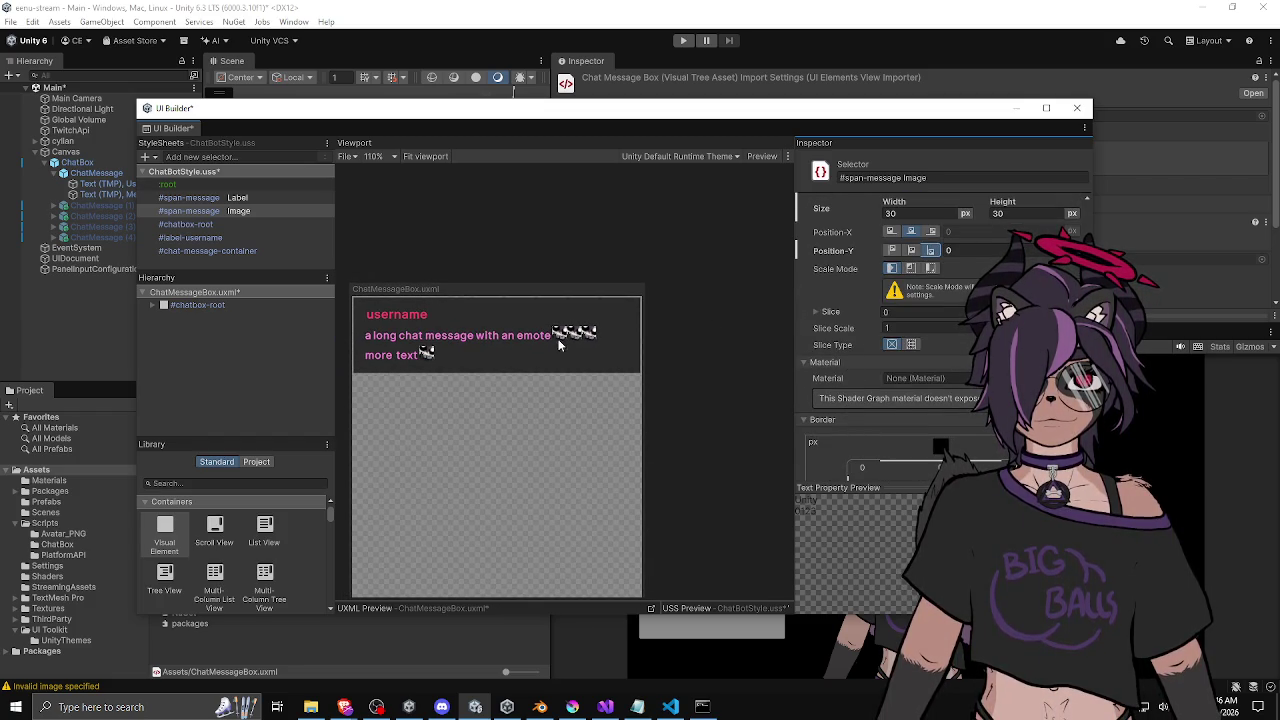
left_click(206, 211)
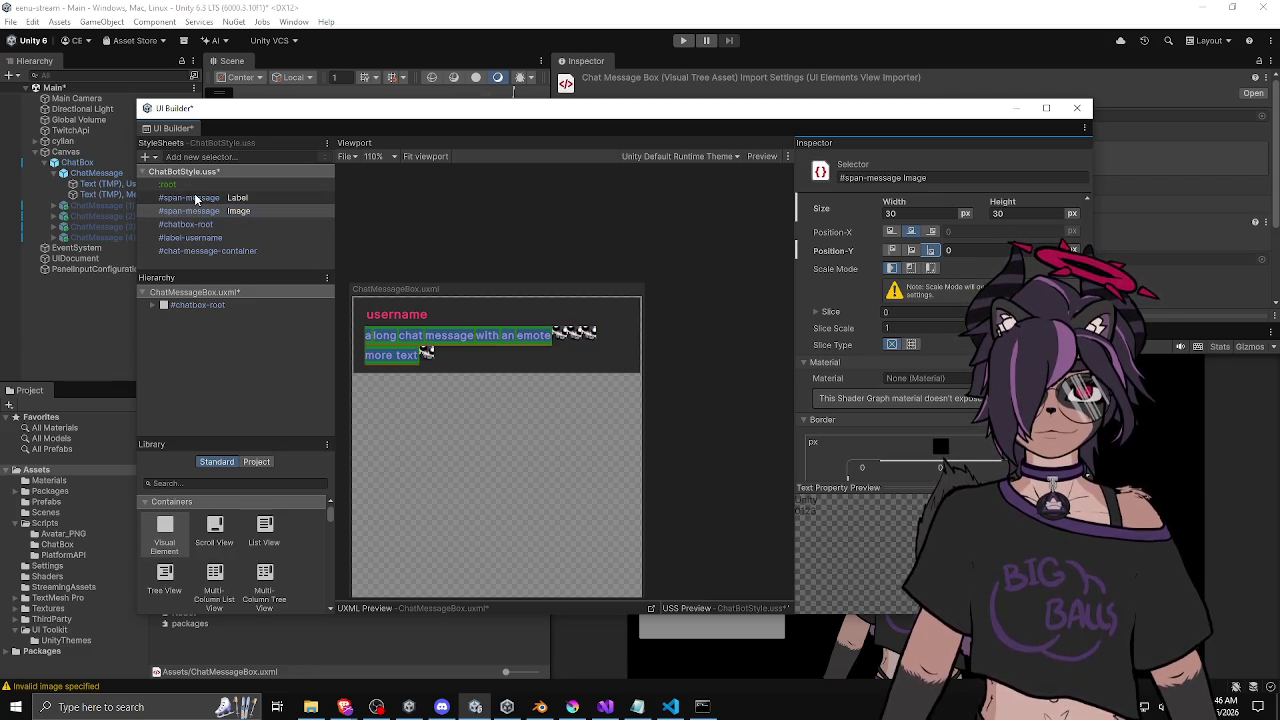
left_click(182, 213)
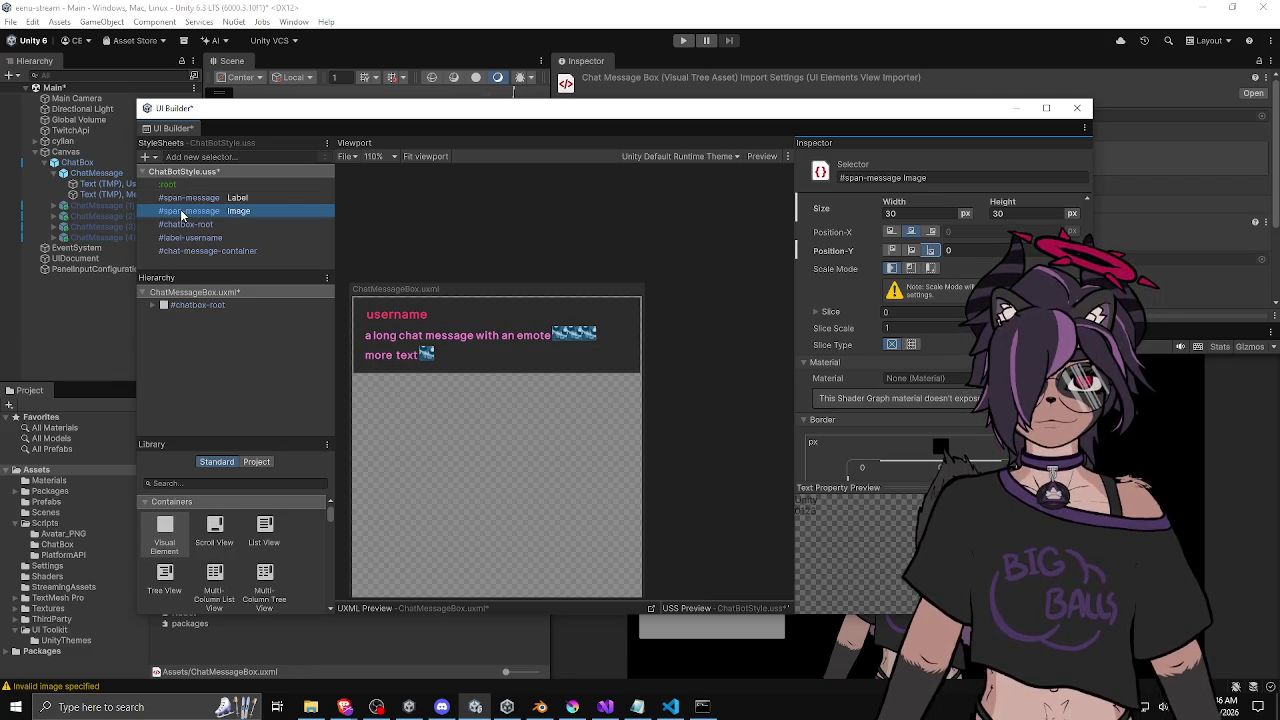
scroll(840, 314, "up", 2)
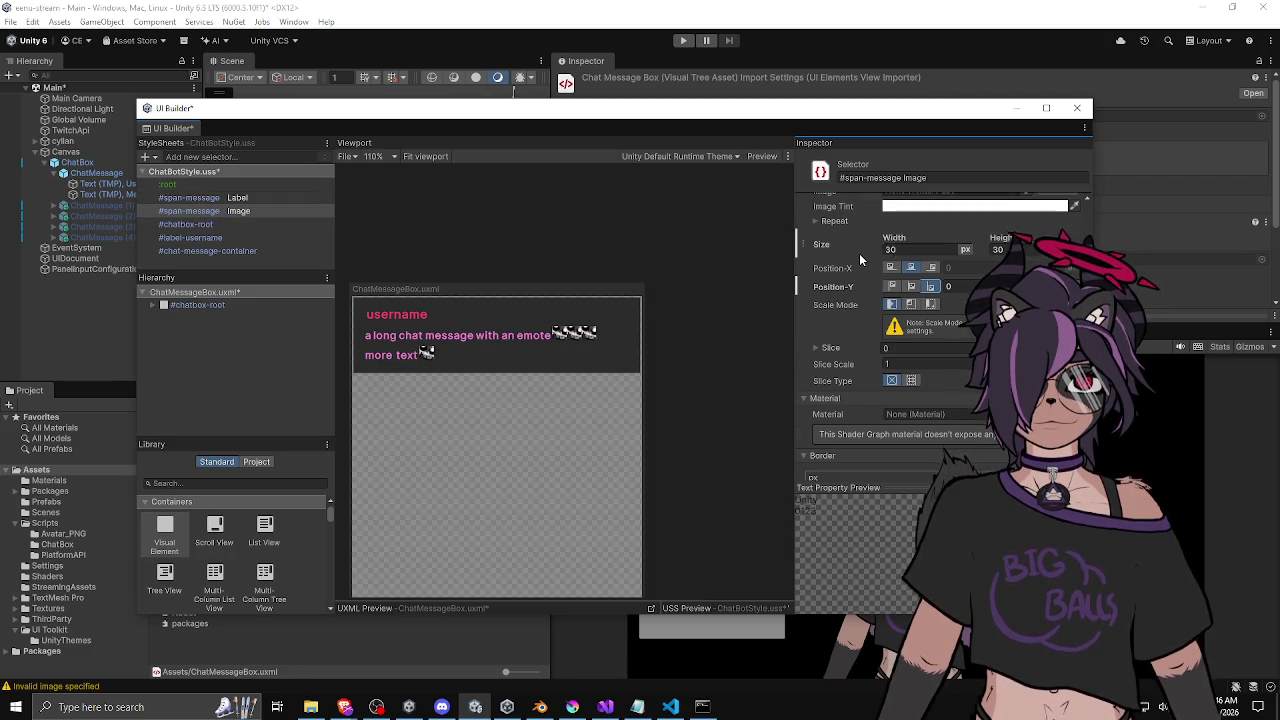
Try a 20 px emote background width.
scroll(908, 330, "up", 3)
left_click(908, 357)
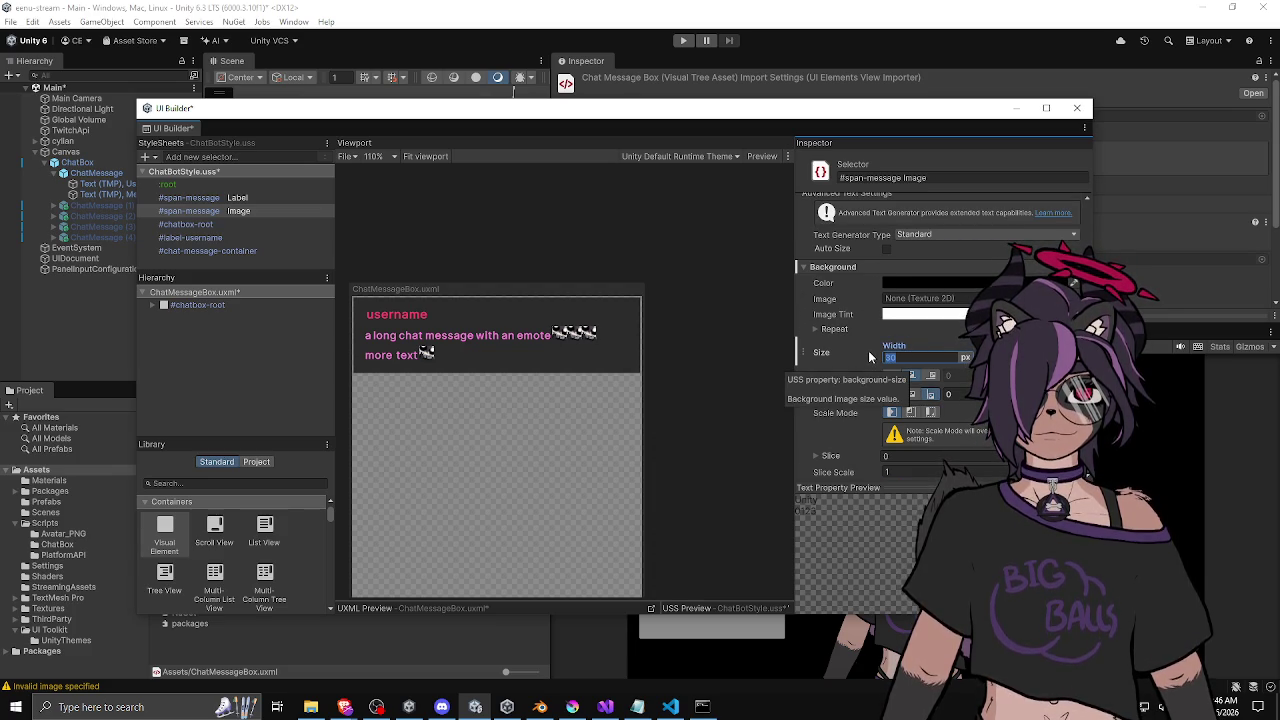
type("20")
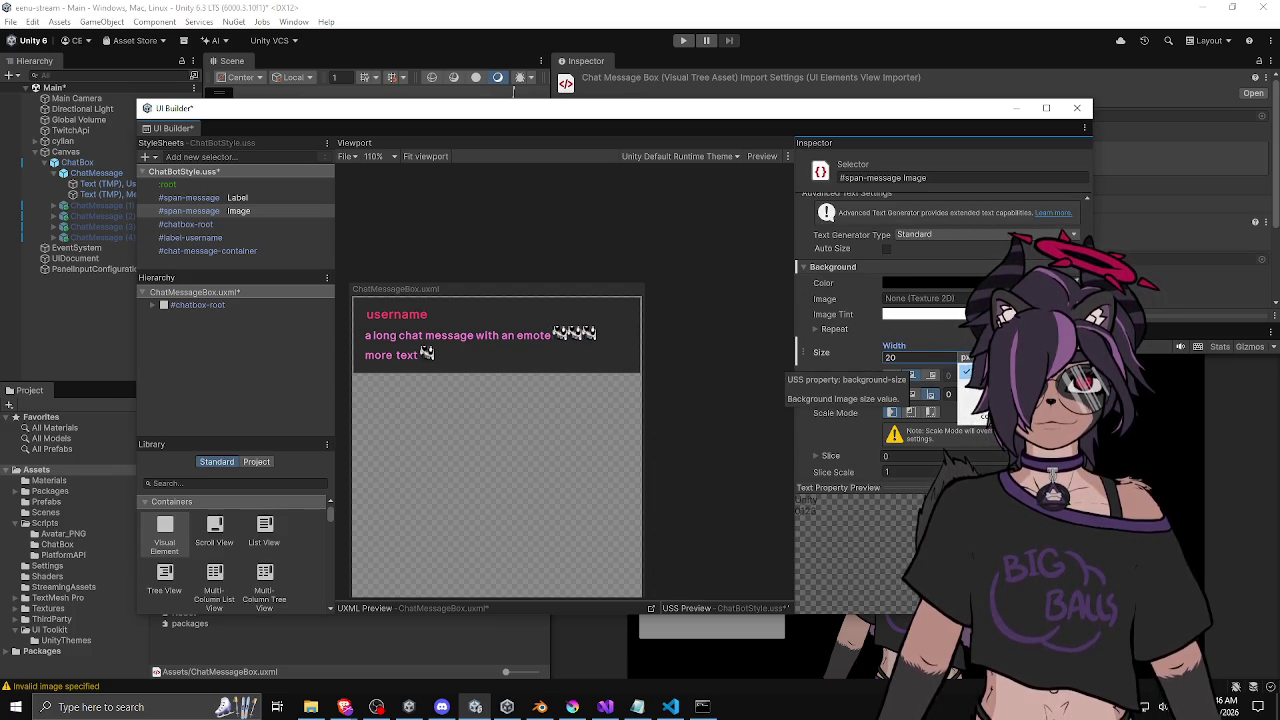
key("Return")
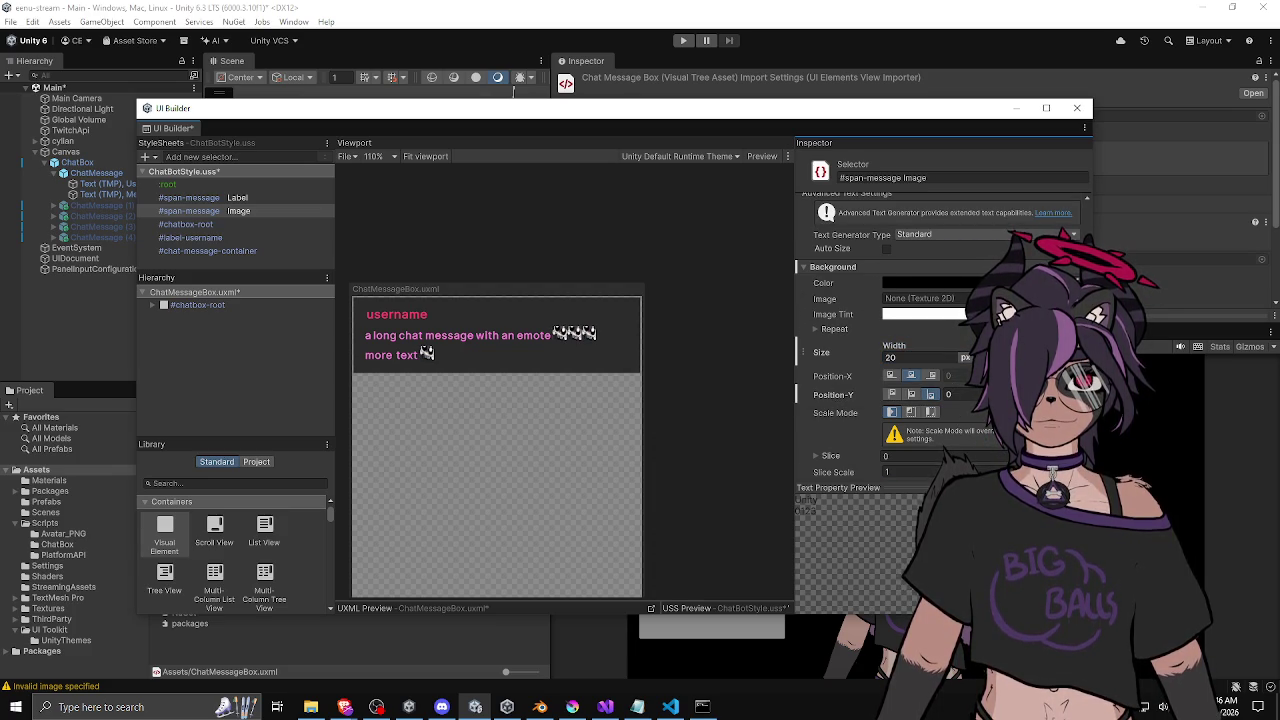
Select the Label and Image rules, then set the emote background width back to 30 px.
left_click(632, 203)
left_click(274, 197)
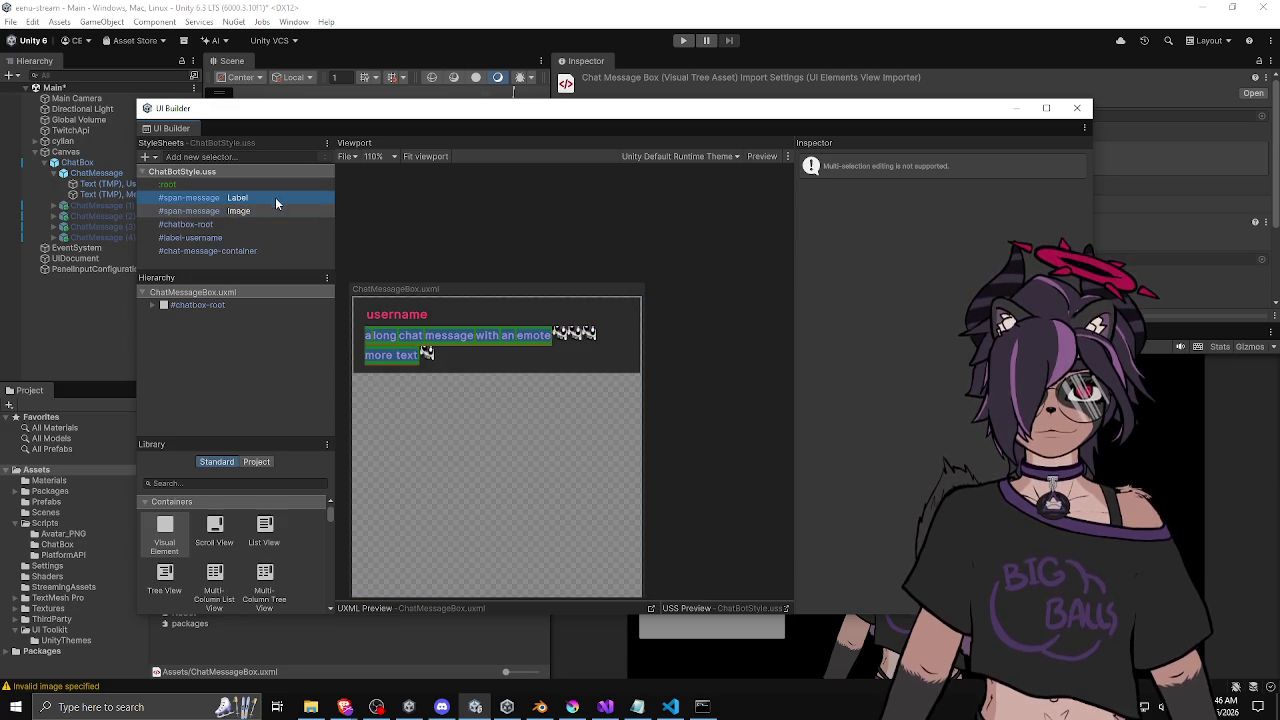
left_click(268, 212, "ctrl")
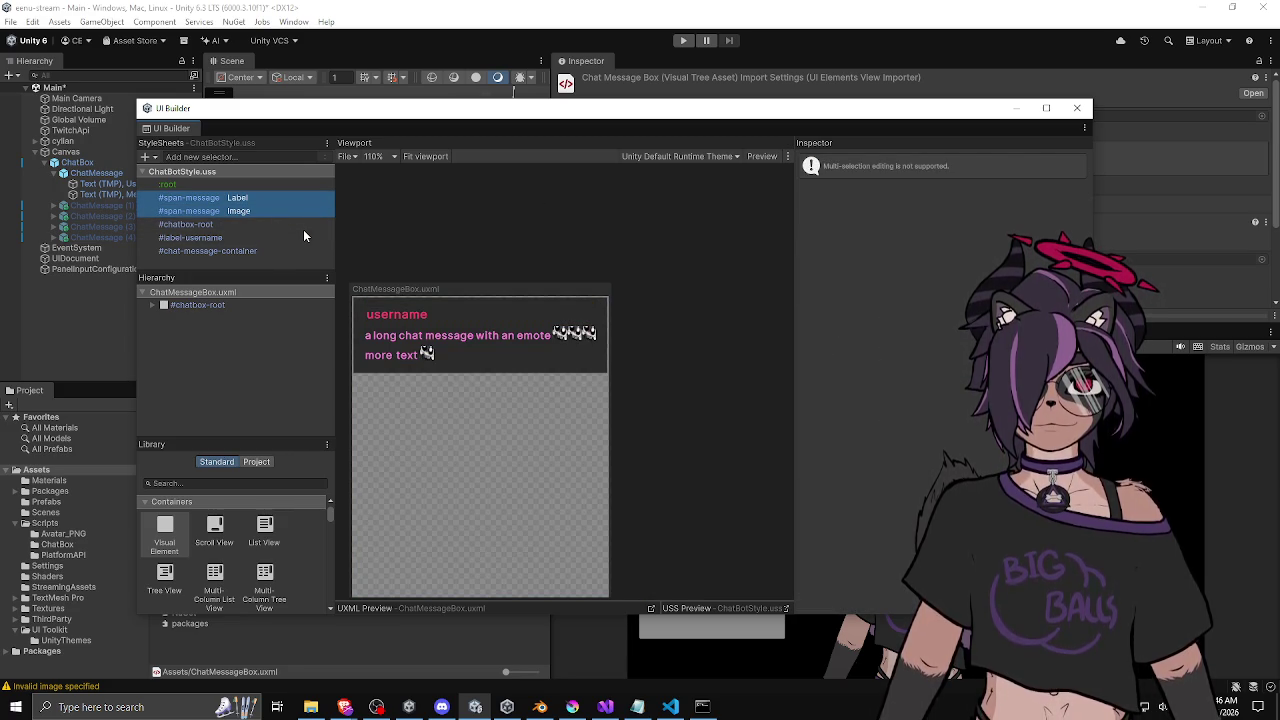
double_click(261, 211)
key("Return")
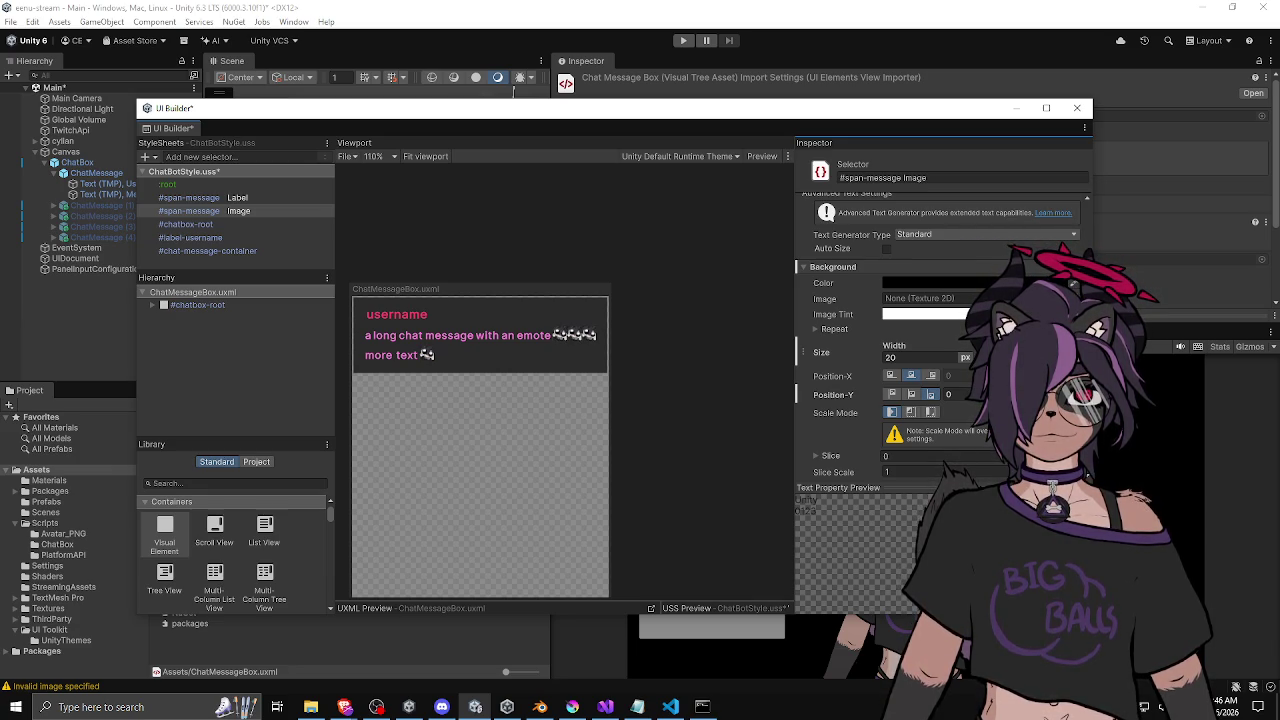
left_click(920, 357)
type("3")
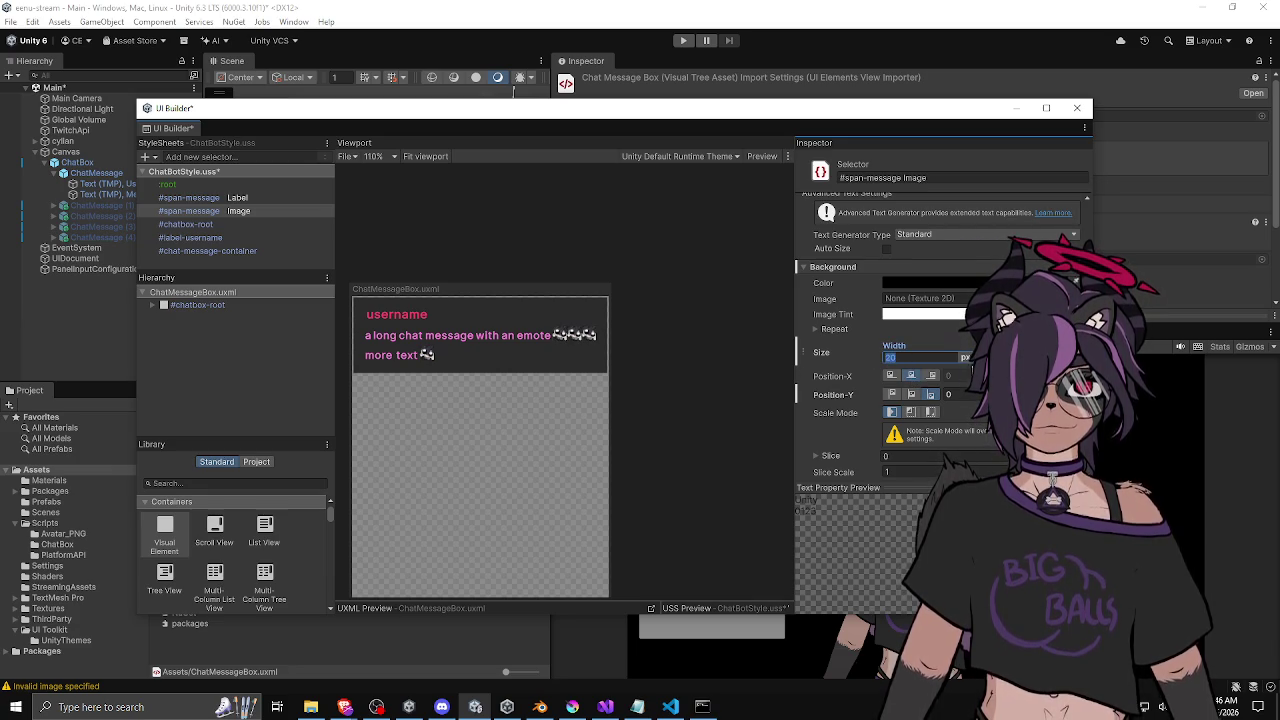
type("0")
key("Return")
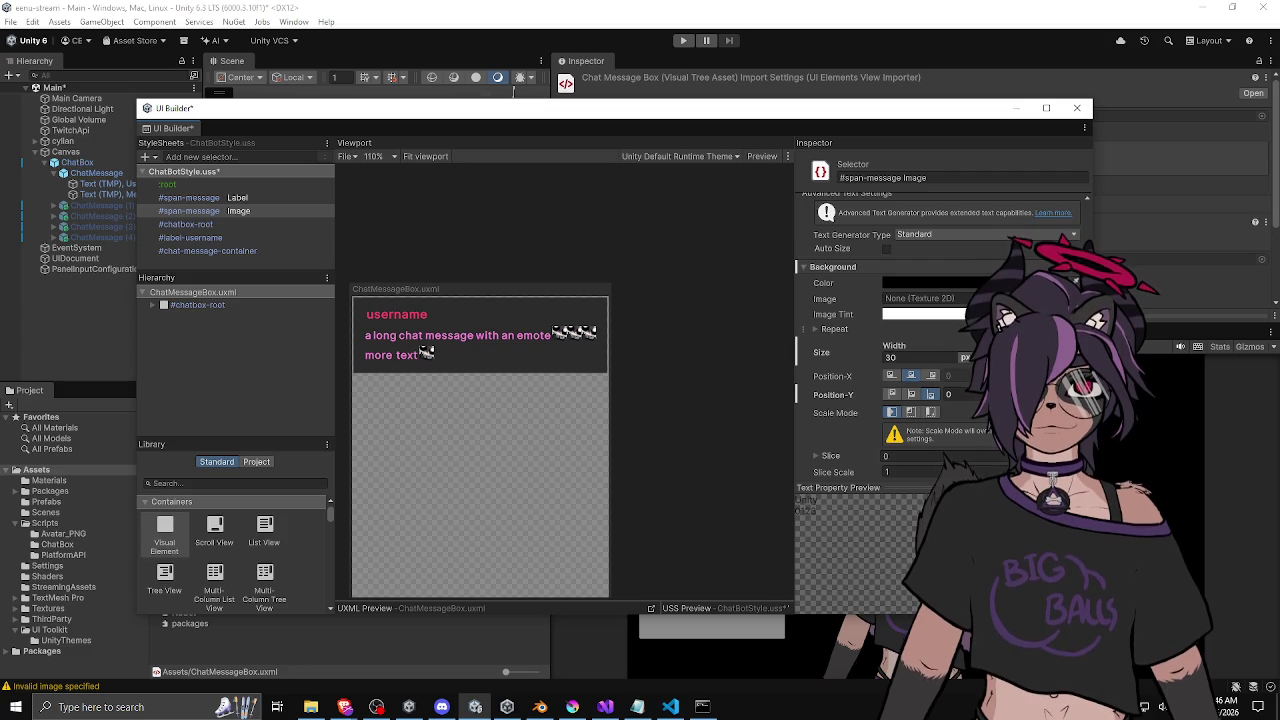
Unset the #span-message Image rule's Align Content override, restoring its default.
scroll(871, 340, "down", 10)
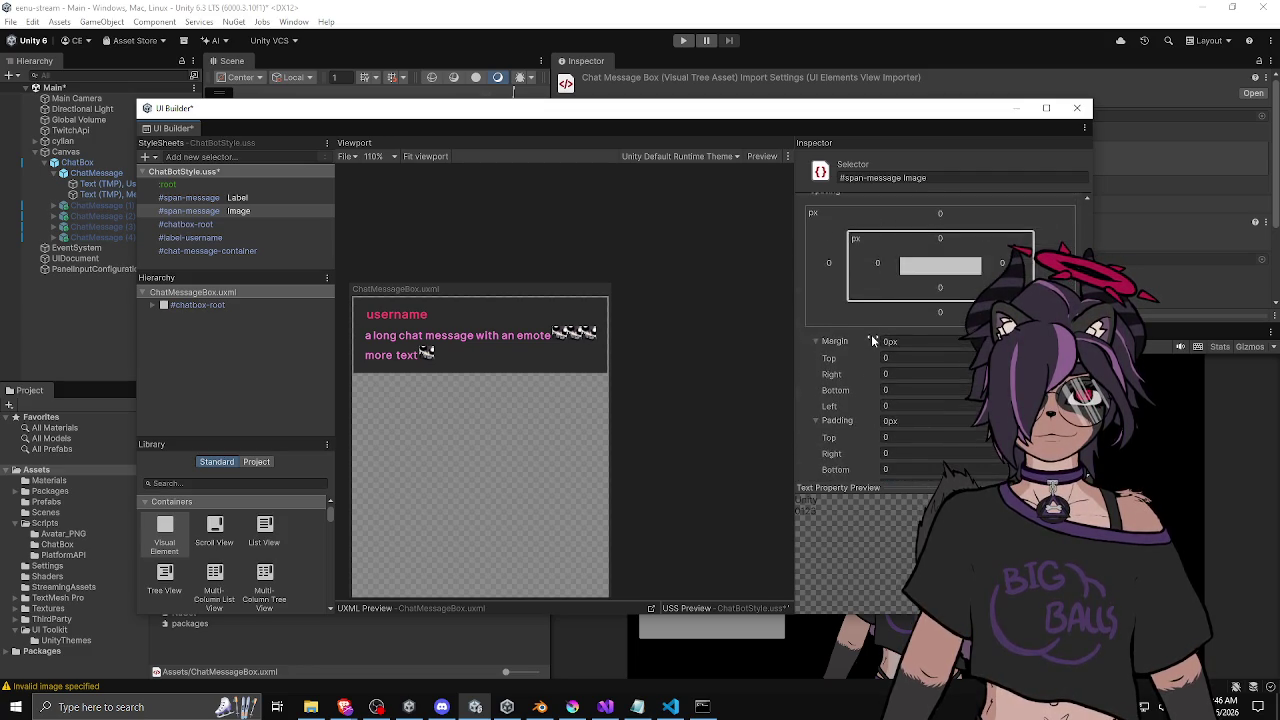
scroll(871, 340, "up", 5)
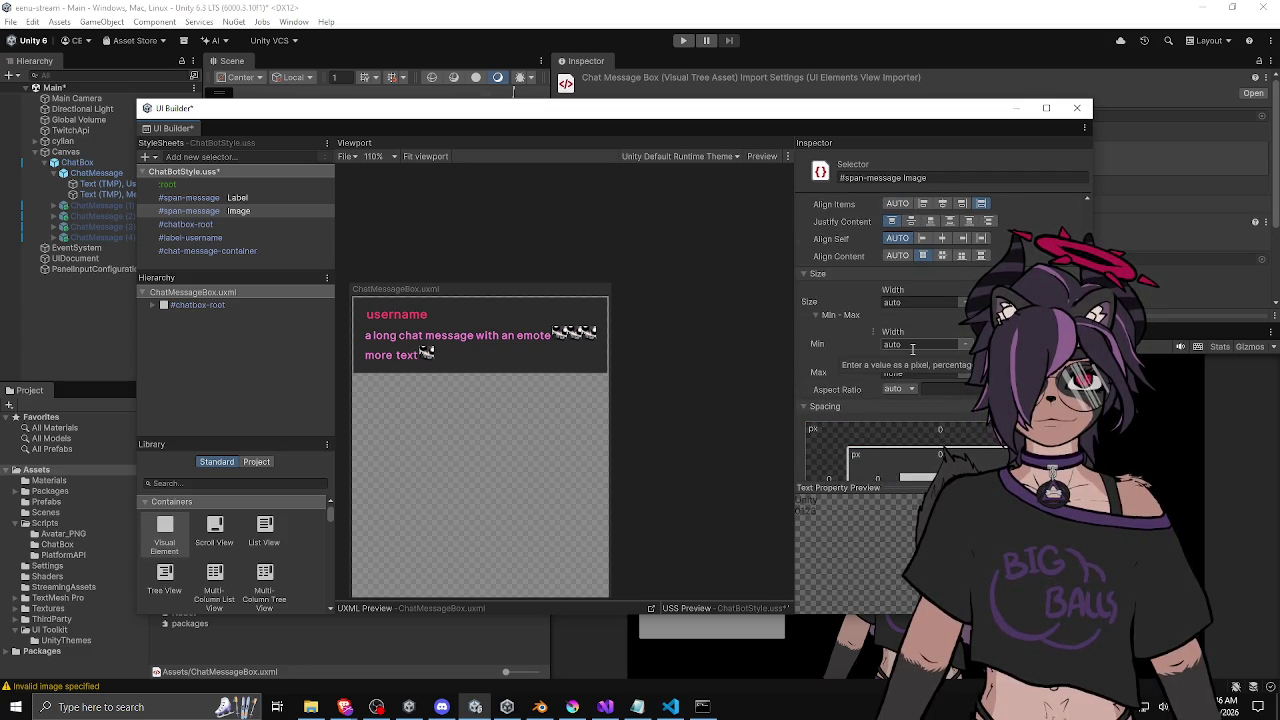
scroll(917, 336, "up", 3)
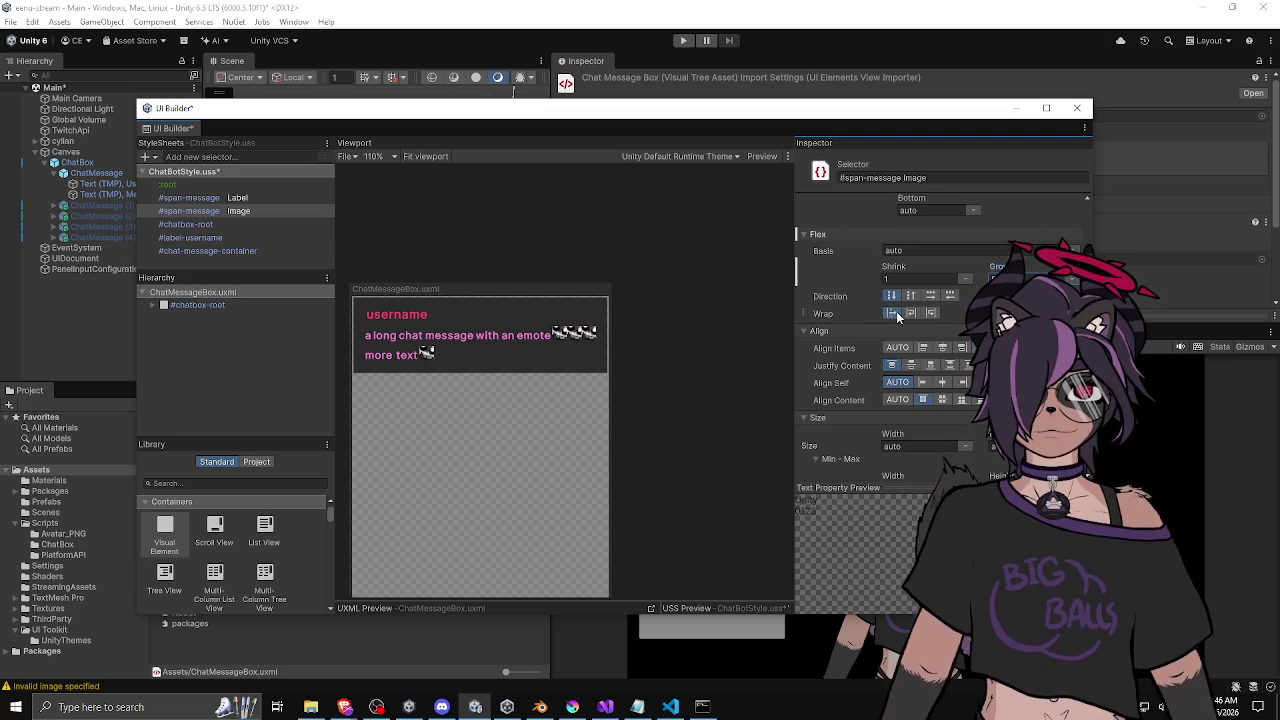
scroll(866, 271, "up", 4)
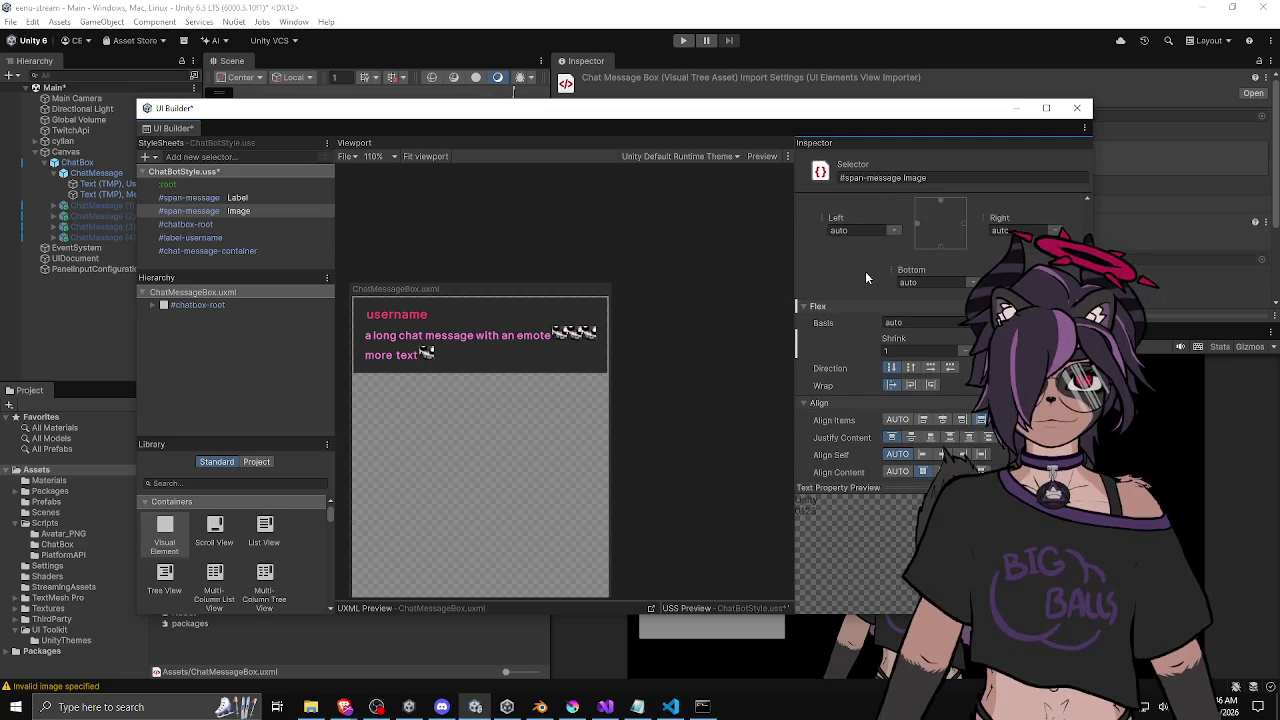
scroll(863, 271, "down", 7)
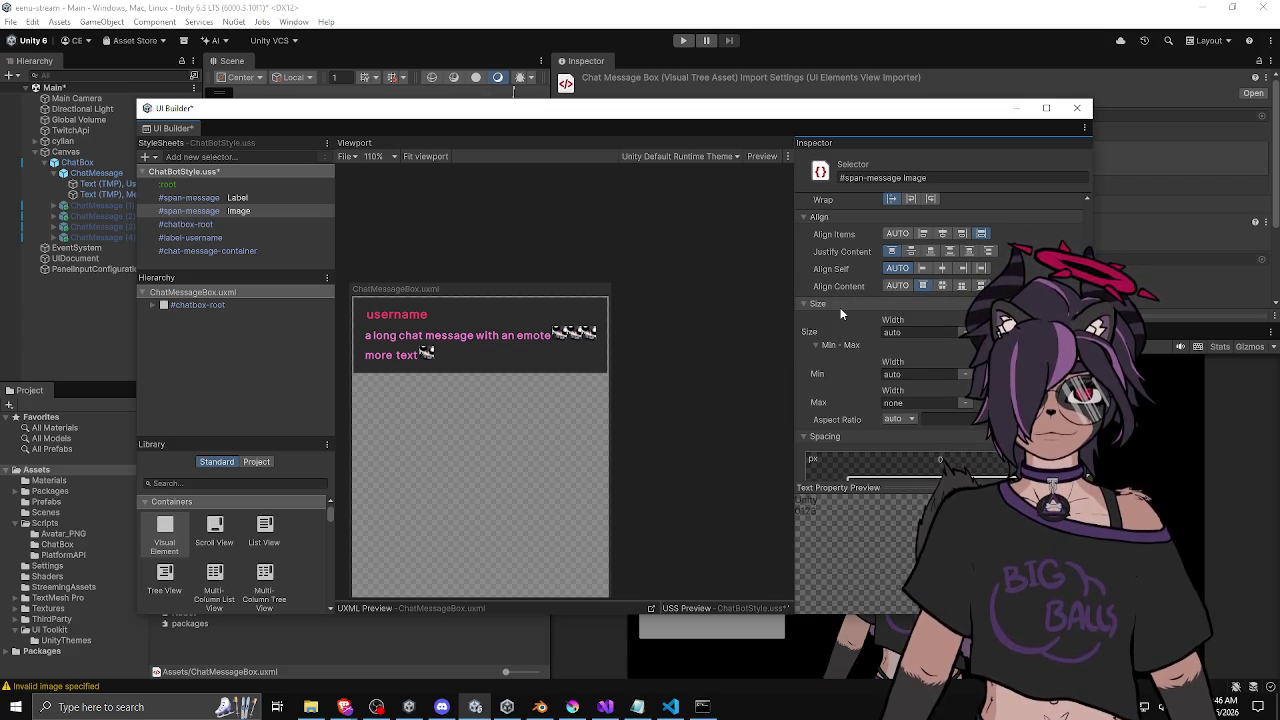
scroll(841, 314, "down", 2)
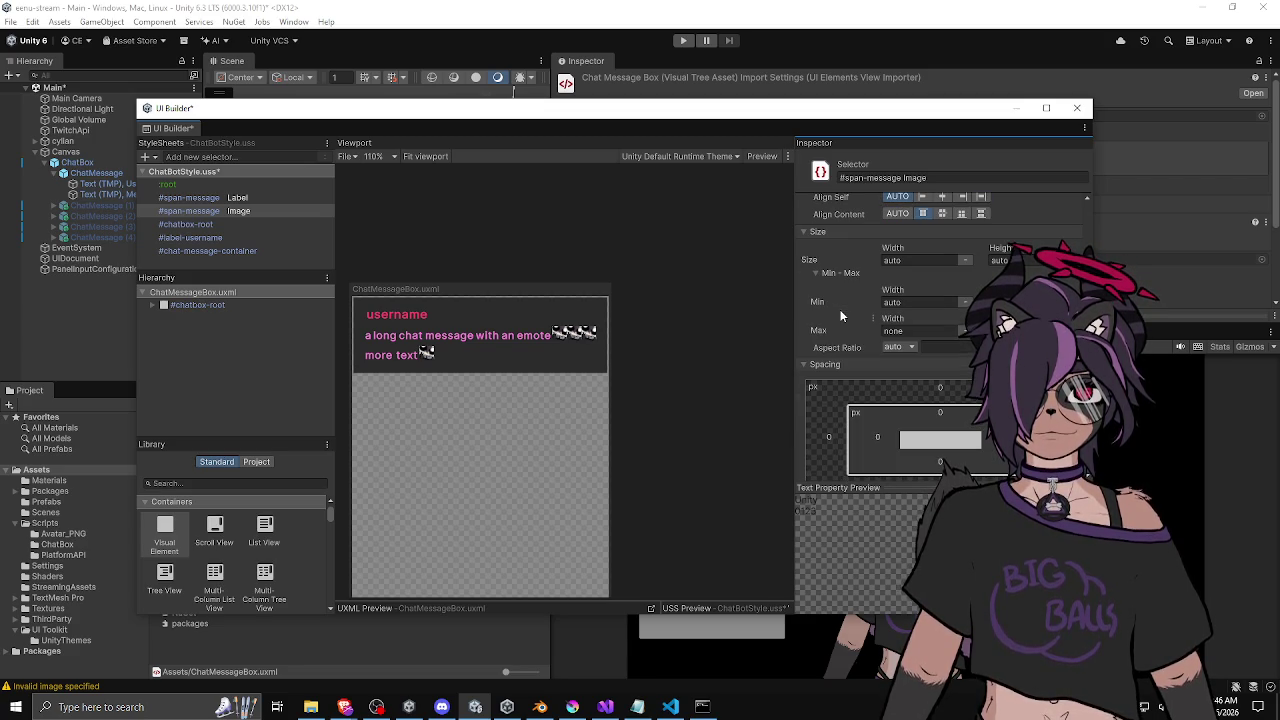
left_click(920, 215)
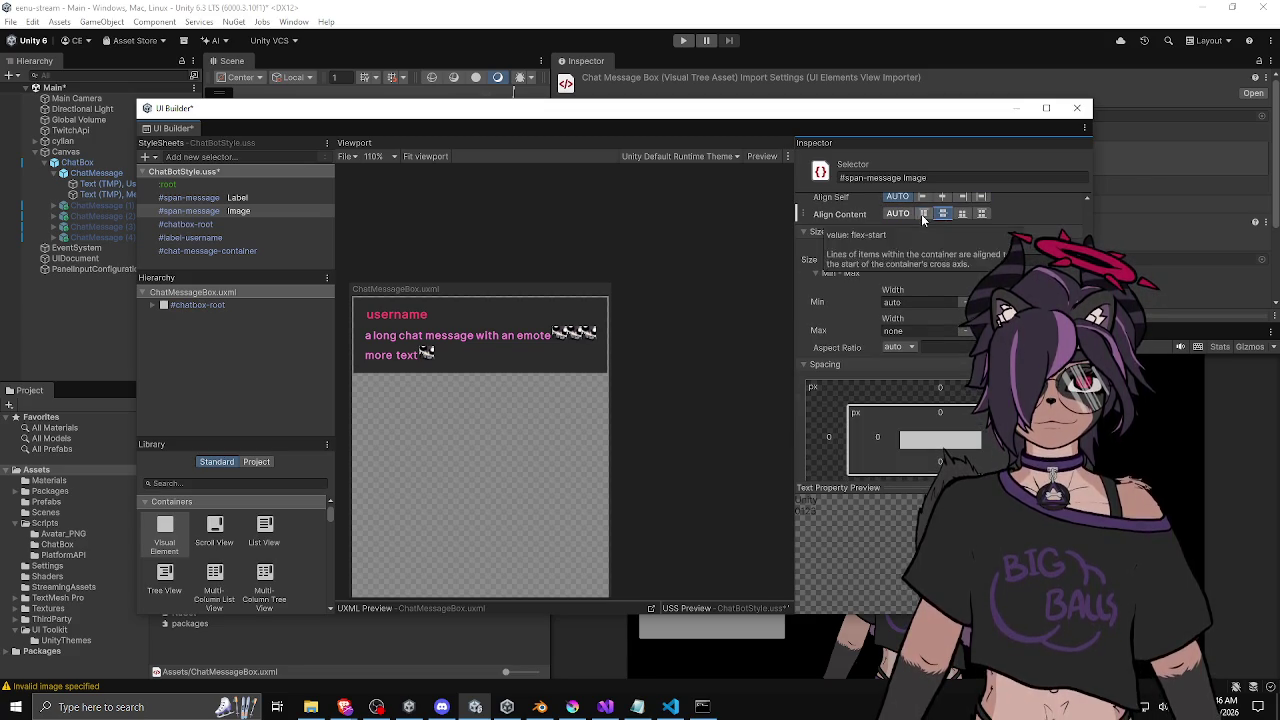
right_click(846, 220)
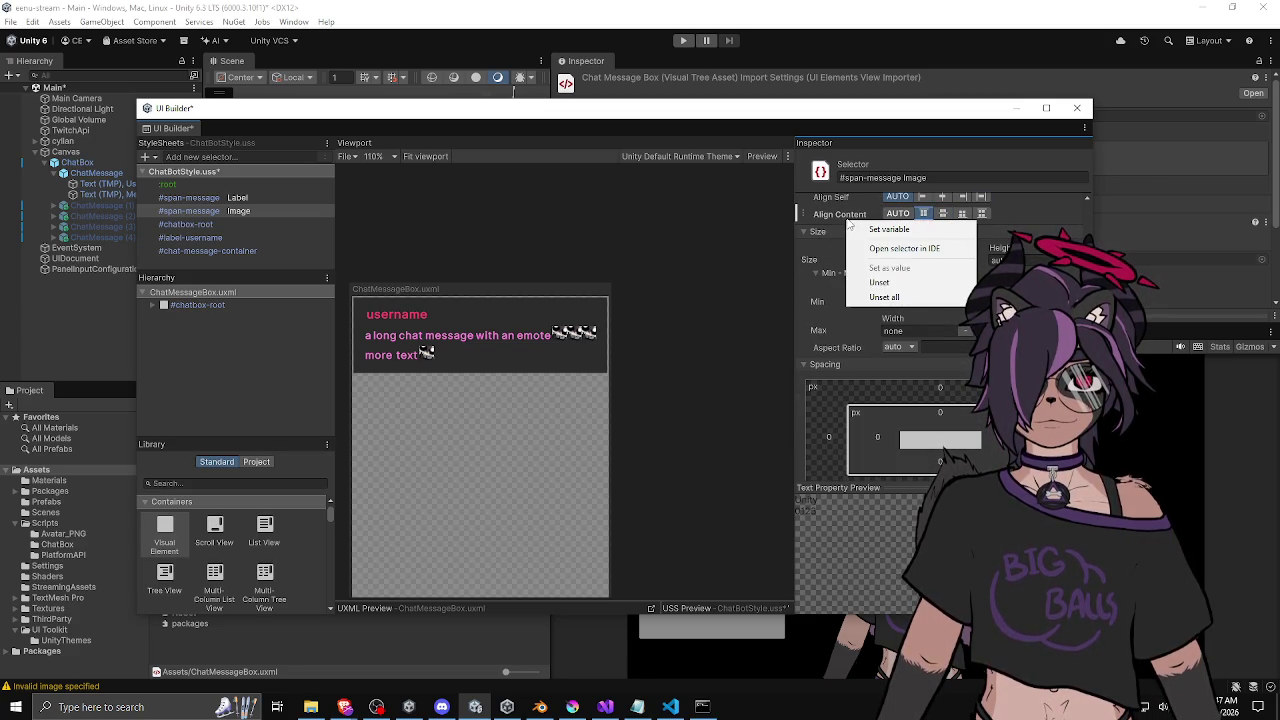
left_click(871, 280)
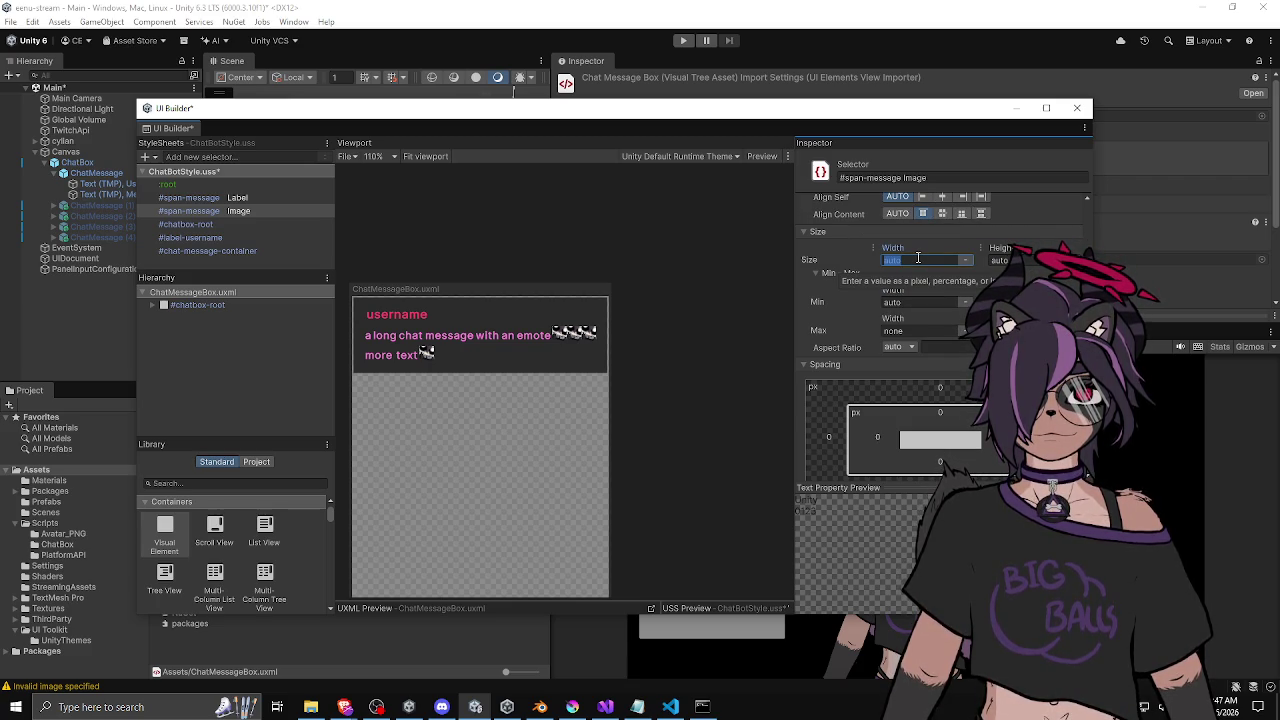
type("30")
Set the #span-message Image rule's width, min width and max width all to 30 px.
key("Return")
left_click(965, 260)
left_click(965, 273)
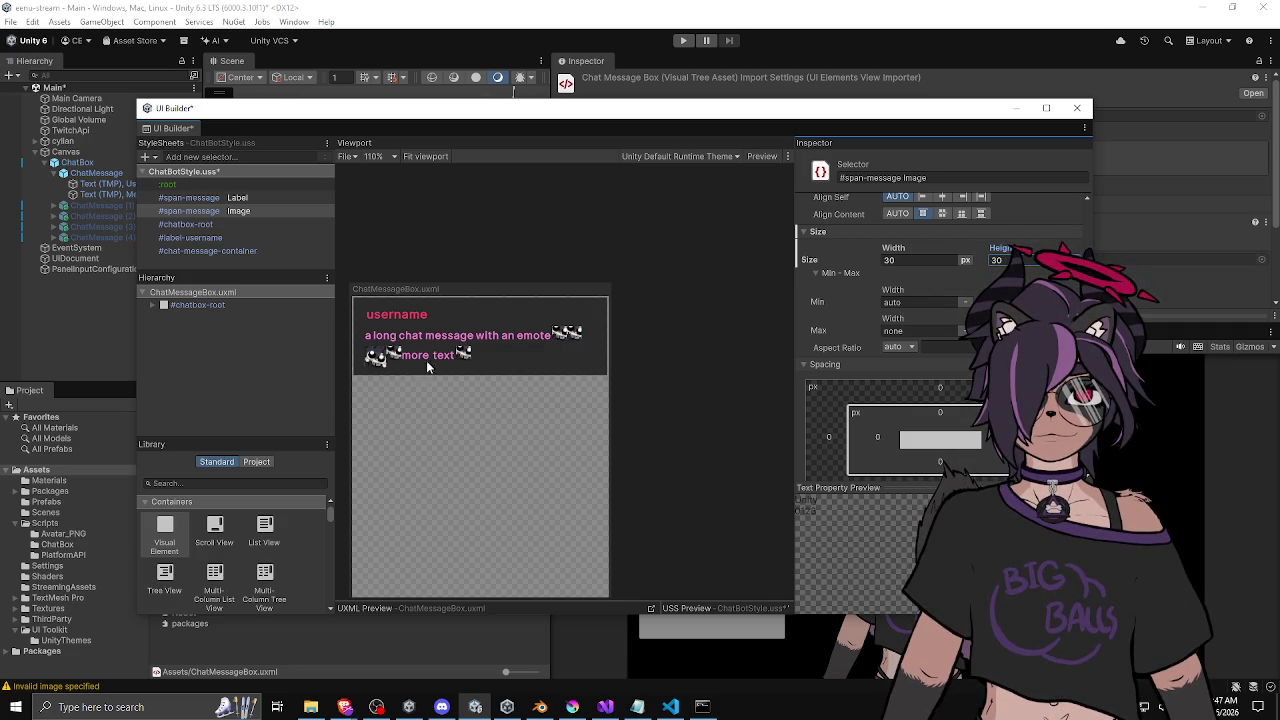
left_click(251, 211)
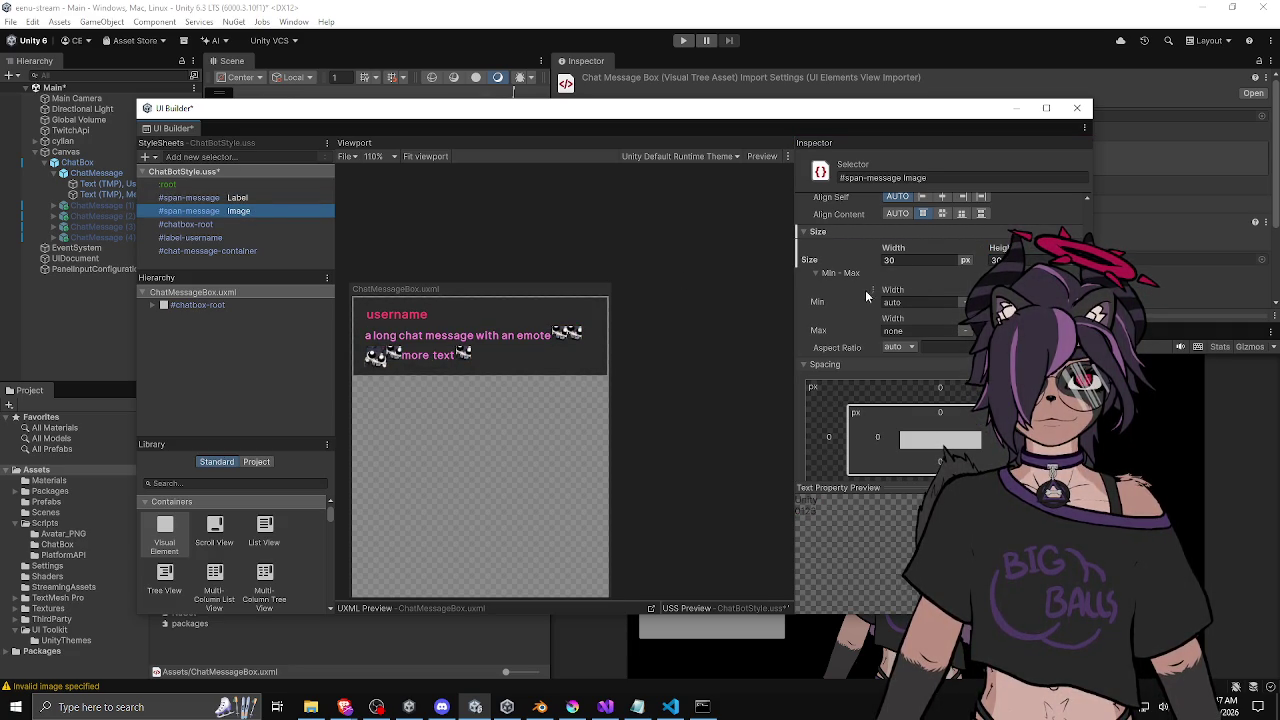
type("30")
key("Return")
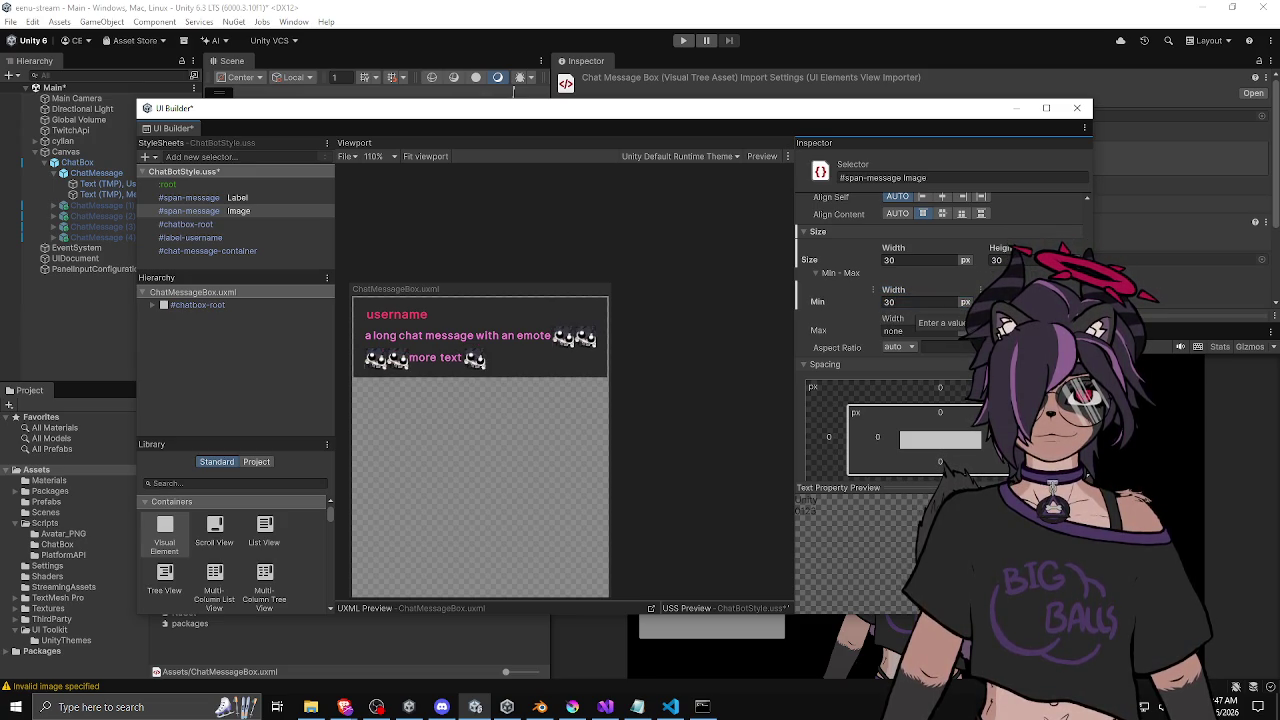
type("30")
key("Return")
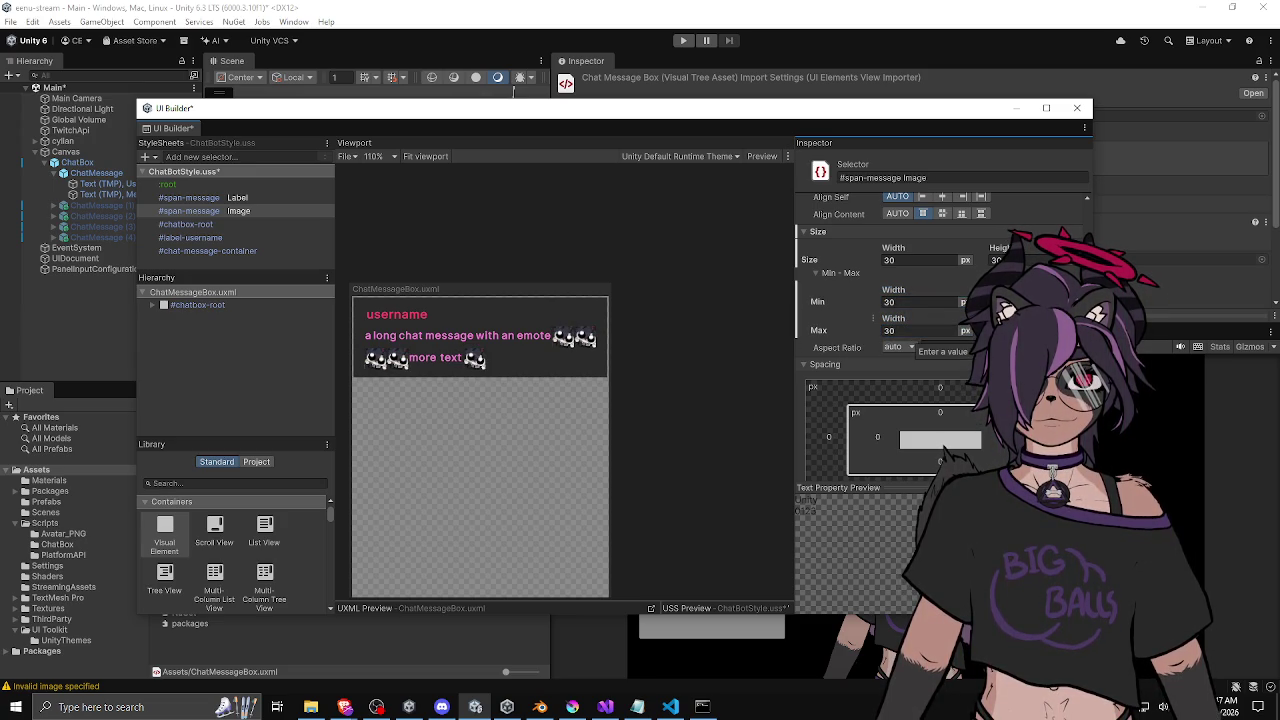
scroll(614, 300, "down", 3)
scroll(655, 368, "up", 2)
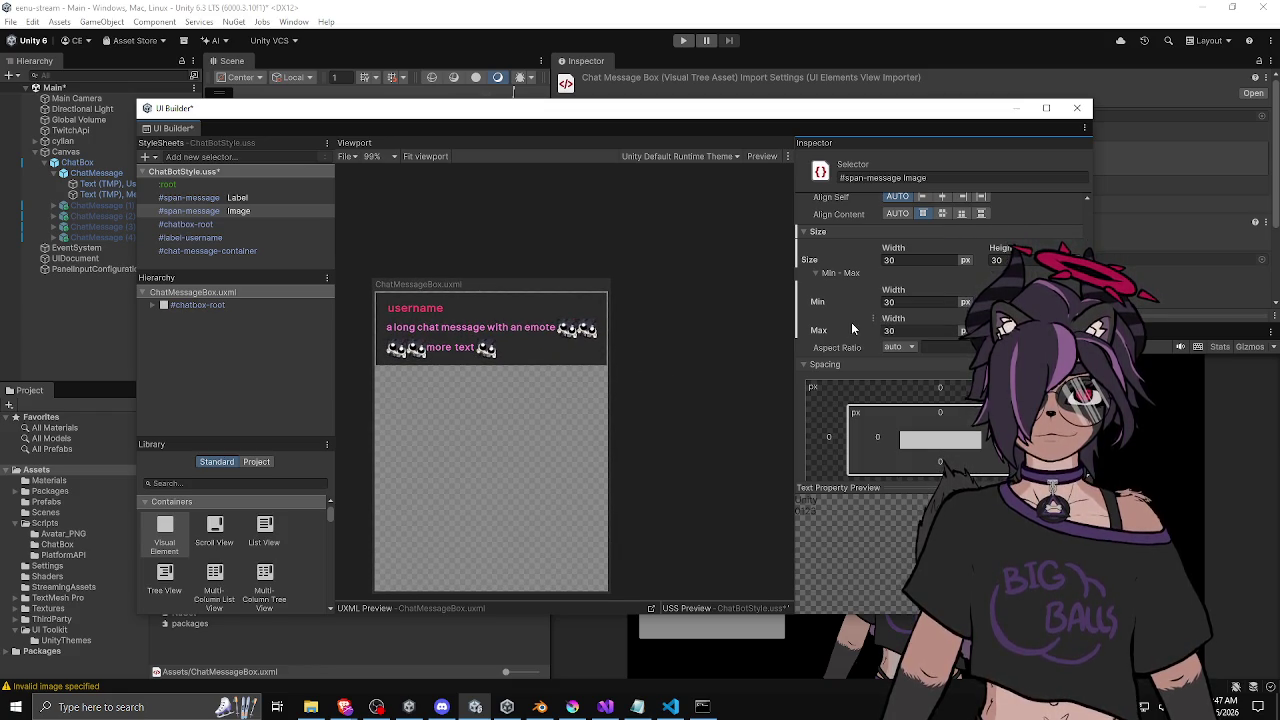
Change the #span-message Image width, min width and max width from 30 to 25 px.
scroll(851, 322, "up", 2)
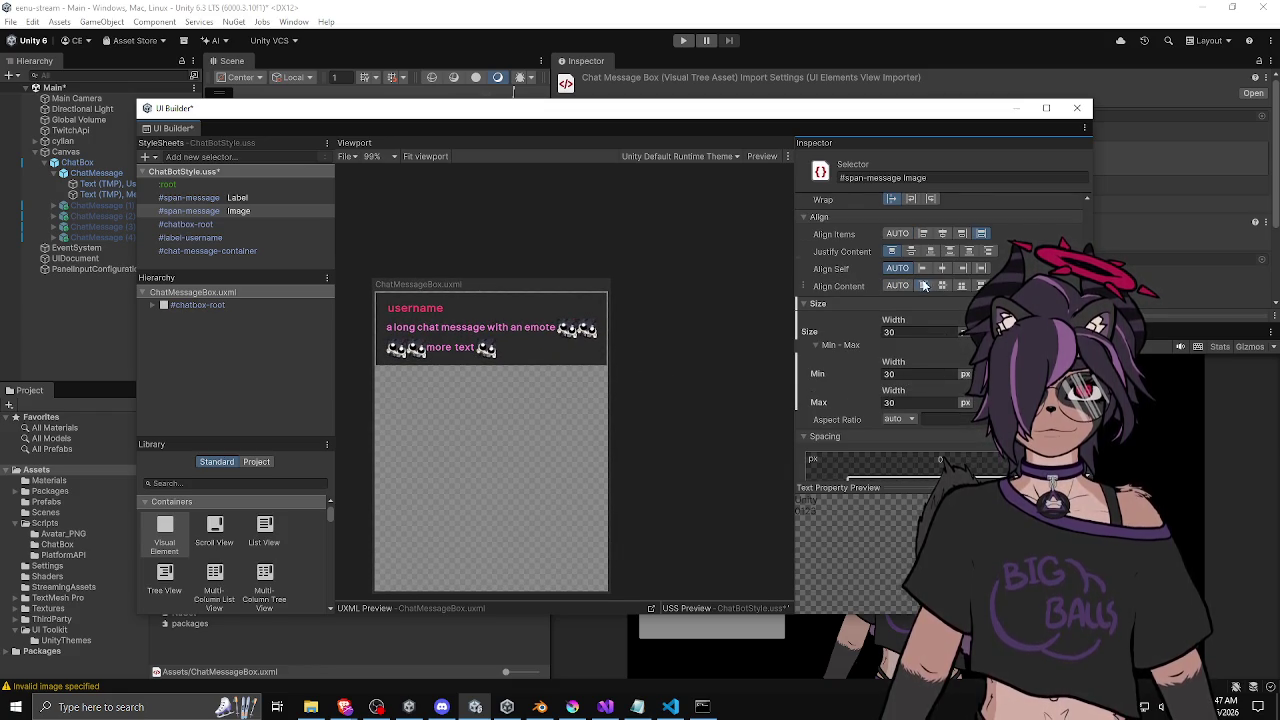
scroll(921, 287, "up", 5)
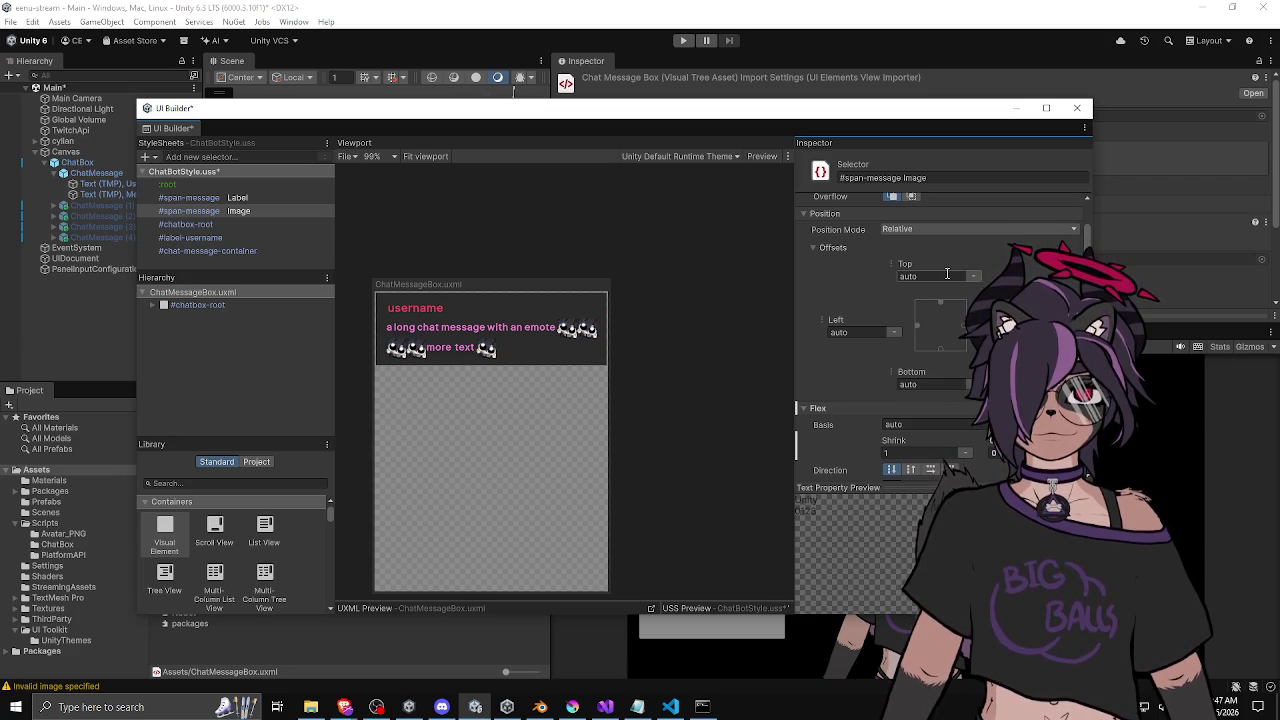
scroll(866, 300, "down", 5)
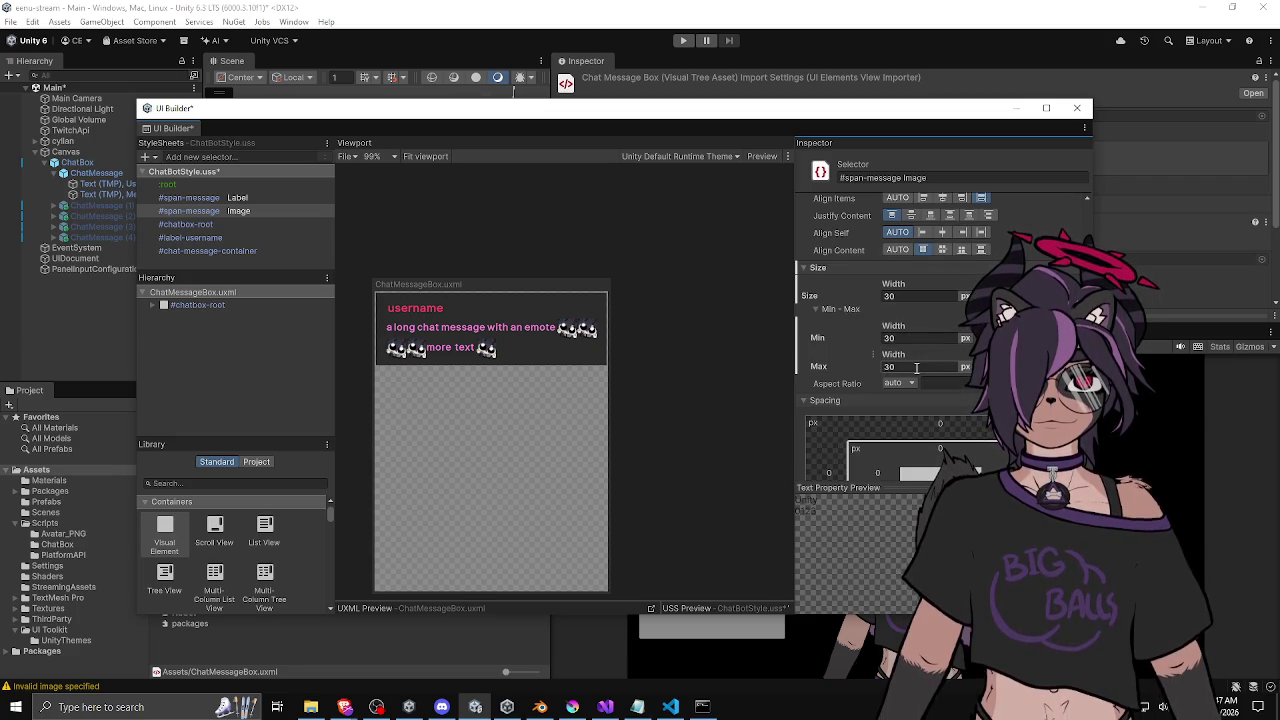
left_click(909, 296)
type("25")
key("Tab")
type("25")
key("Tab")
type("25")
scroll(861, 339, "down", 10)
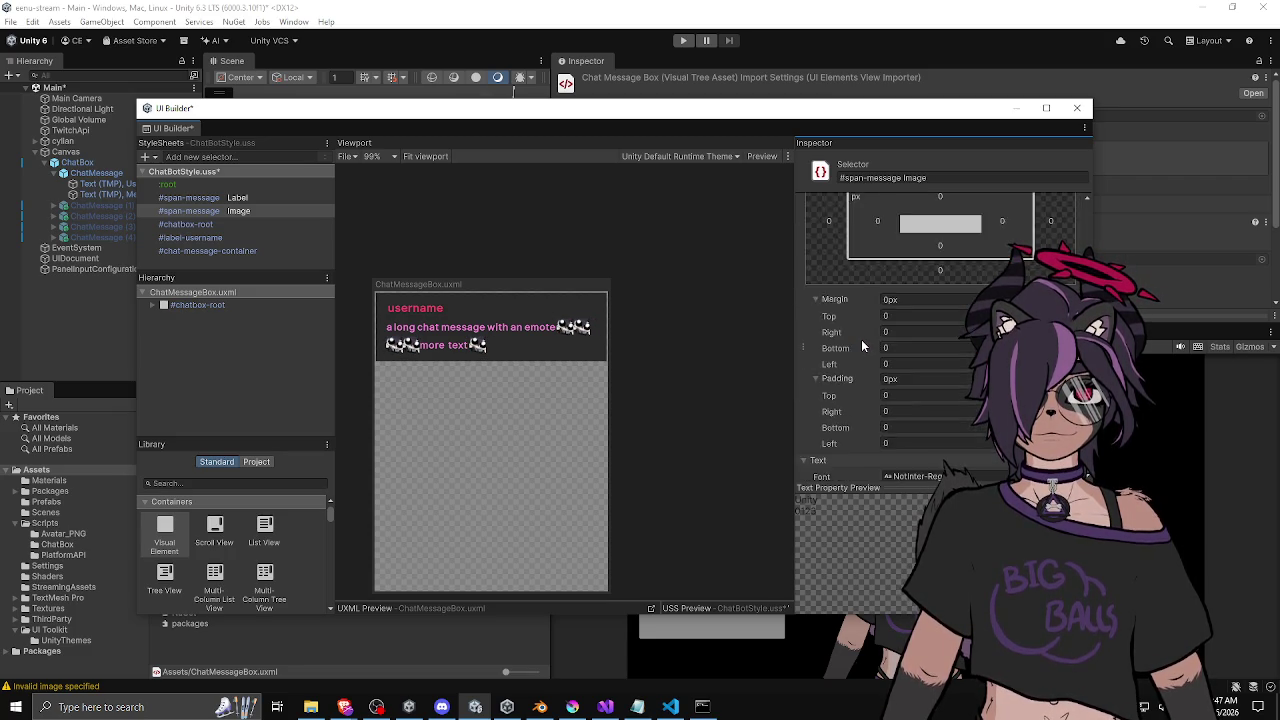
scroll(866, 291, "down", 5)
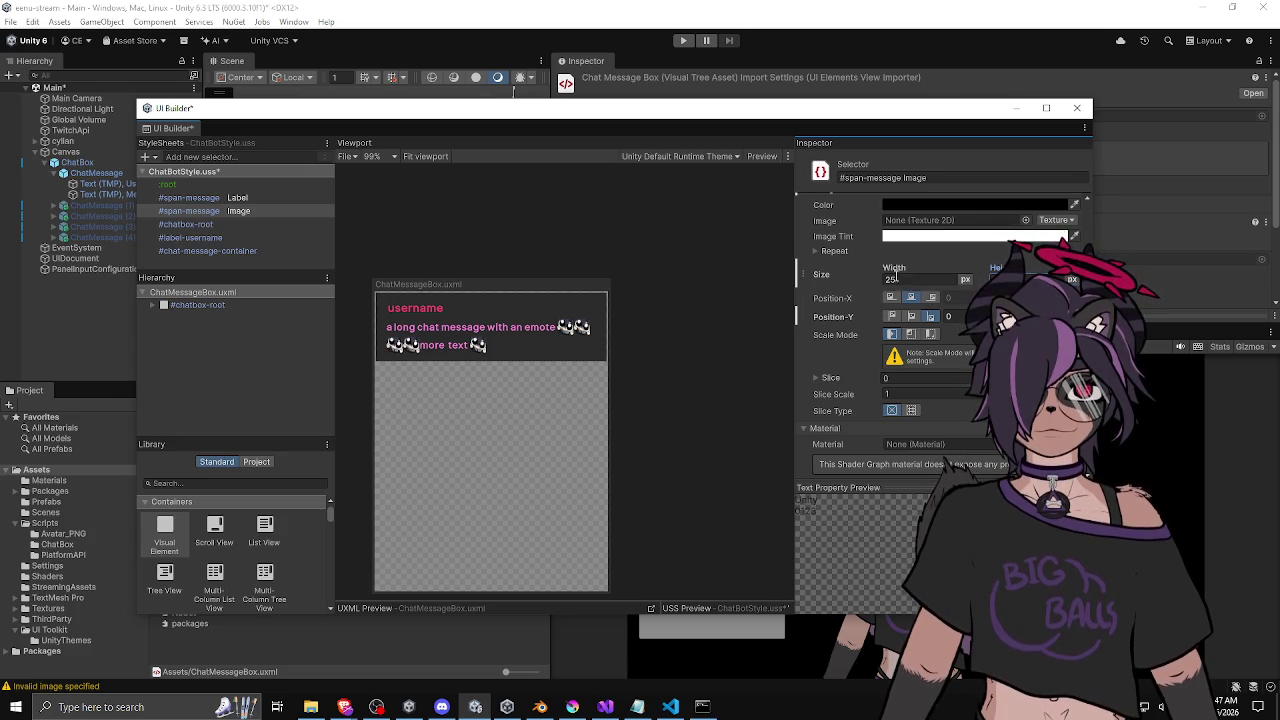
scroll(835, 305, "up", 8)
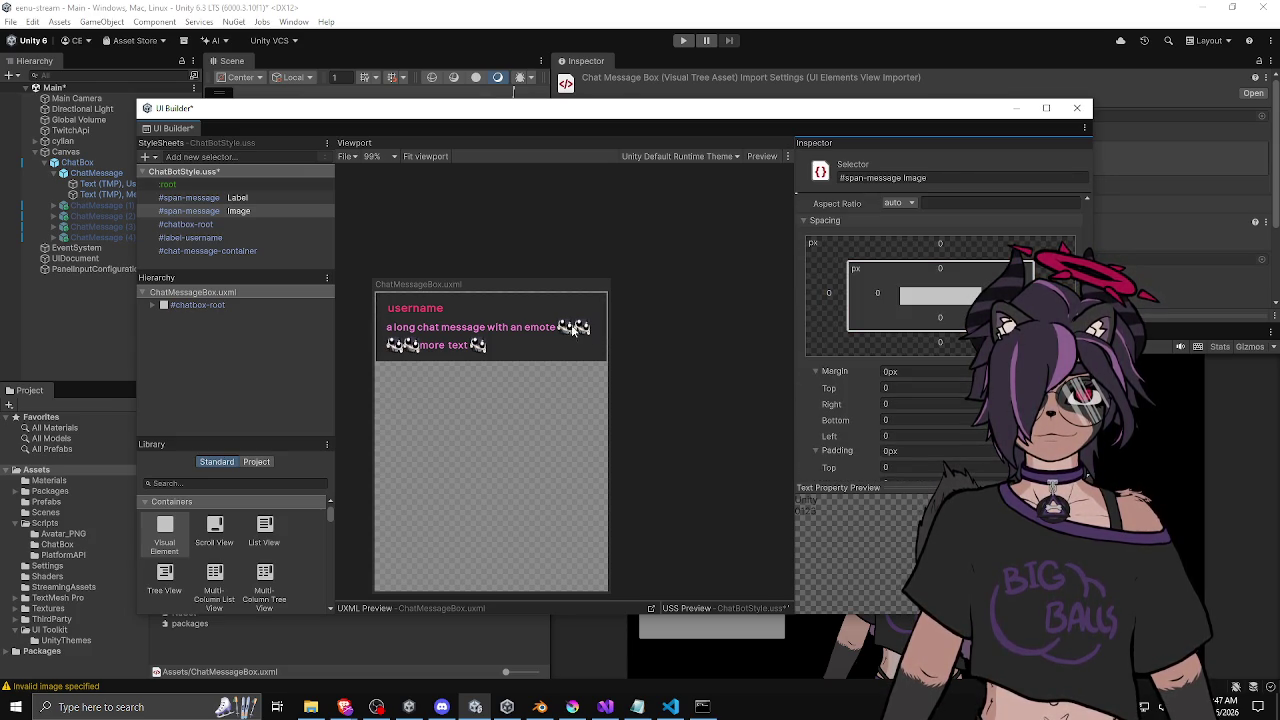
scroll(580, 336, "up", 5)
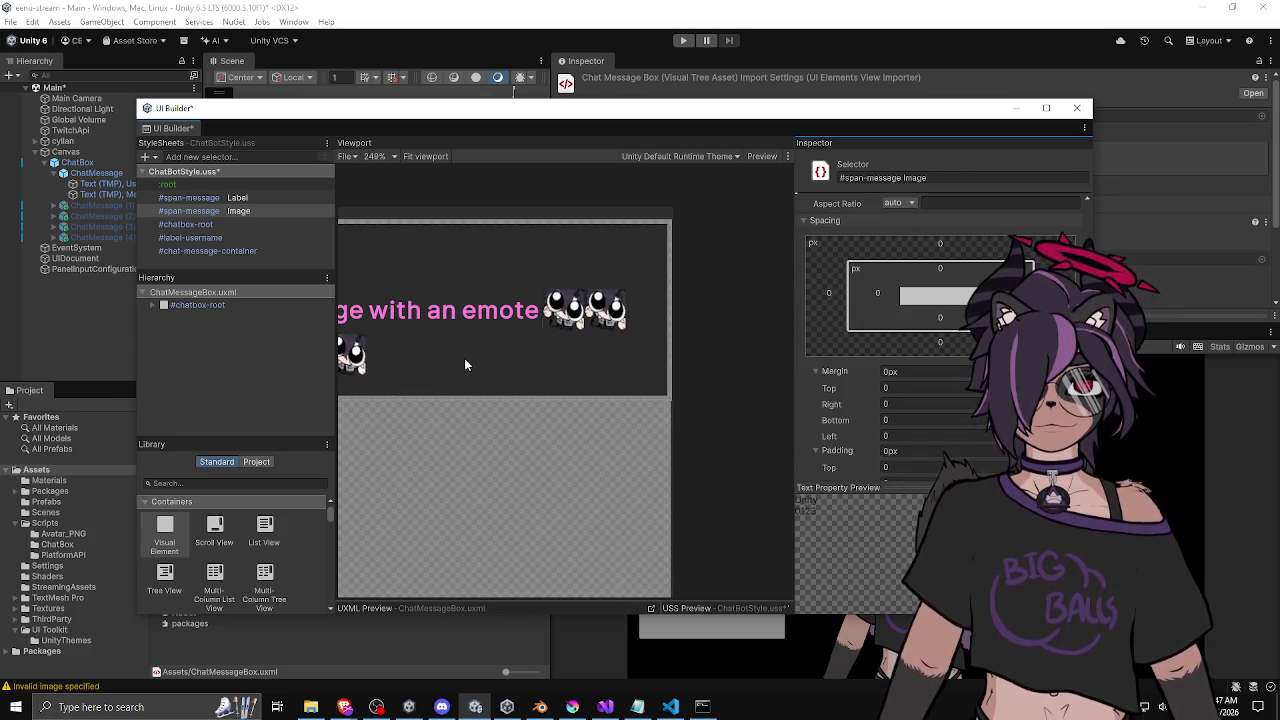
scroll(517, 367, "down", 5)
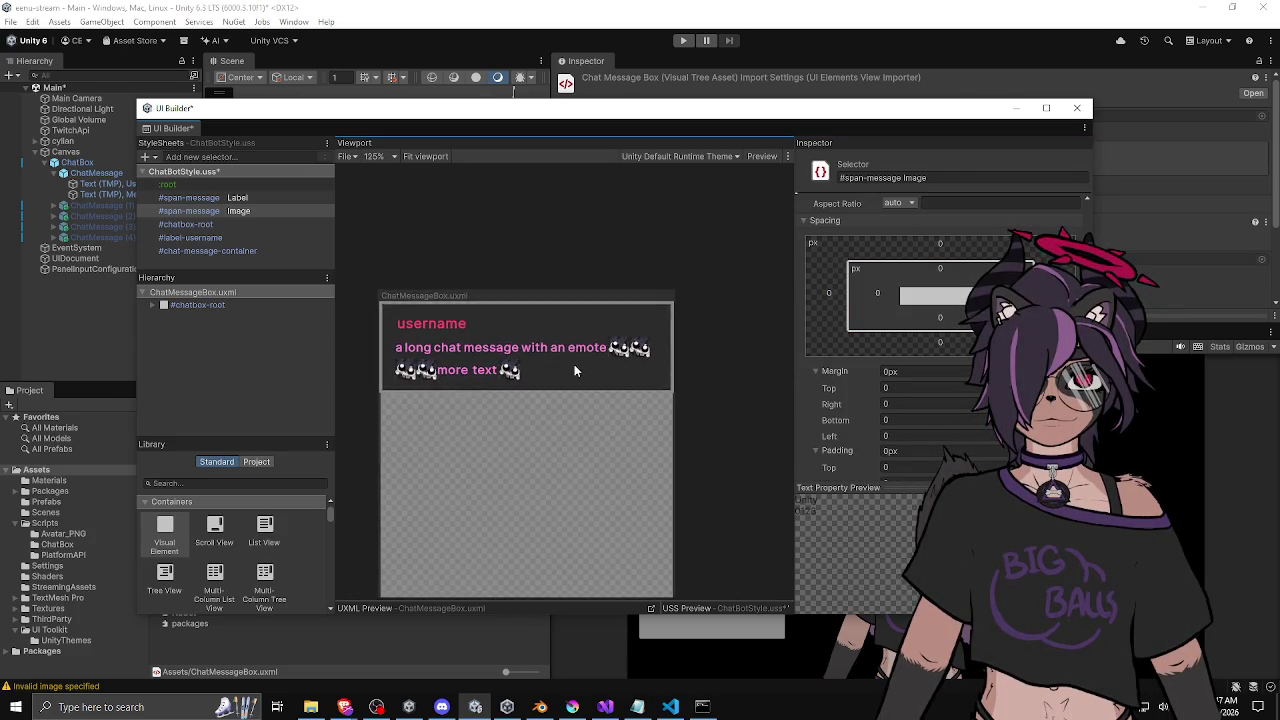
scroll(574, 364, "up", 1)
scroll(822, 360, "down", 5)
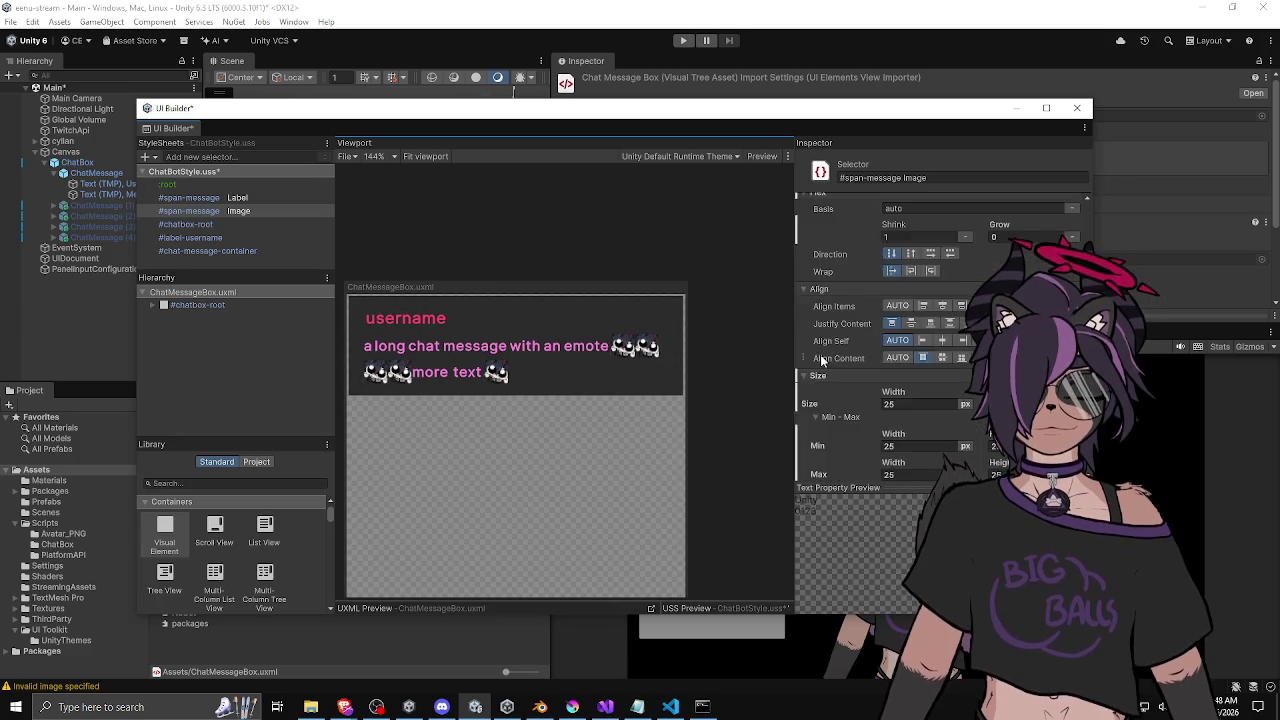
scroll(822, 360, "up", 4)
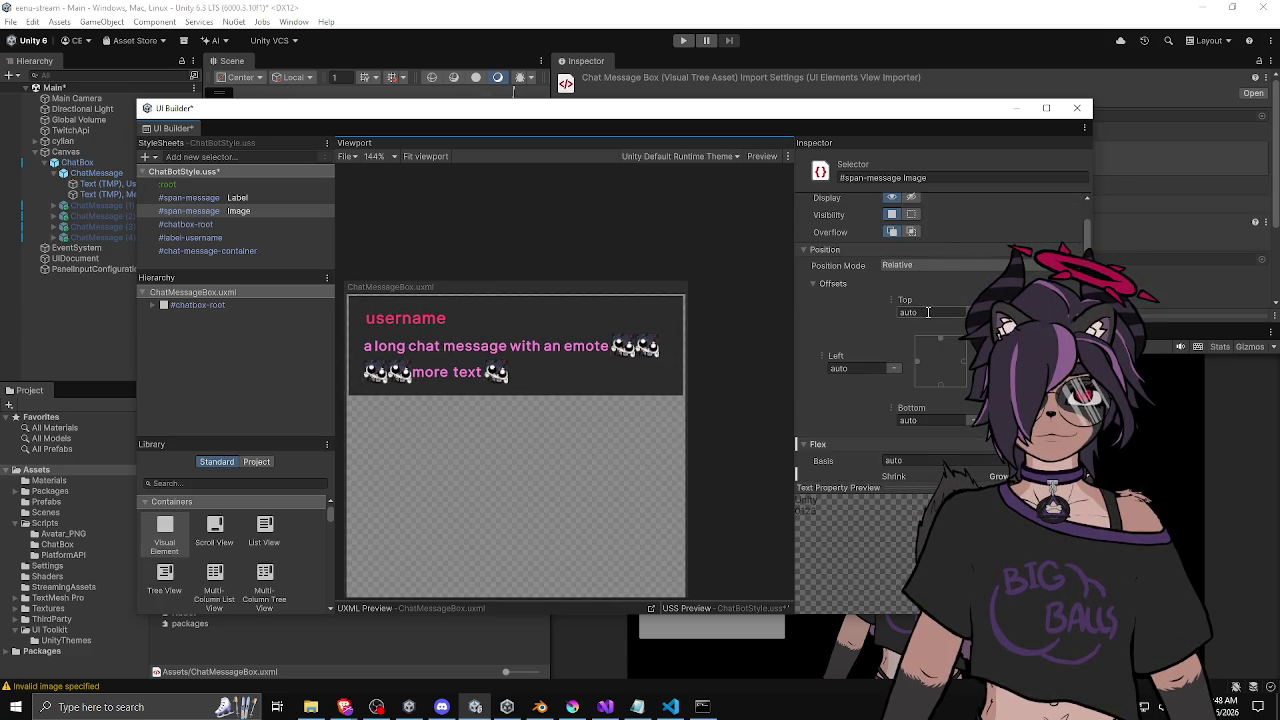
left_click(915, 420)
type("5")
key("Return")
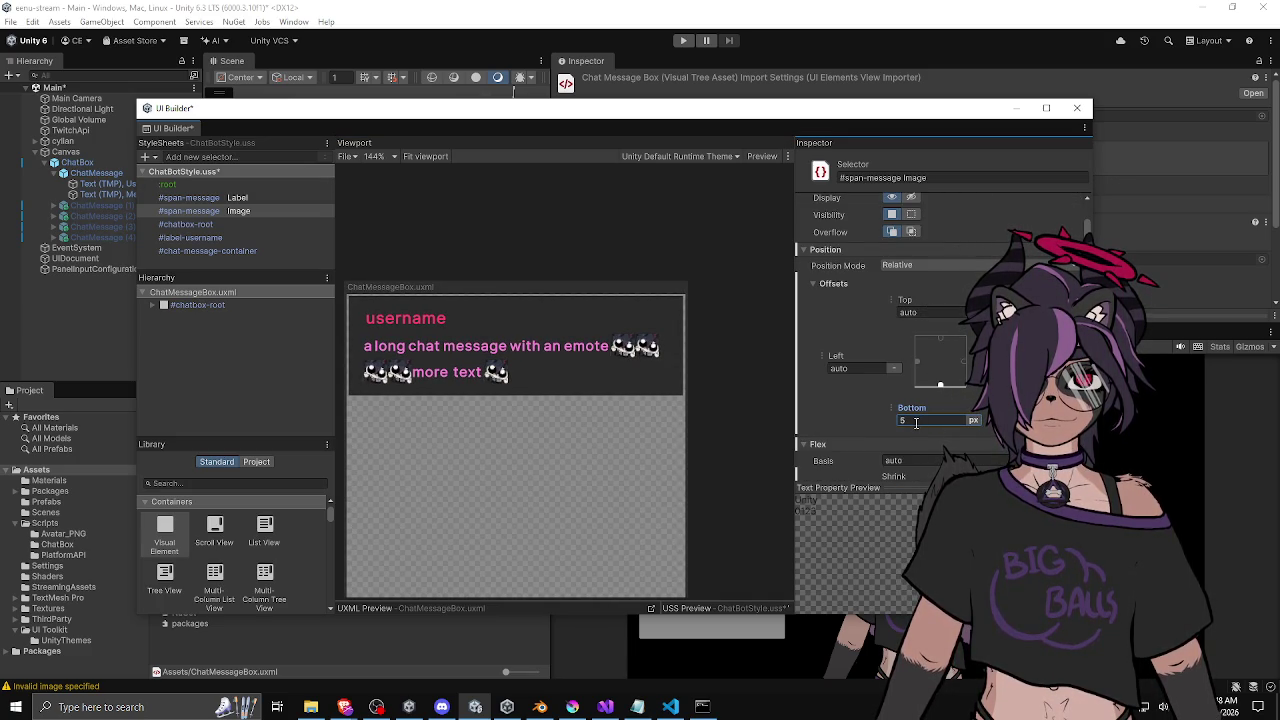
type("10")
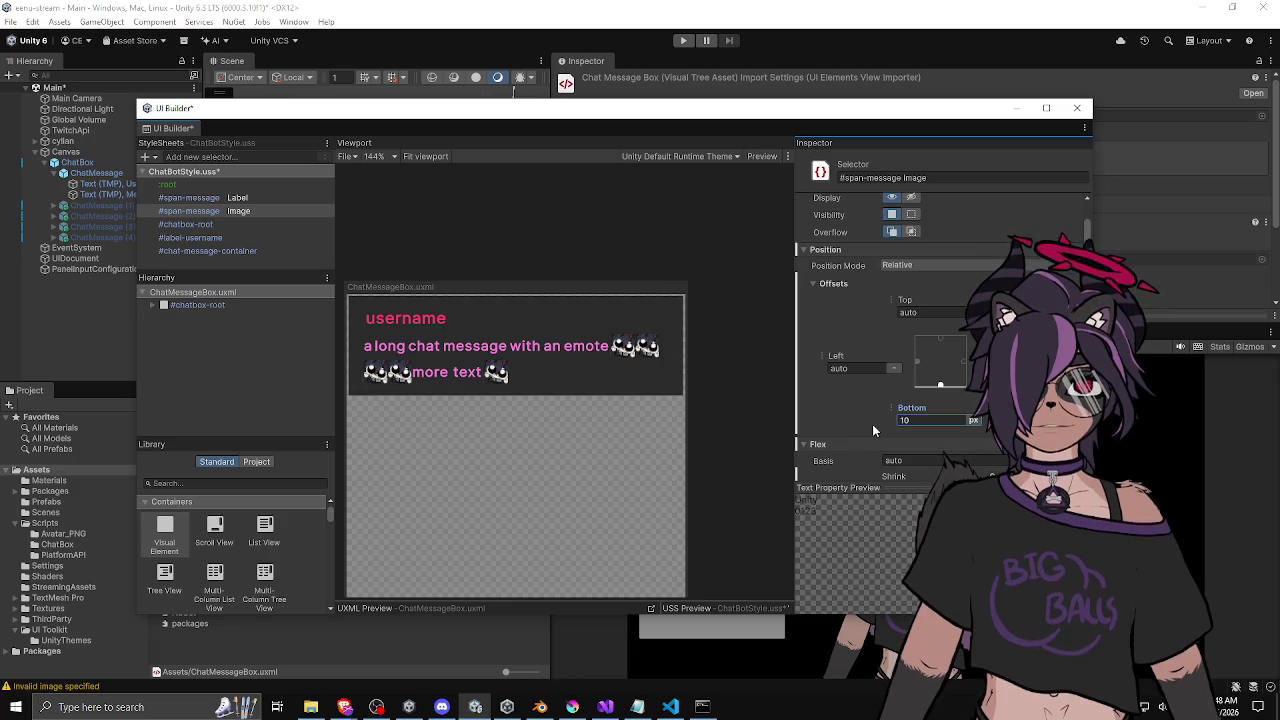
left_click(772, 407)
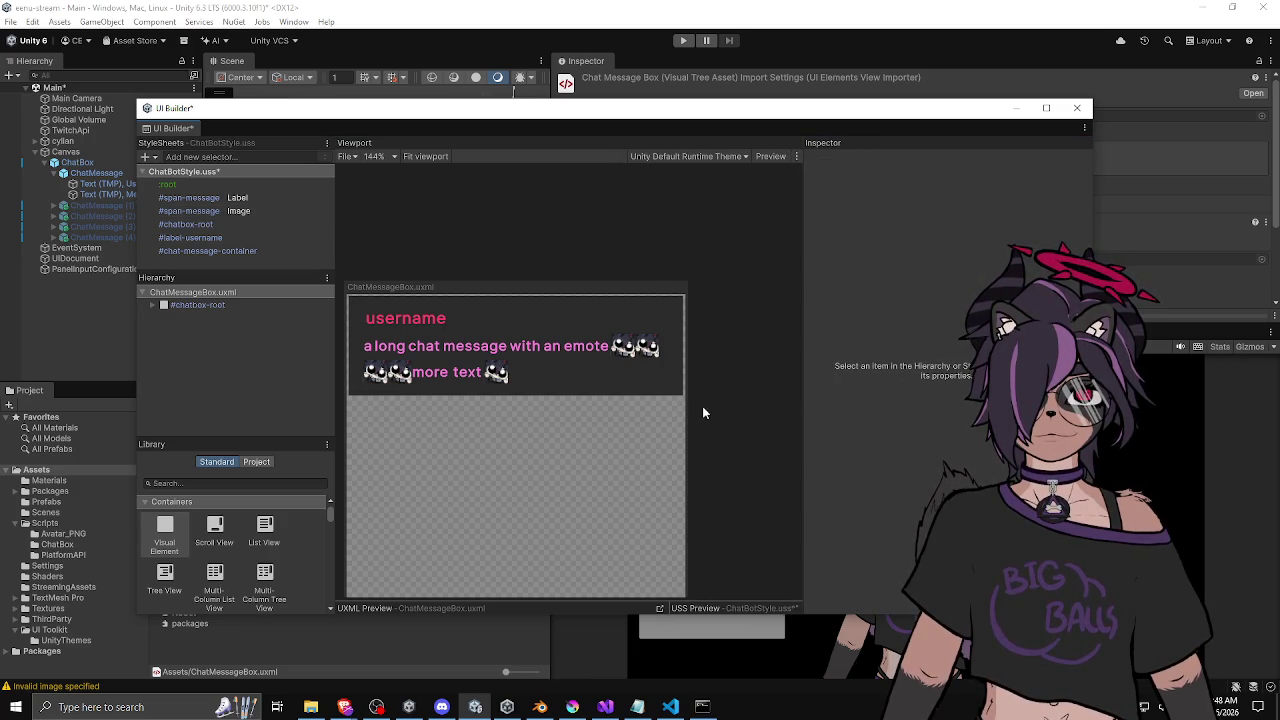
mouse_move(691, 411)
left_mouse_down()
mouse_move(706, 411)
mouse_move(690, 411)
left_mouse_up()
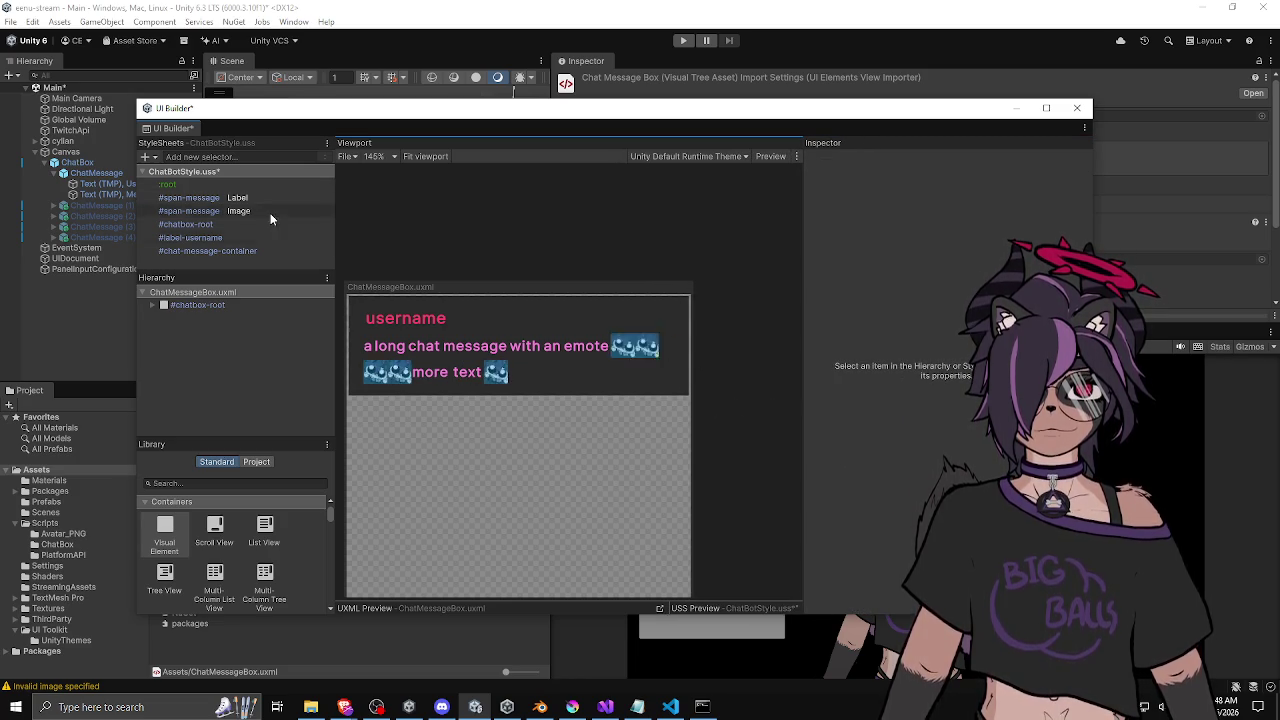
left_click(200, 211)
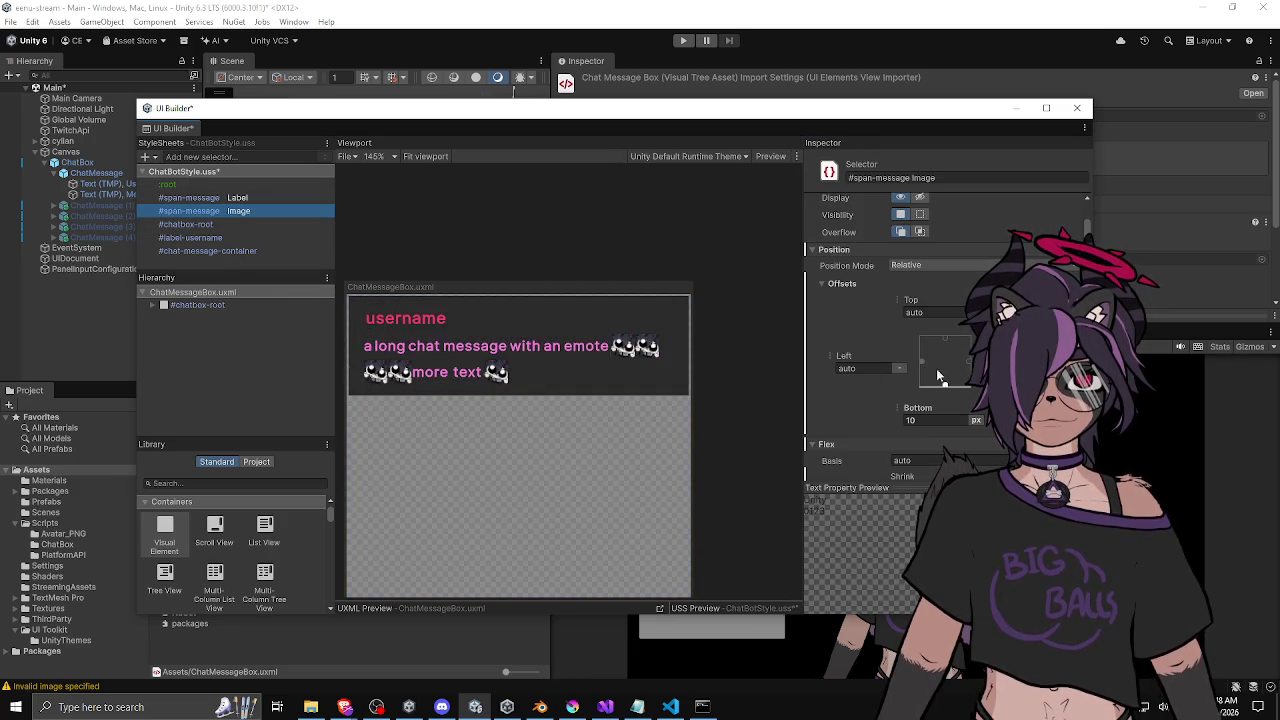
left_click(908, 420)
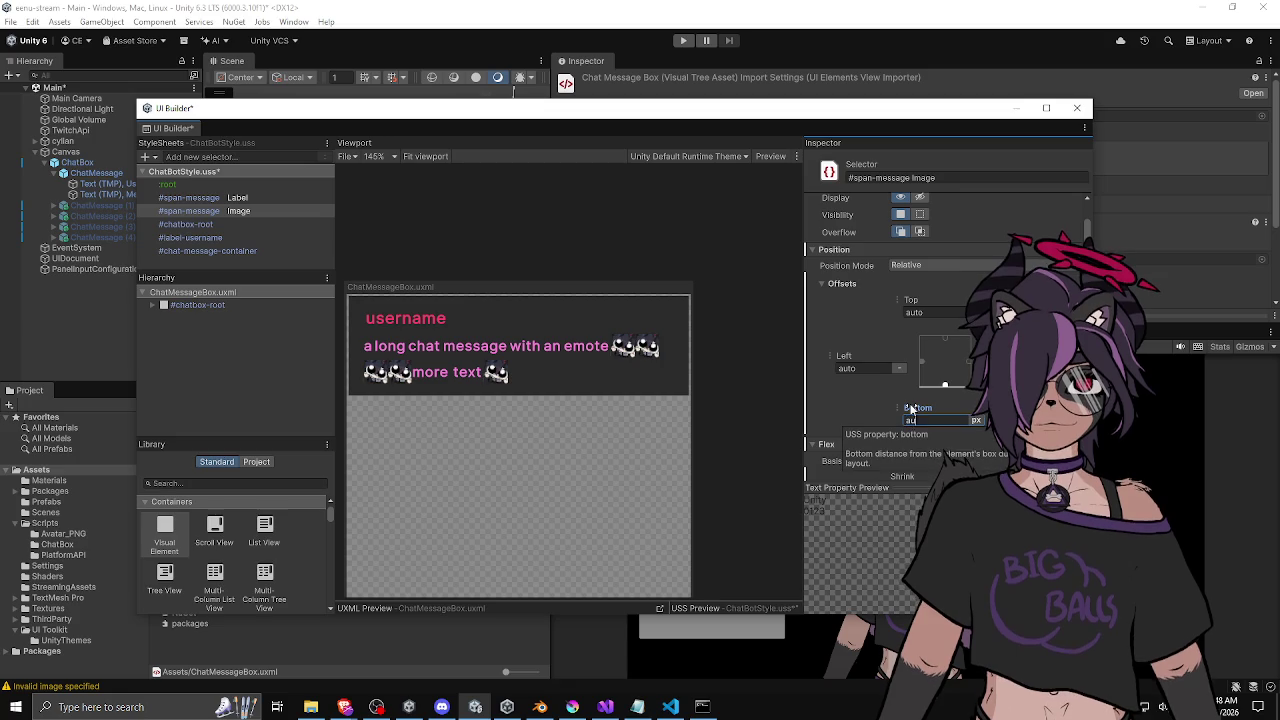
type("auto")
key("Return")
right_click(917, 406)
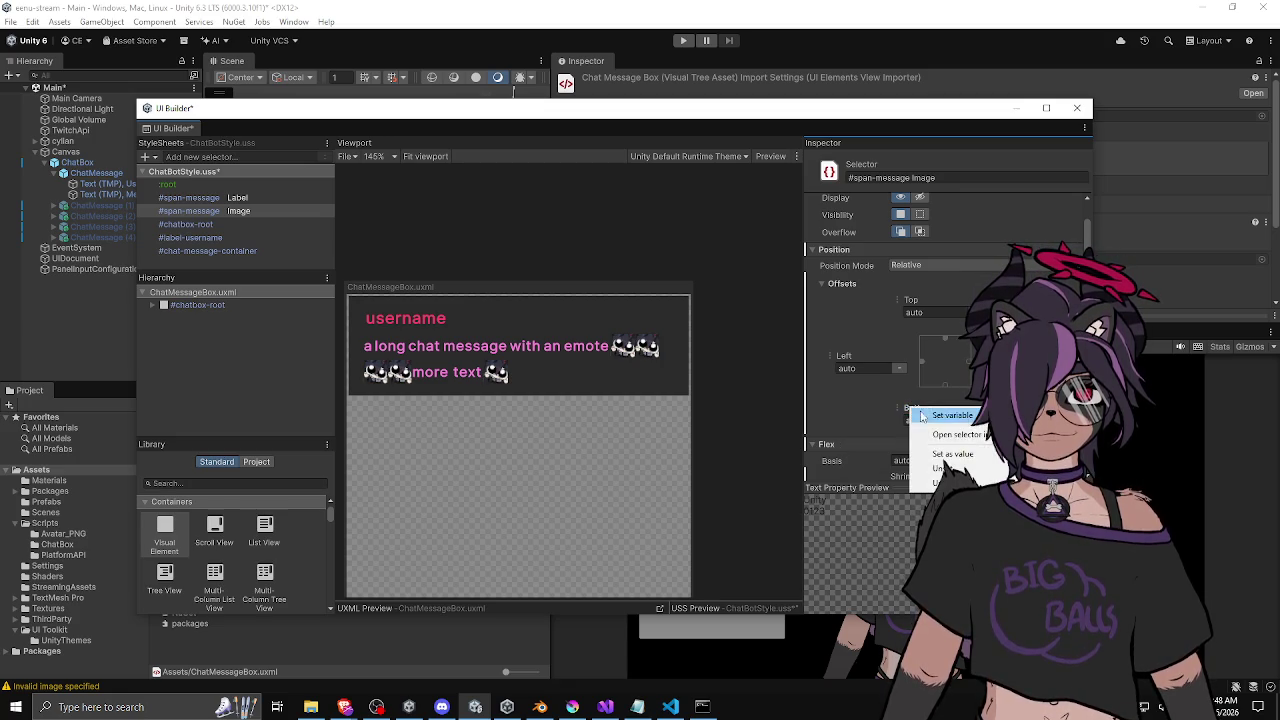
scroll(895, 404, "down", 5)
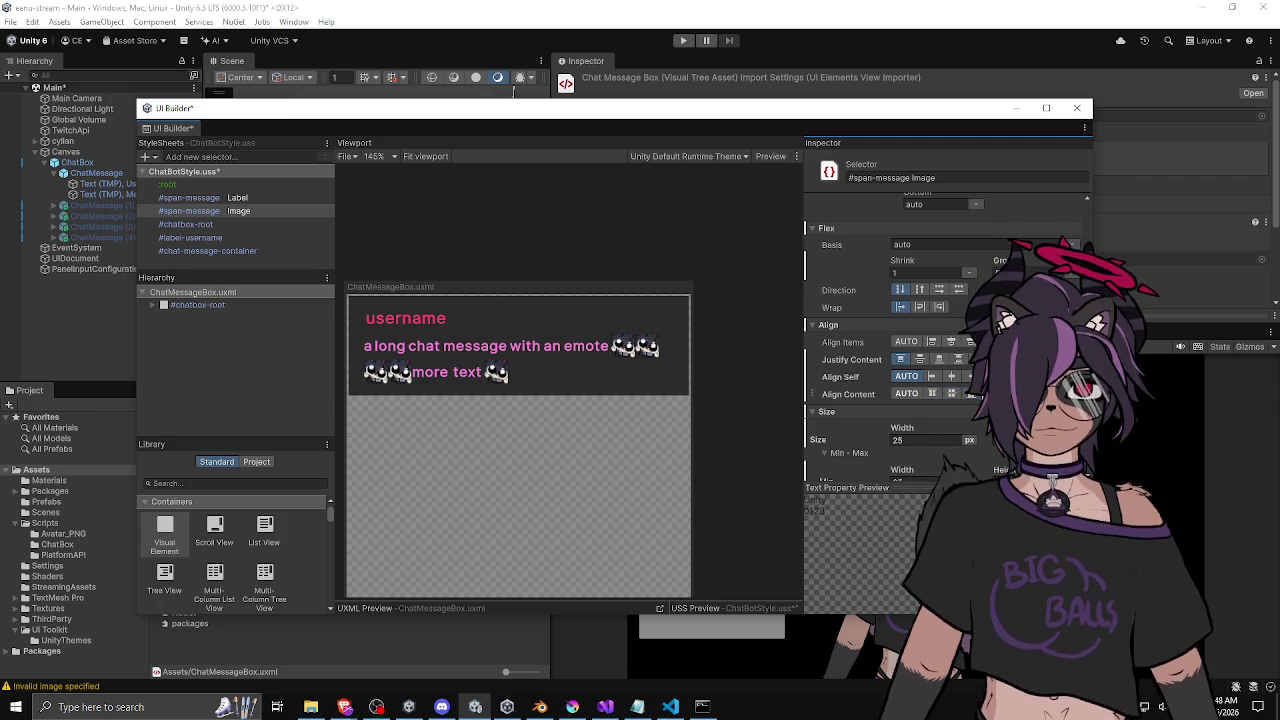
Unset all padding values on the #span-message Image rule.
scroll(848, 401, "down", 10)
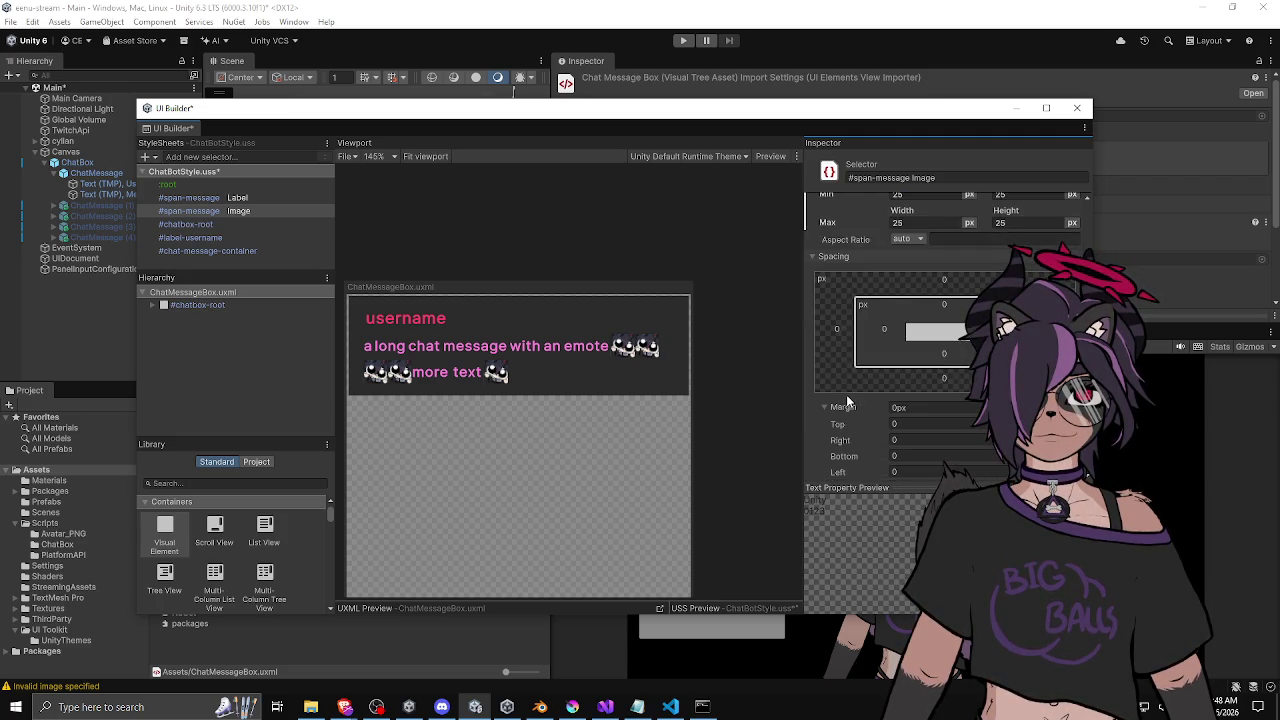
scroll(846, 394, "up", 4)
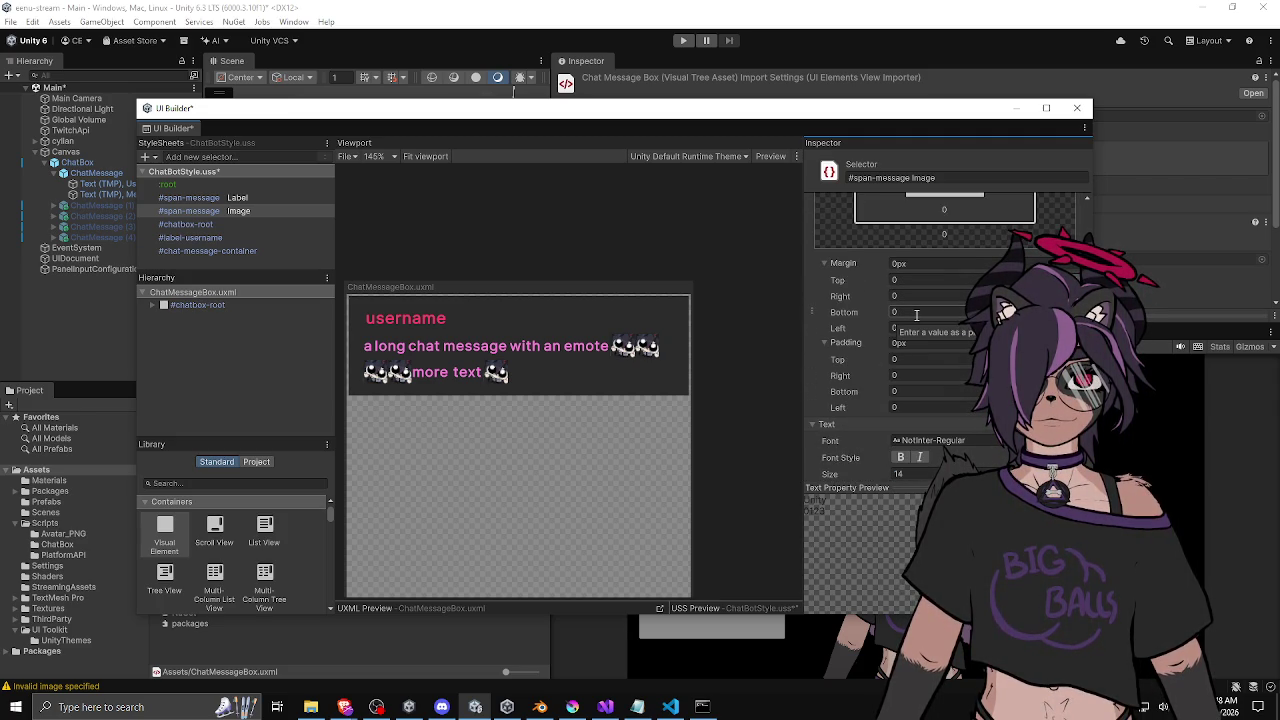
left_click(918, 393)
type("10")
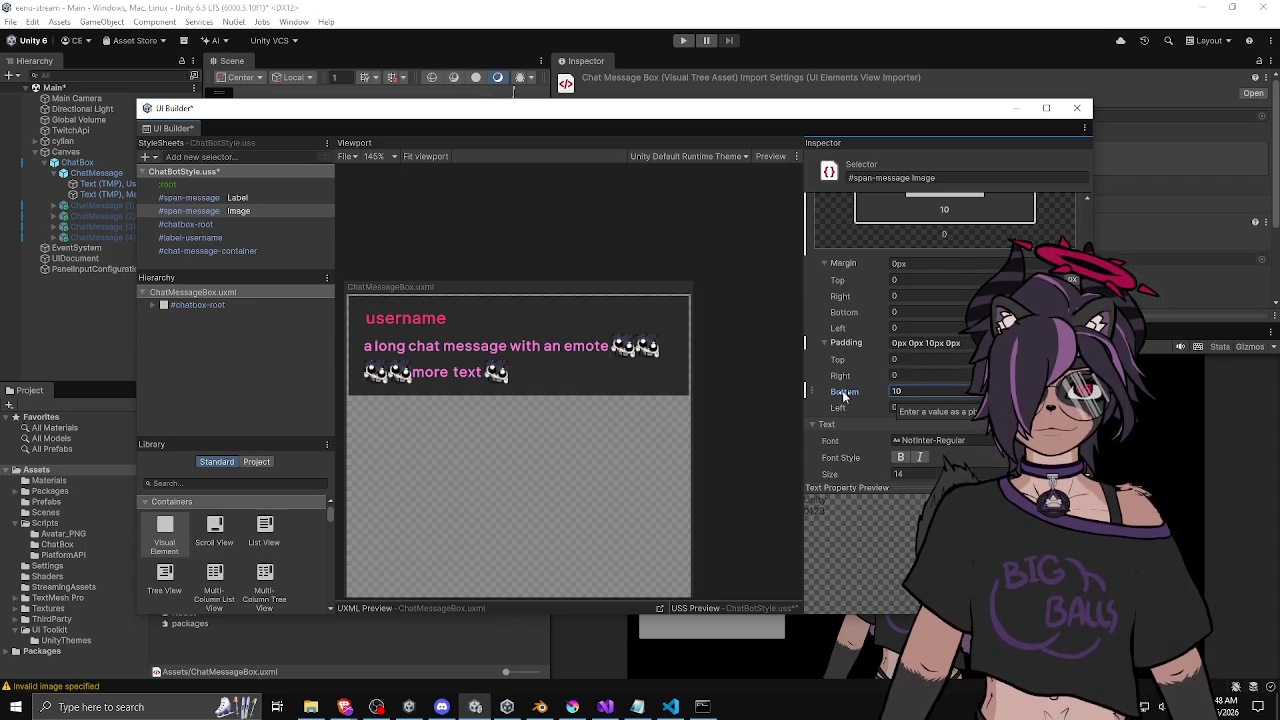
right_click(846, 348)
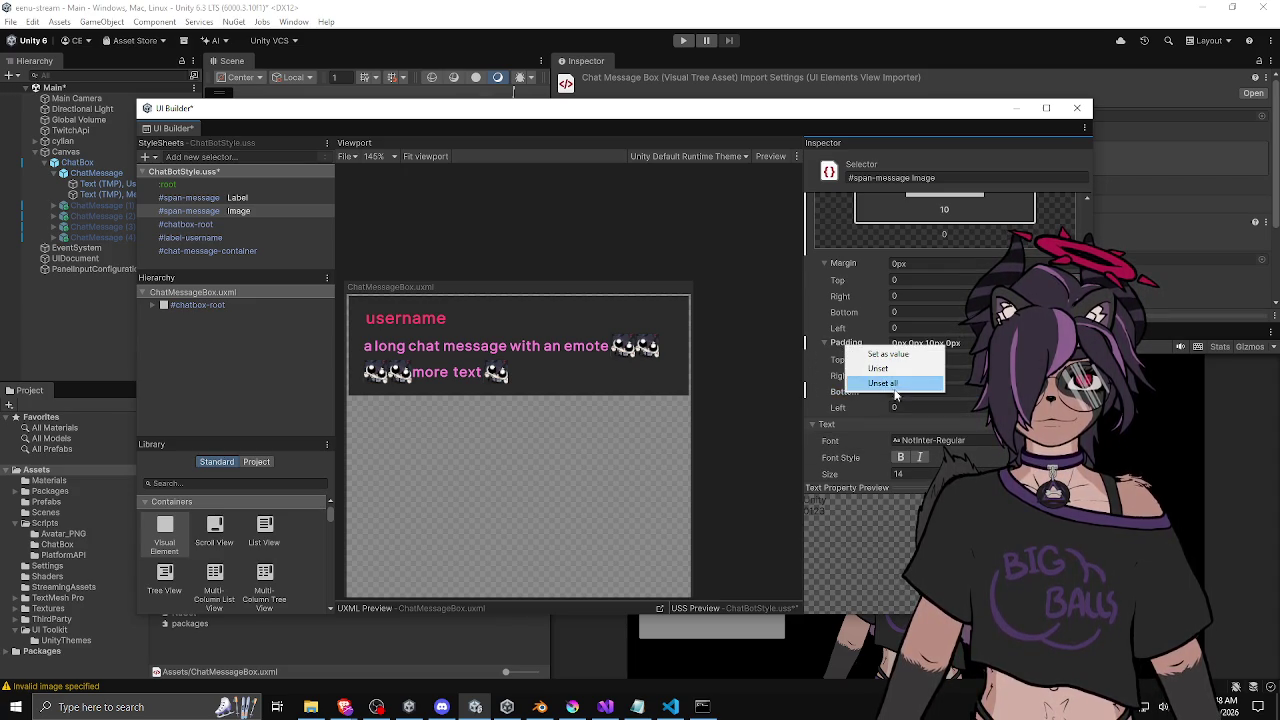
left_click(890, 366)
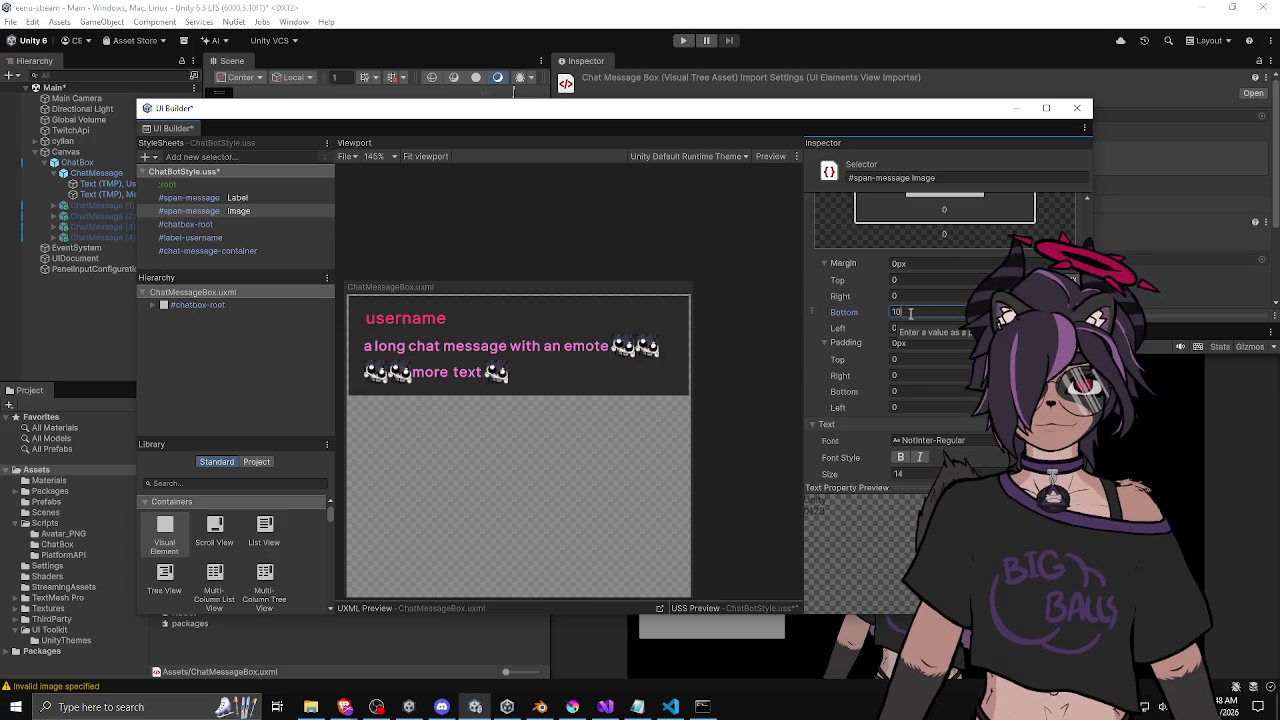
Give the emote images a -5 px top margin and narrow the preview canvas to re-wrap the message.
type("0")
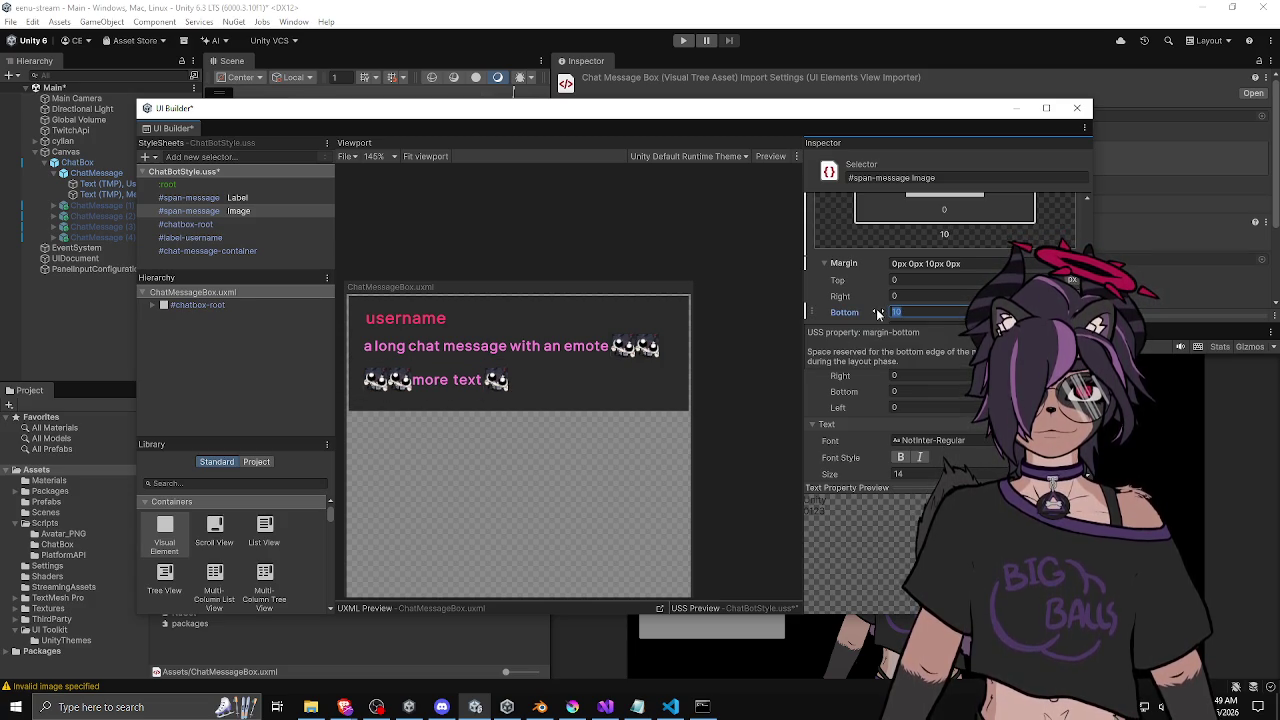
type("0")
key("Return")
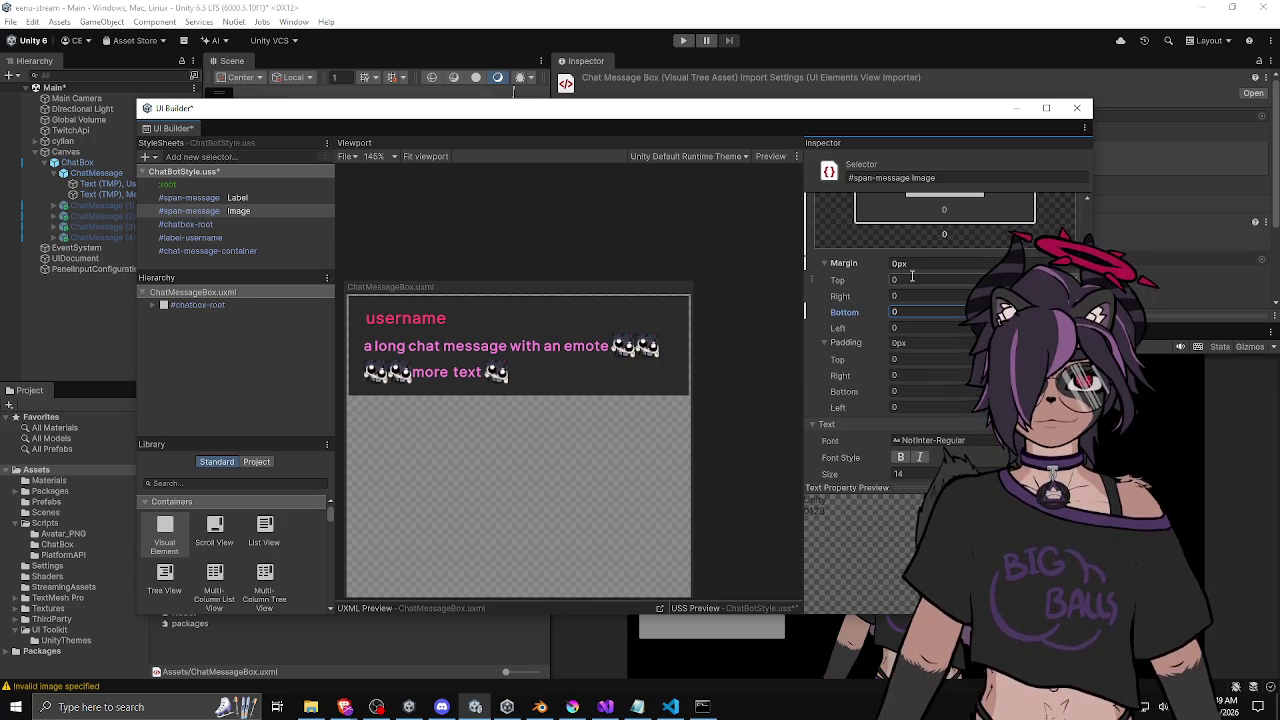
type("10")
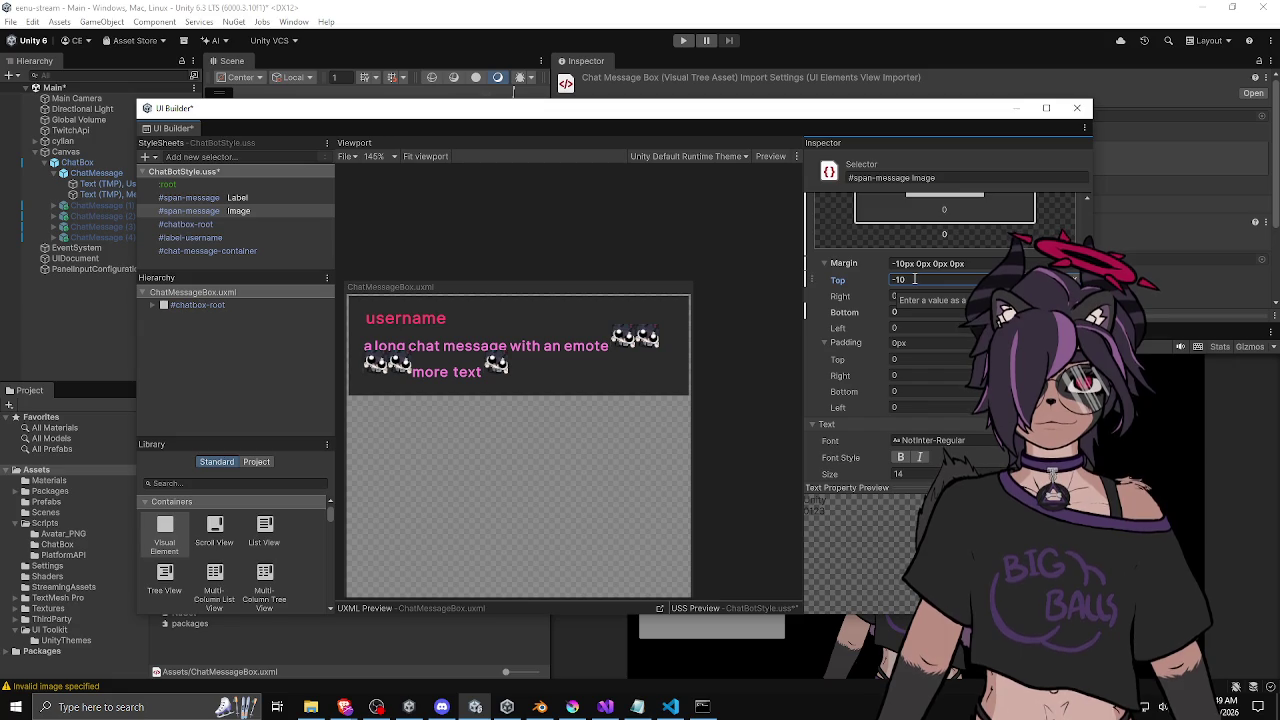
type("5")
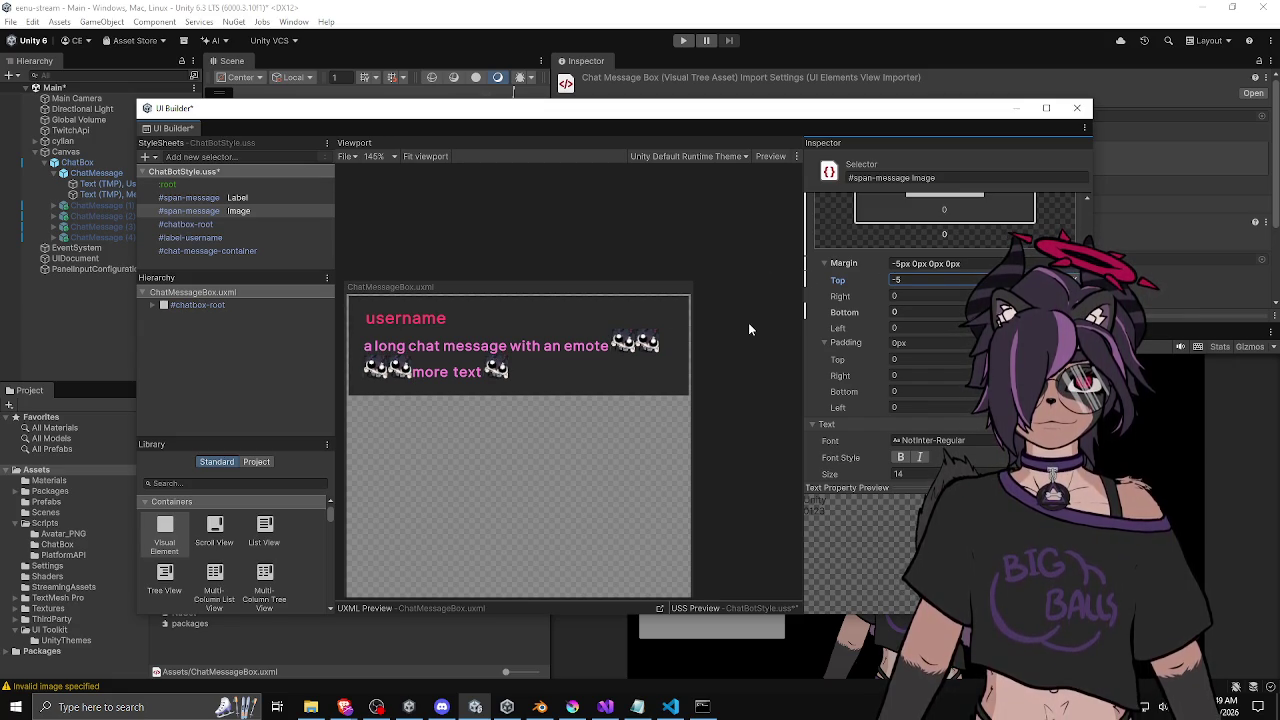
scroll(748, 322, "down", 5)
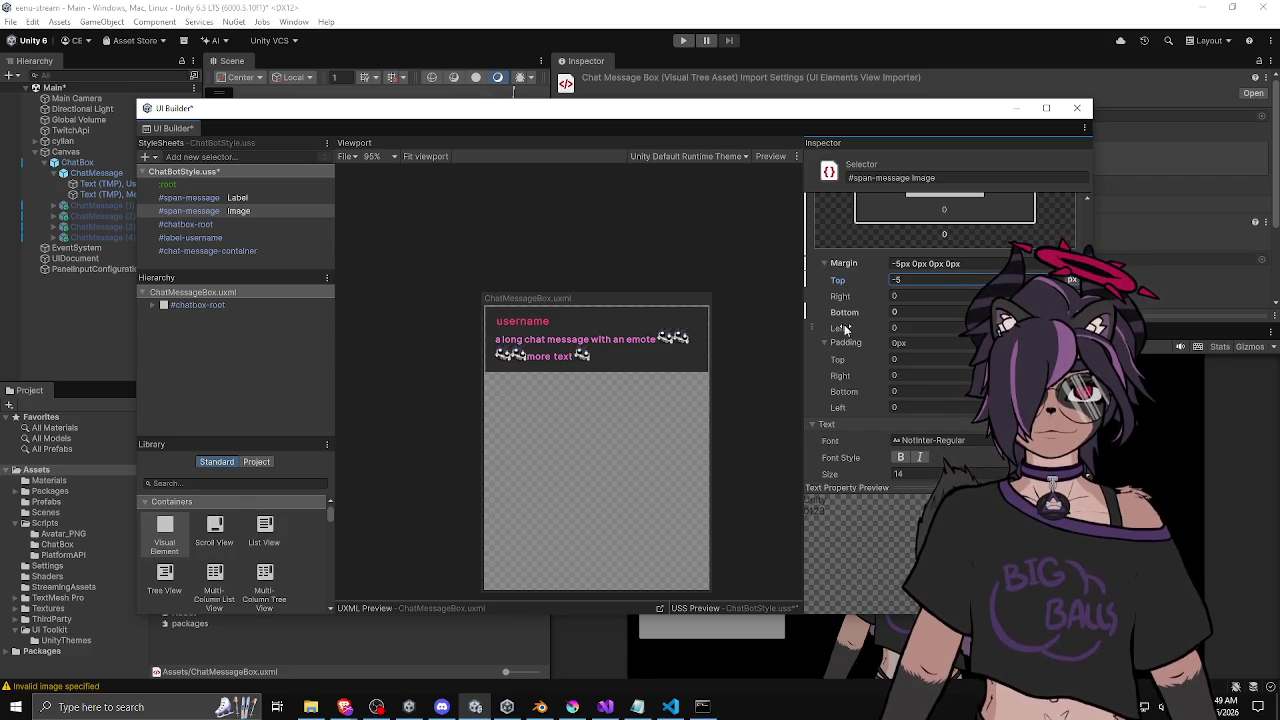
mouse_move(712, 380)
left_mouse_down()
mouse_move(754, 378)
mouse_move(552, 400)
mouse_move(724, 396)
left_mouse_up()
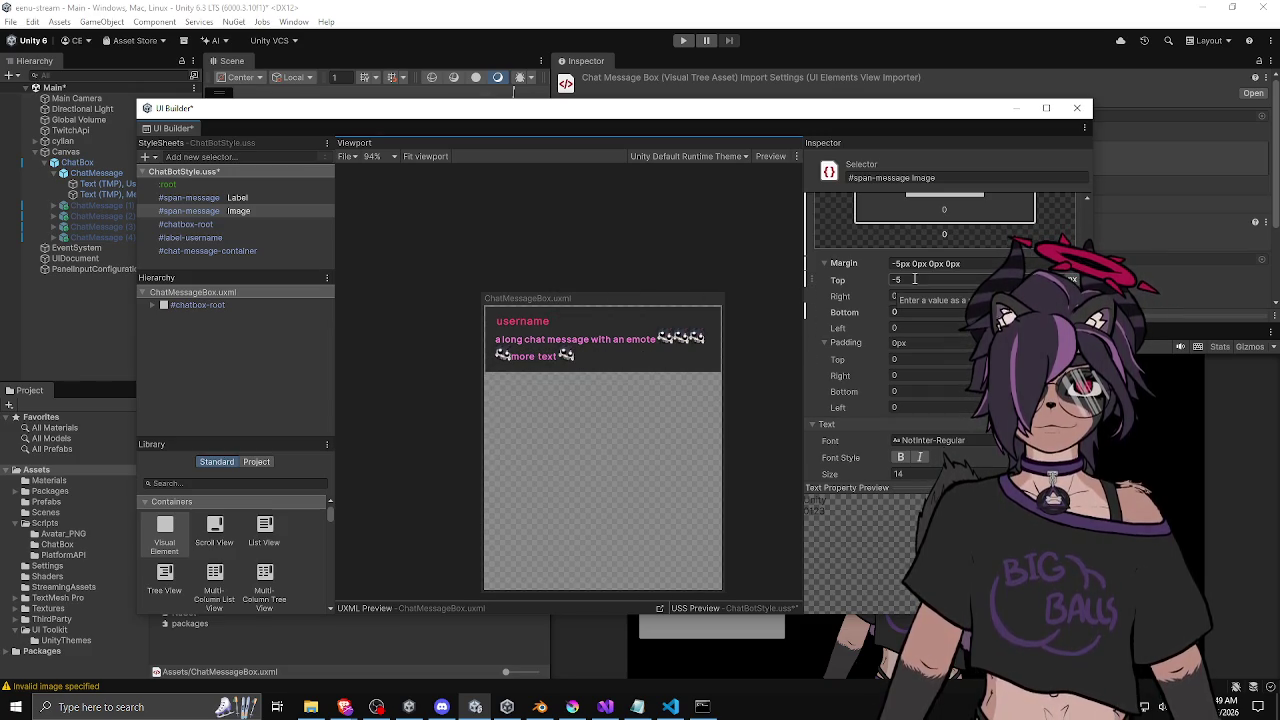
Give the emote images a 4 px right margin and save ChatBotStyle.uss.
left_click(919, 358)
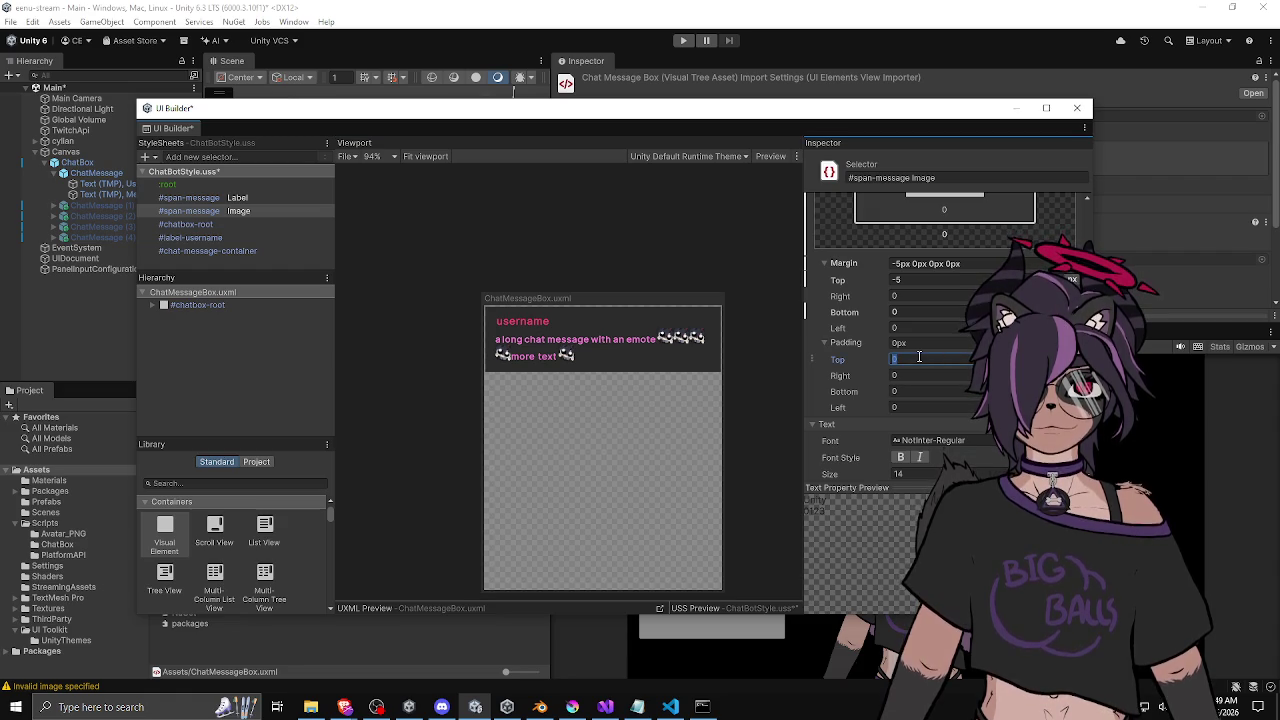
left_click(918, 296)
type("1")
key("Return")
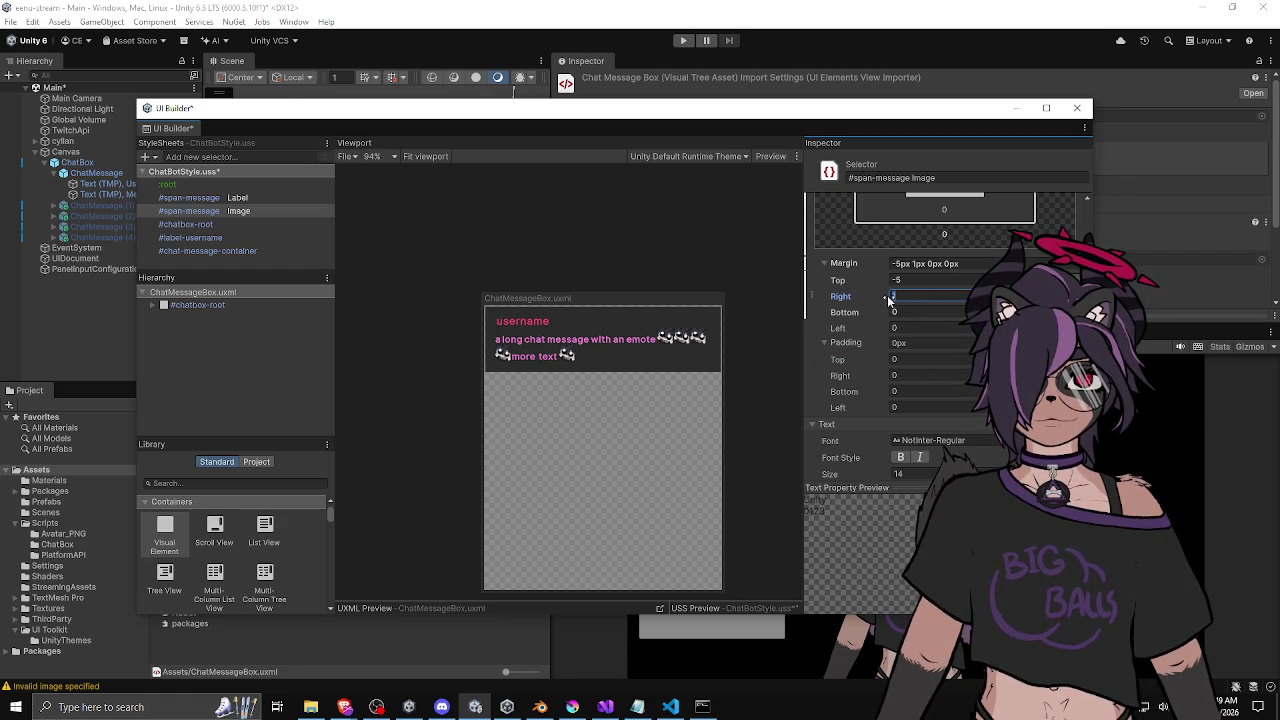
left_click_drag(881, 300, 887, 300)
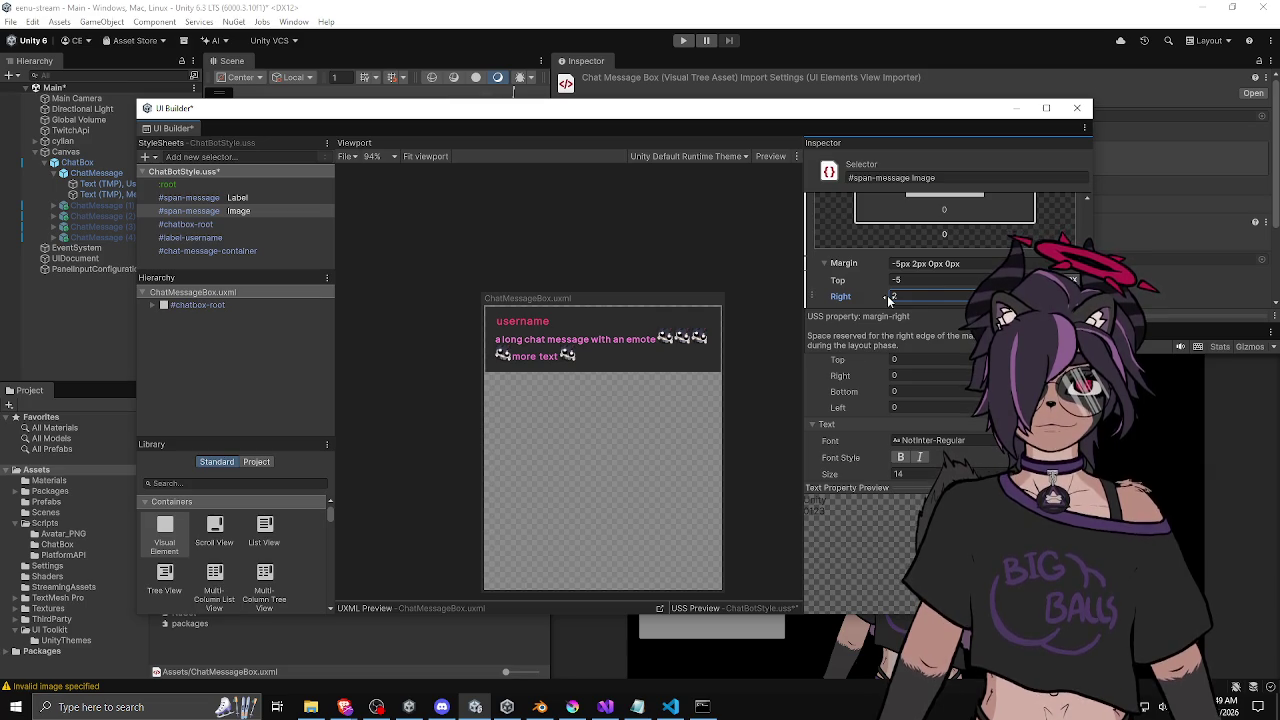
type("4")
key("Return")
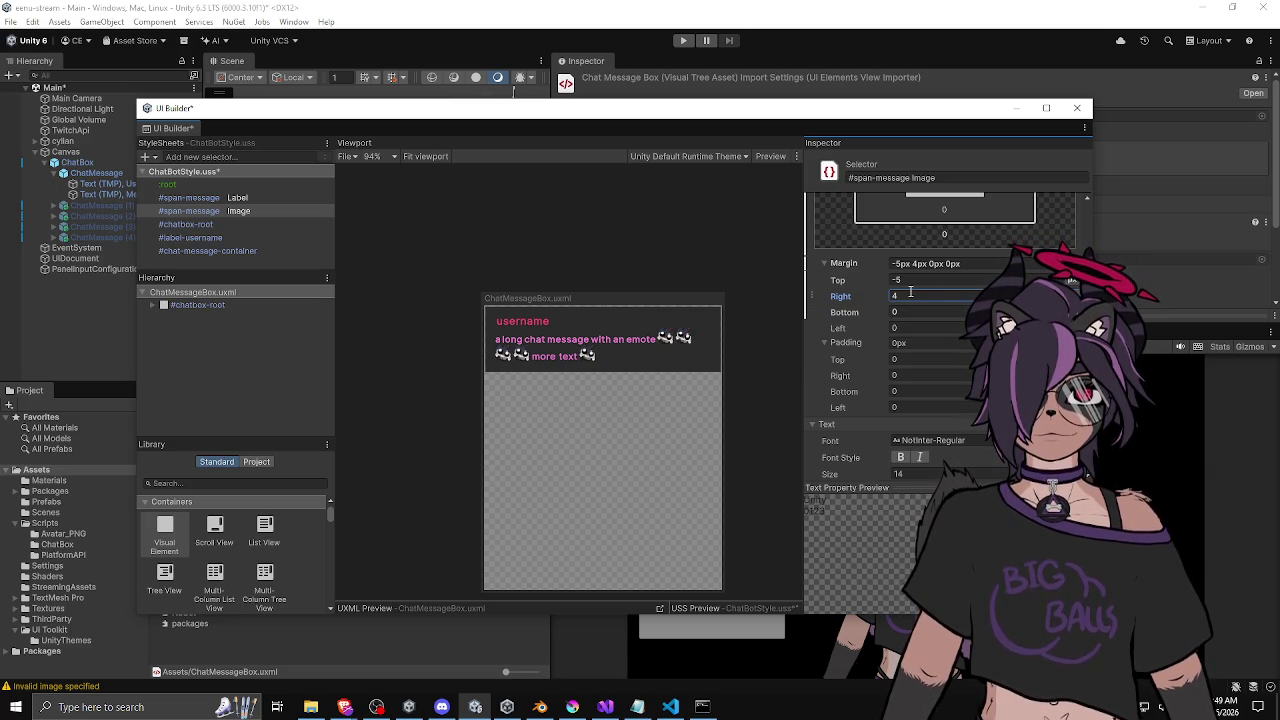
left_click(765, 345)
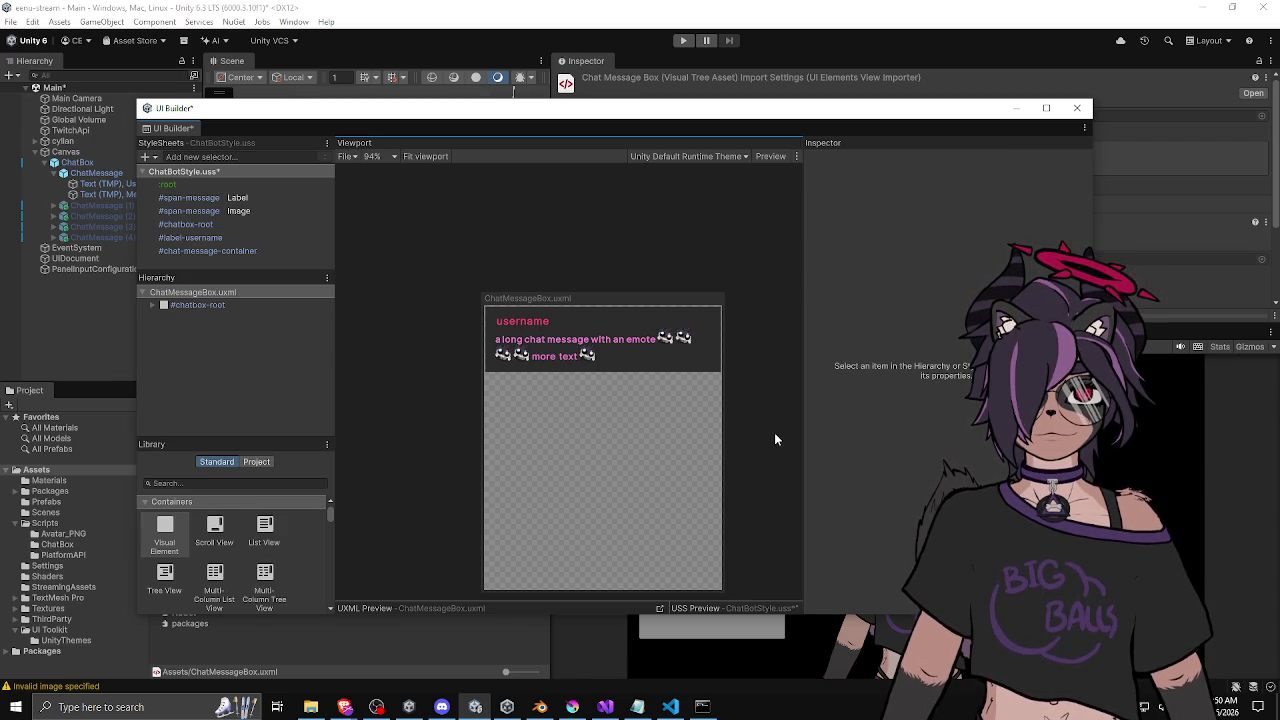
key("ctrl+s")
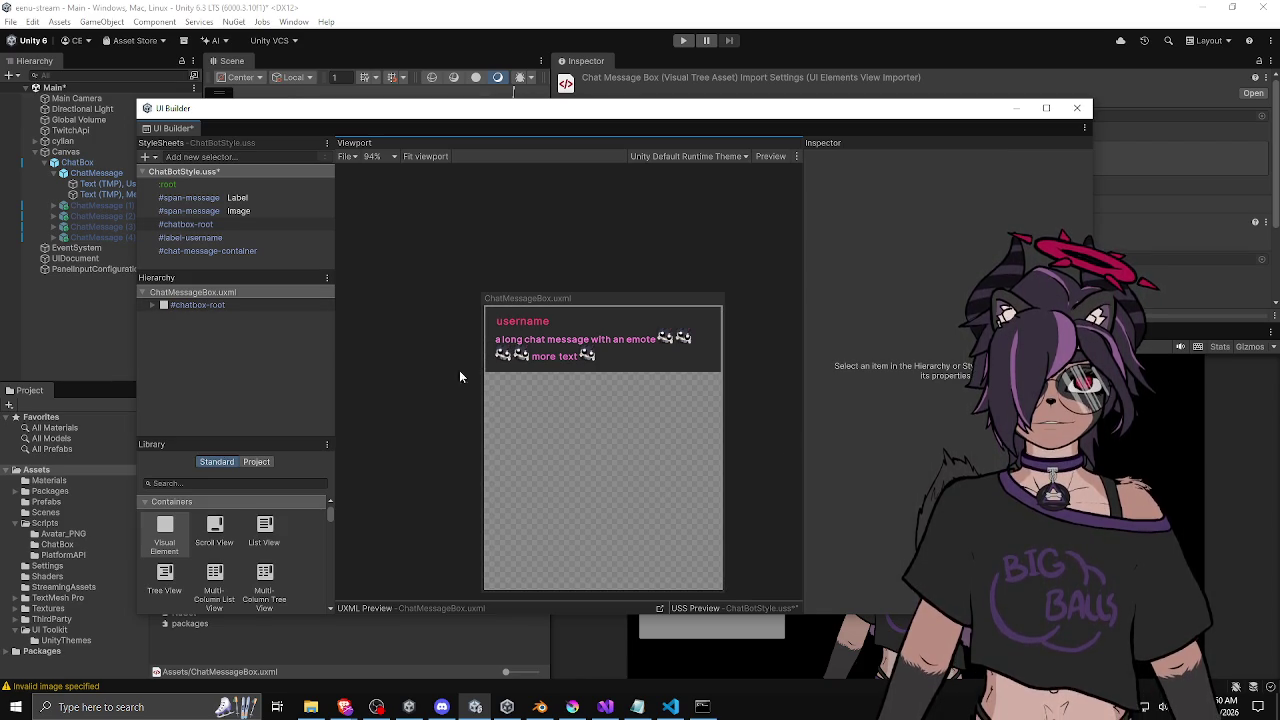
Close UI Builder, select UIDocument, and set its X and Y scale to 0.1.
left_click(1086, 110)
left_click(147, 334)
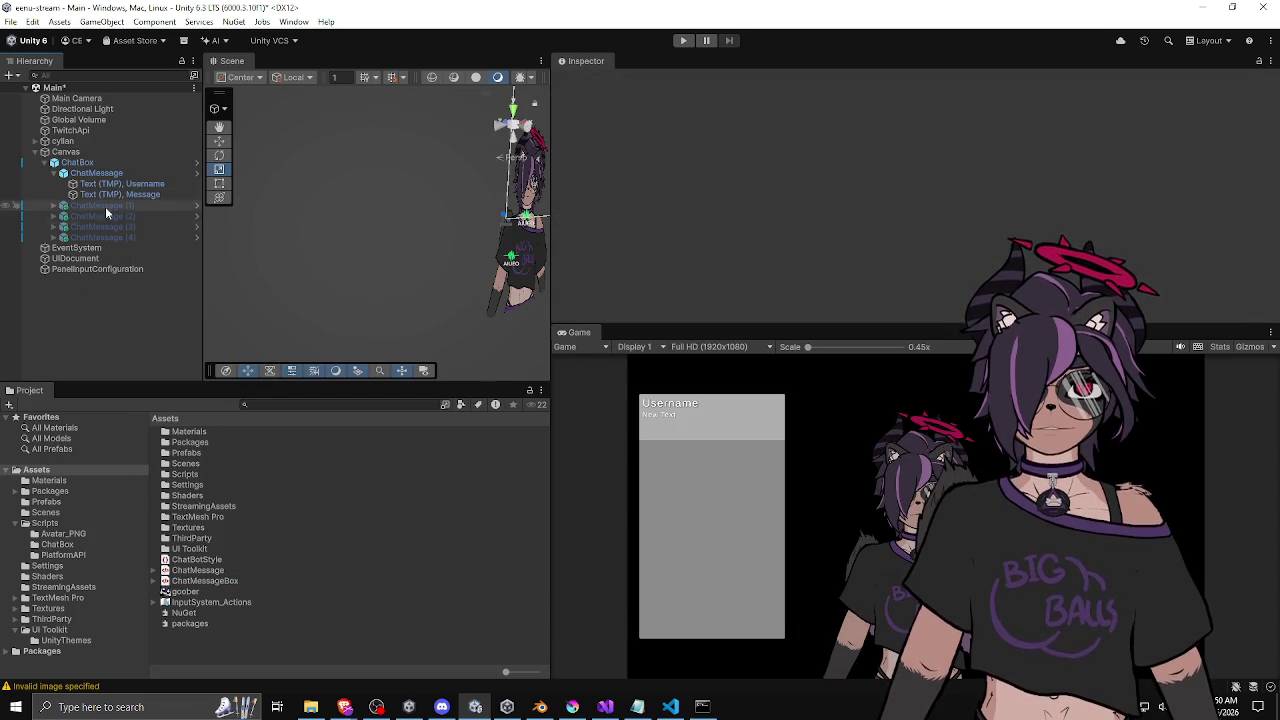
left_click(103, 257)
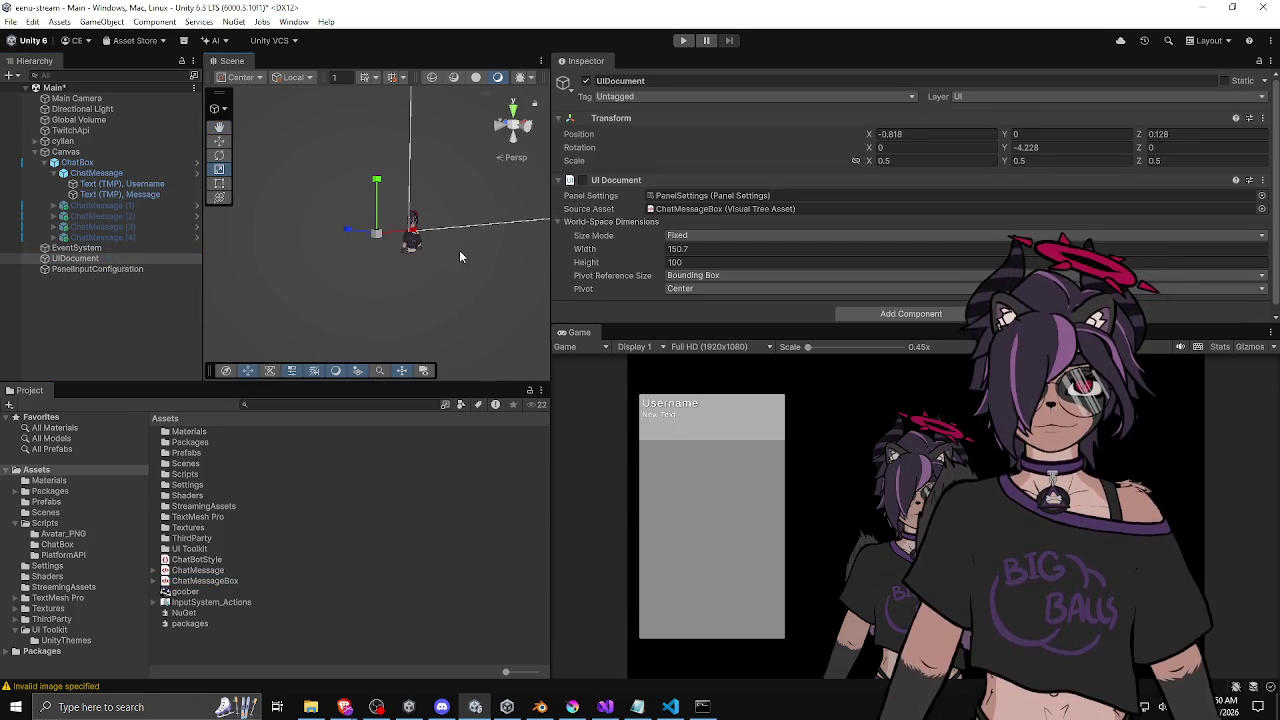
scroll(300, 269, "up", 5)
scroll(300, 269, "up", 3)
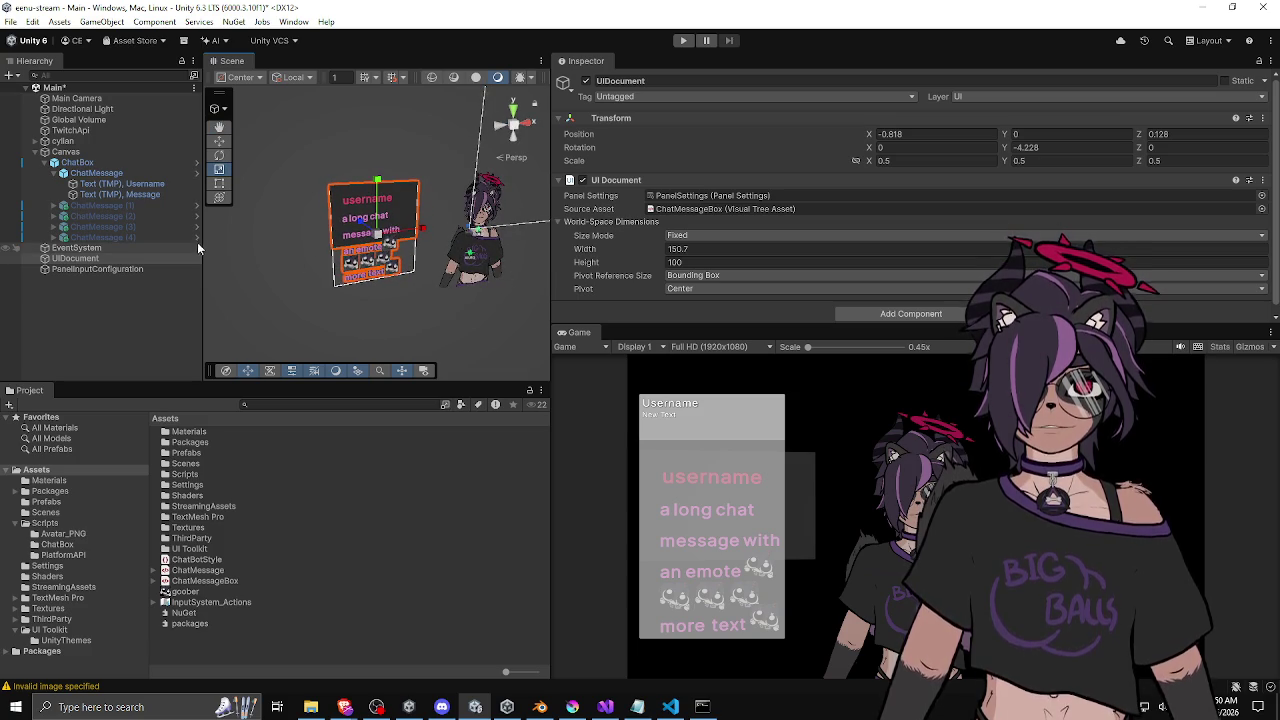
left_click(86, 257)
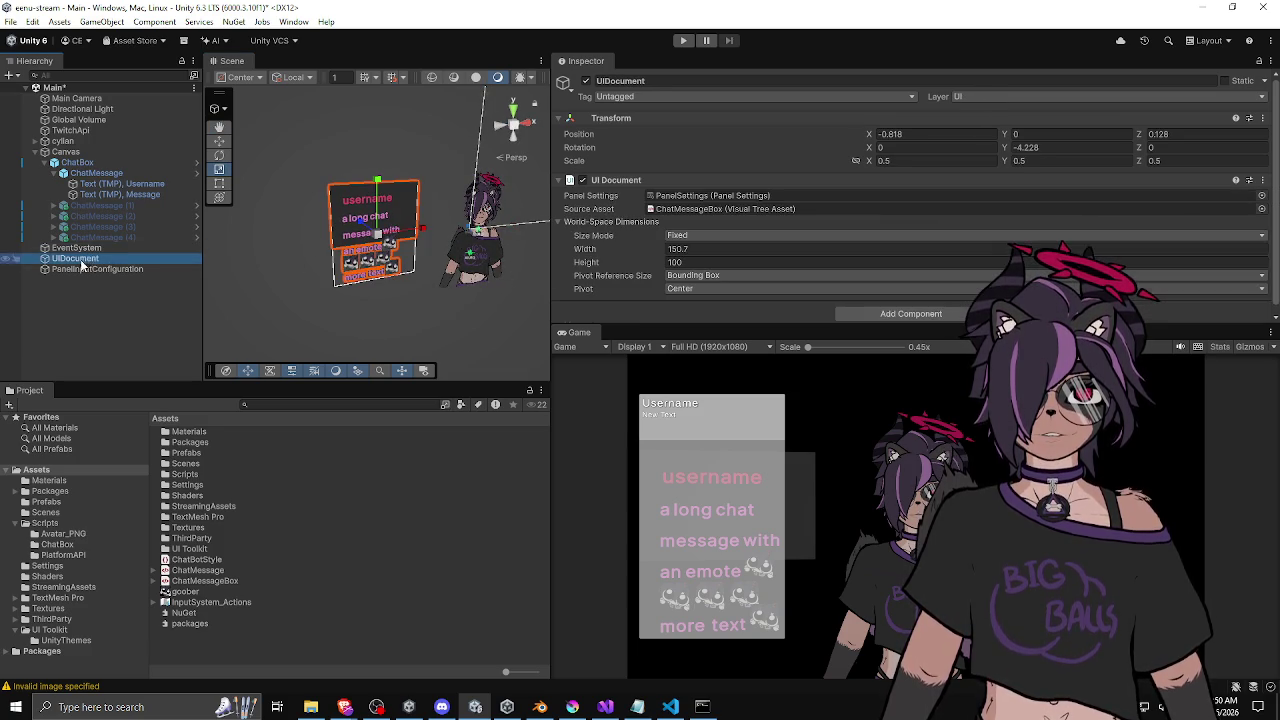
left_click(703, 249)
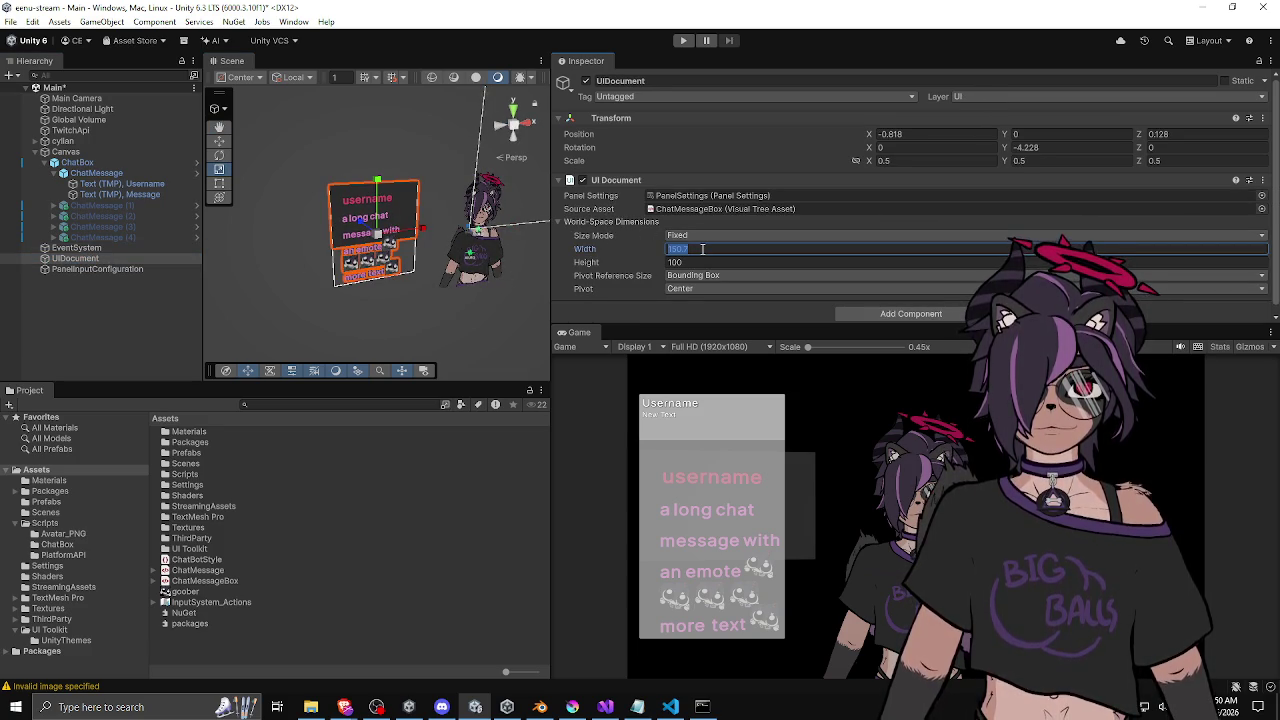
left_click(917, 162)
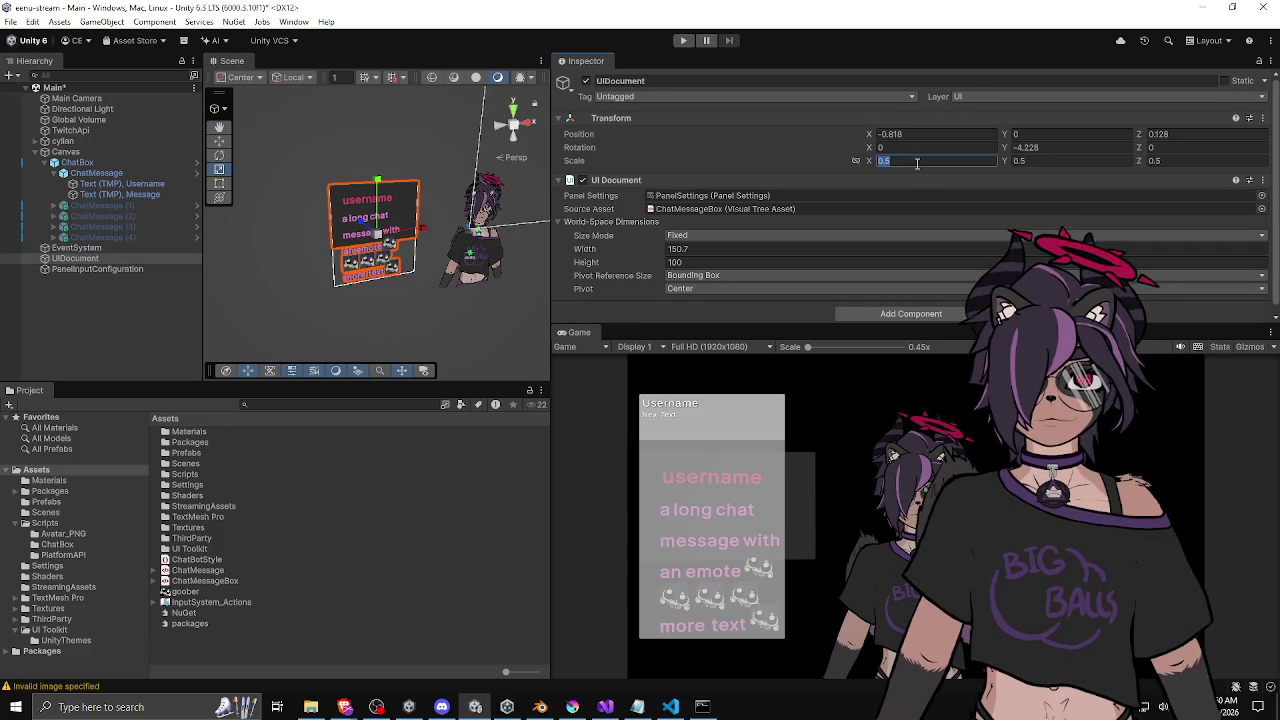
type("0.1")
key("Tab")
type("0.1")
key("Tab")
type("0.1")
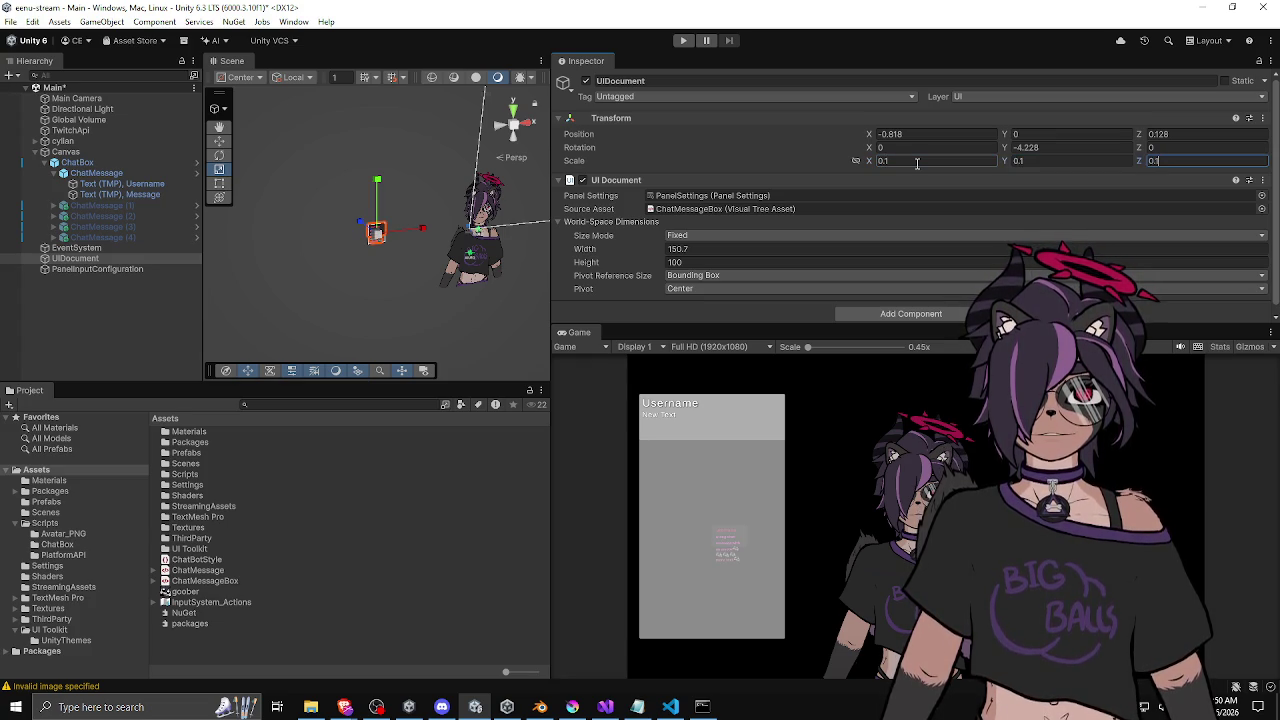
Try X scale values 0.5 and 0.2 on the panel before restoring it to 0.1.
mouse_move(470, 250)
left_mouse_down()
mouse_move(400, 235)
mouse_move(585, 238)
left_mouse_up()
left_click(898, 161)
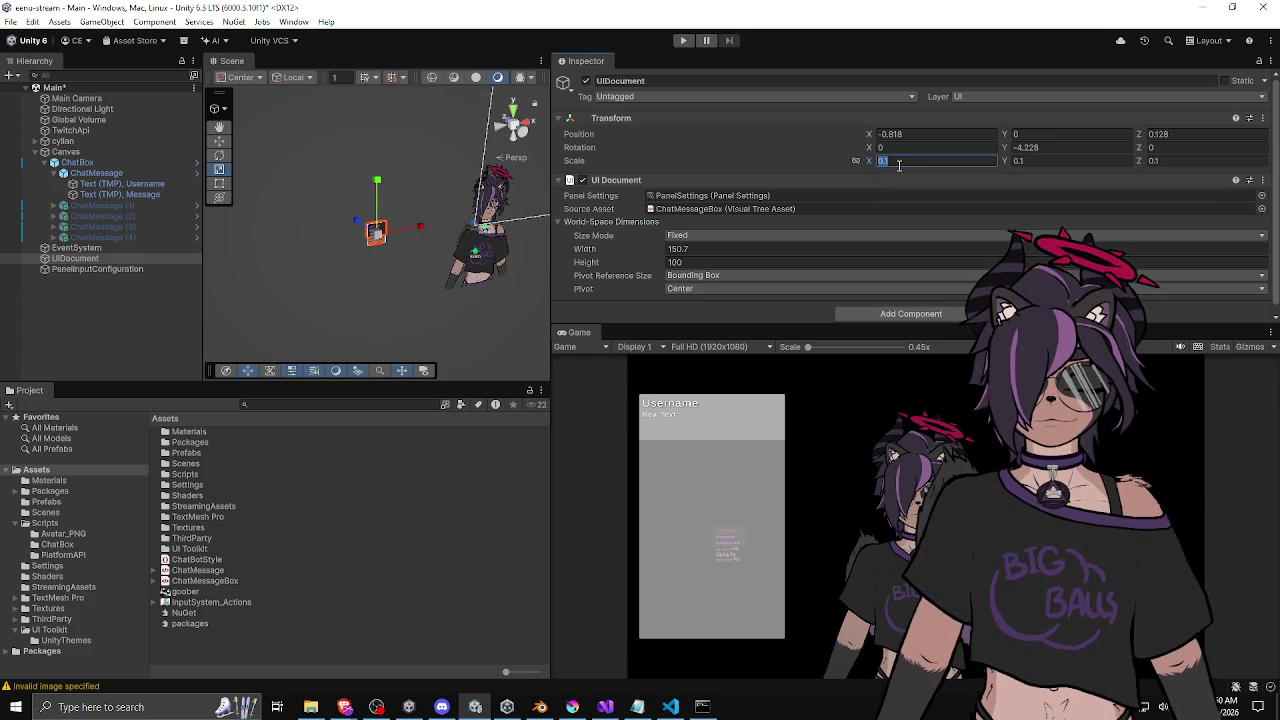
type("0.5")
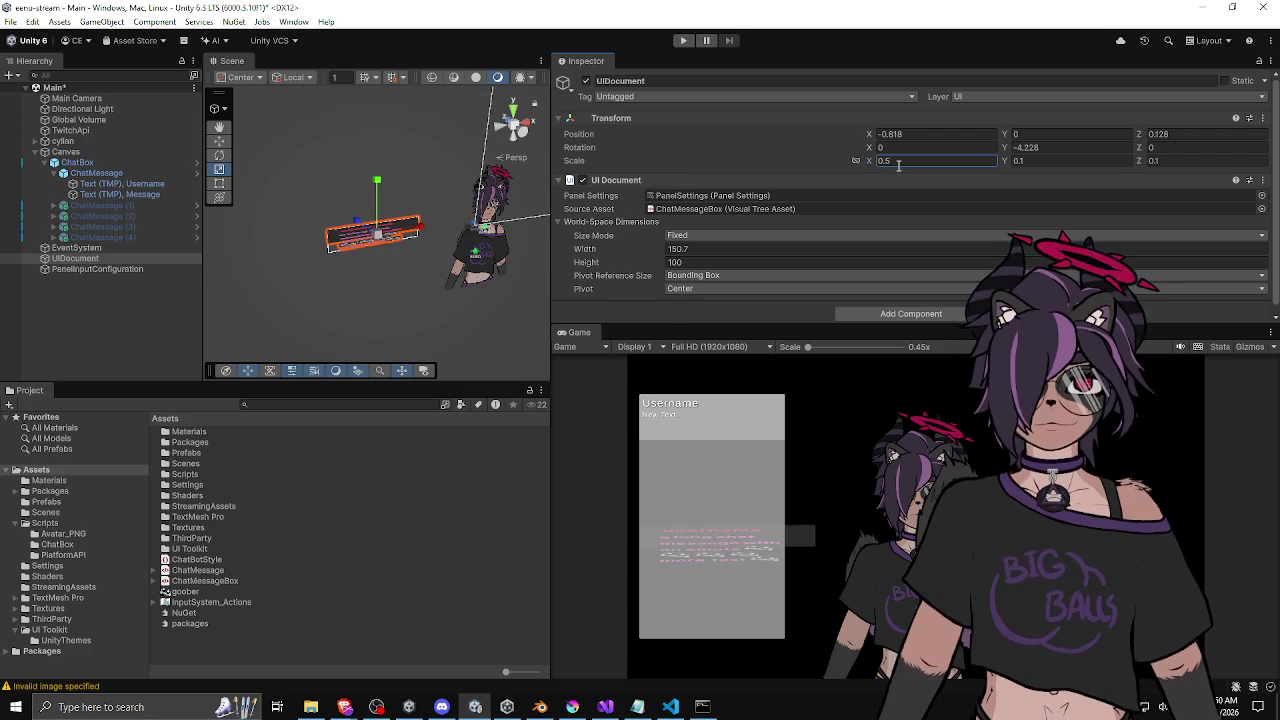
key("BackSpace")
type("2")
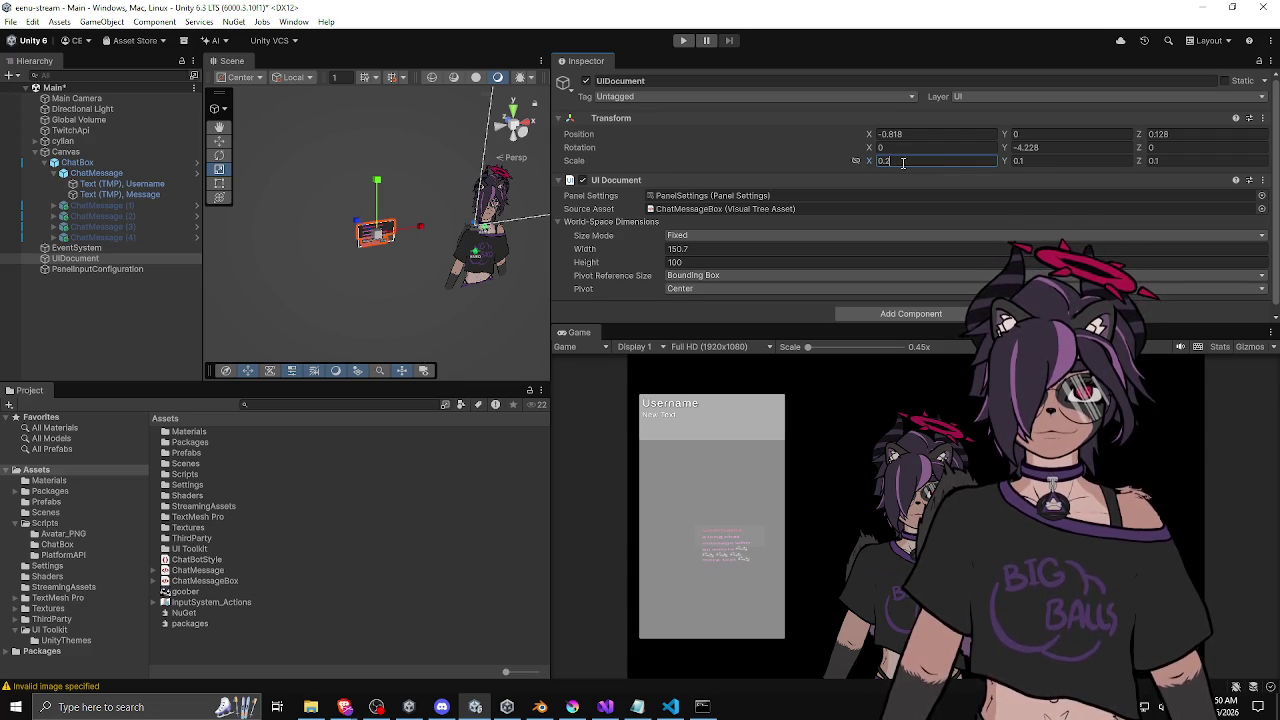
left_click(890, 163)
type("0.1")
Resize the world-space panel to about 280.2 × 501.7 and move it beside the avatar.
mouse_move(377, 233)
left_mouse_down()
mouse_move(402, 218)
mouse_move(466, 226)
left_mouse_up()
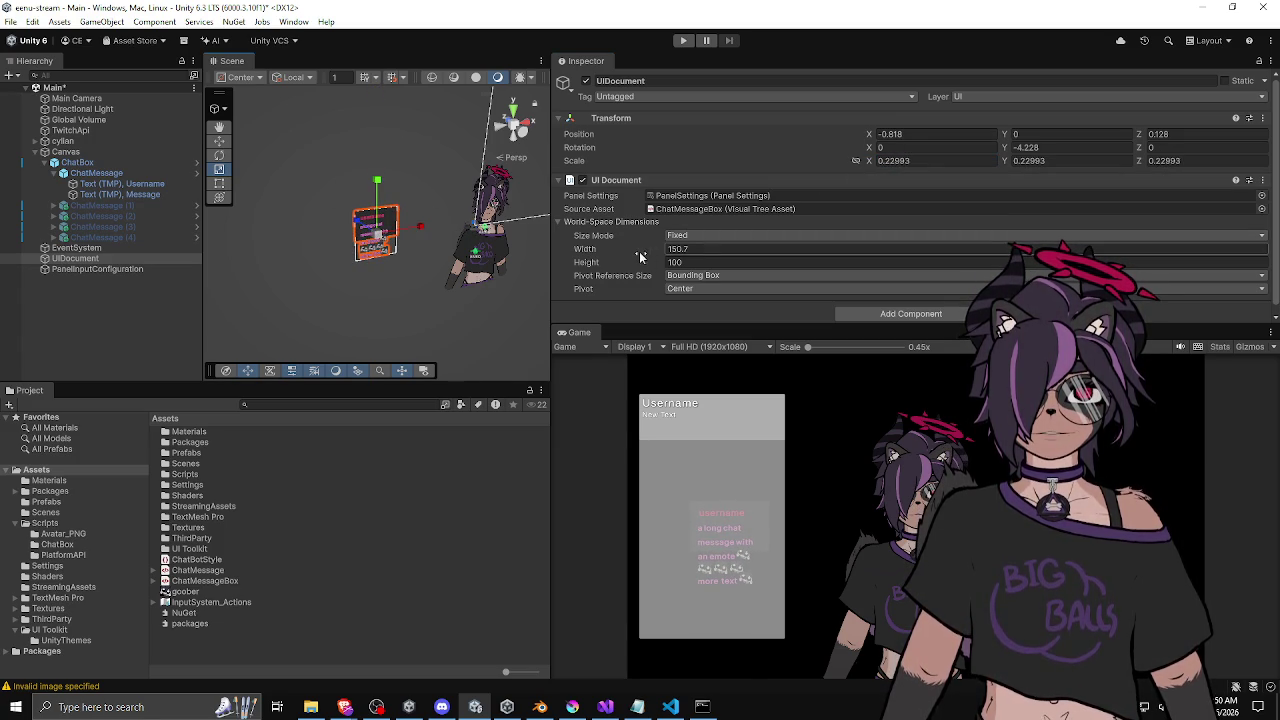
left_click(110, 258)
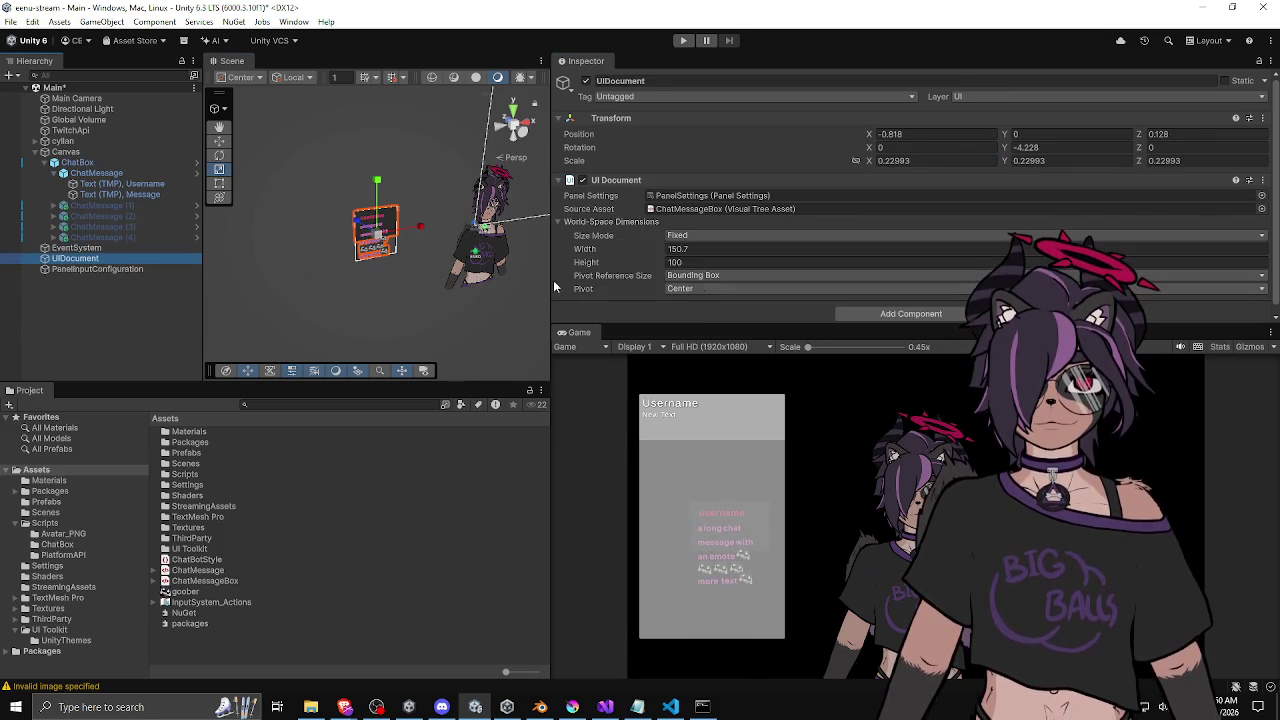
mouse_move(623, 251)
left_mouse_down()
mouse_move(702, 256)
mouse_move(612, 265)
mouse_move(729, 262)
left_mouse_up()
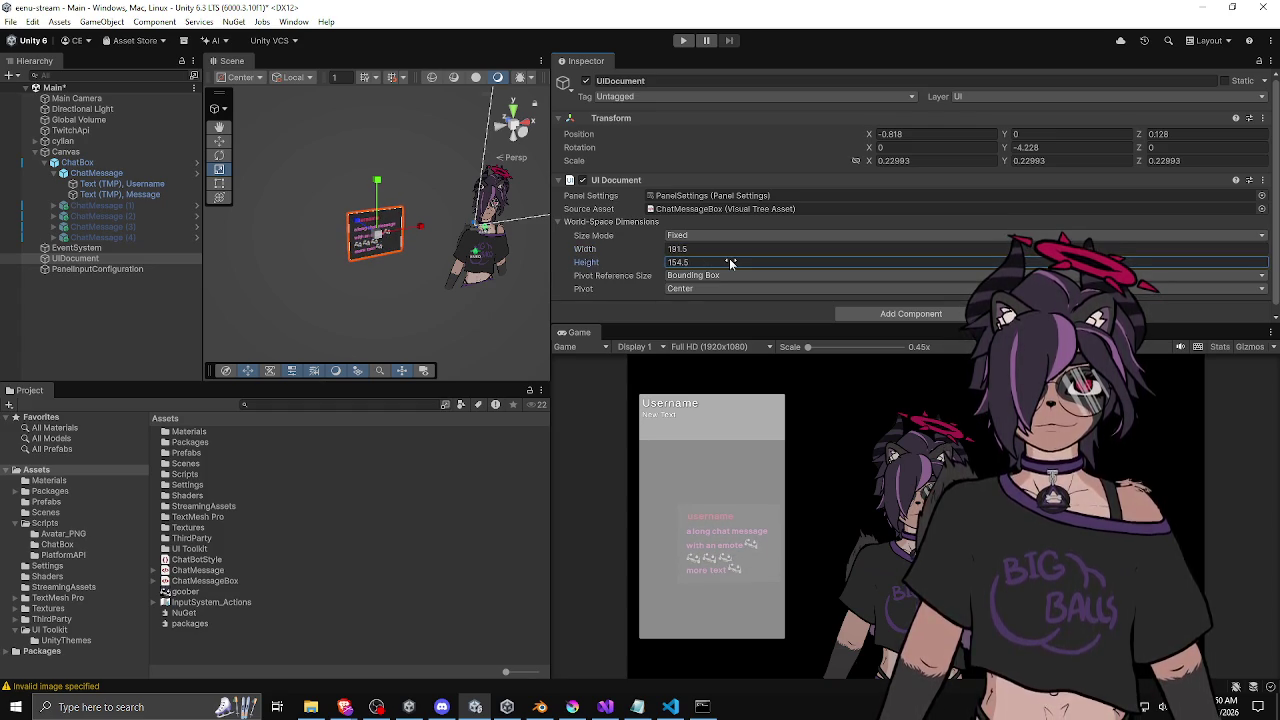
mouse_move(729, 258)
left_mouse_down()
mouse_move(1115, 250)
mouse_move(149, 240)
mouse_move(221, 236)
mouse_move(182, 241)
mouse_move(195, 241)
left_mouse_up()
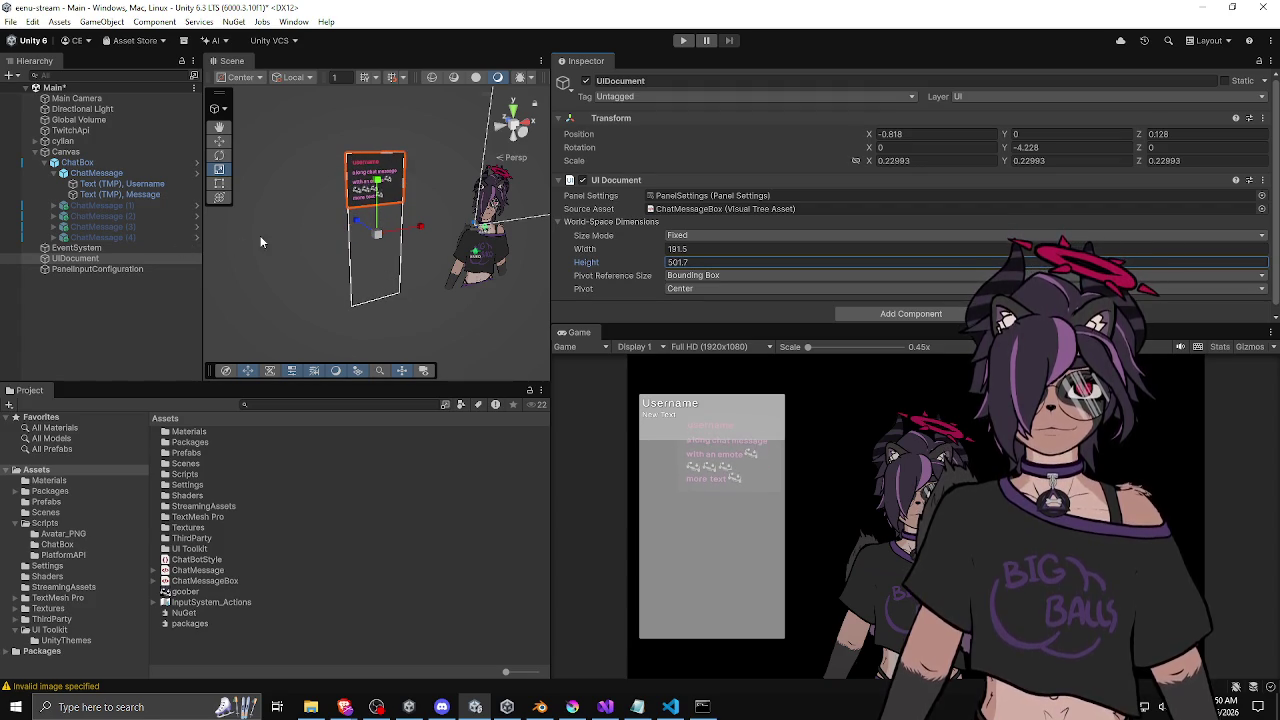
left_click_drag(600, 248, 700, 248)
key("w")
left_click_drag(366, 190, 363, 222)
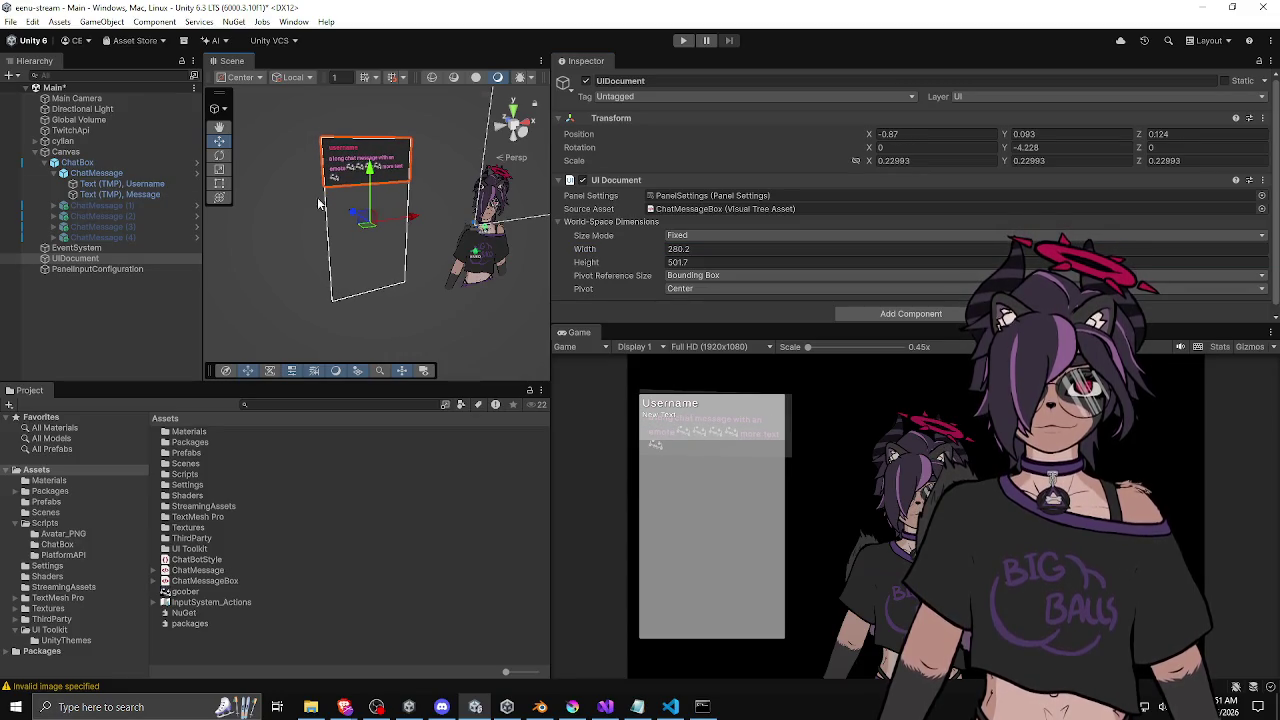
left_click(78, 162)
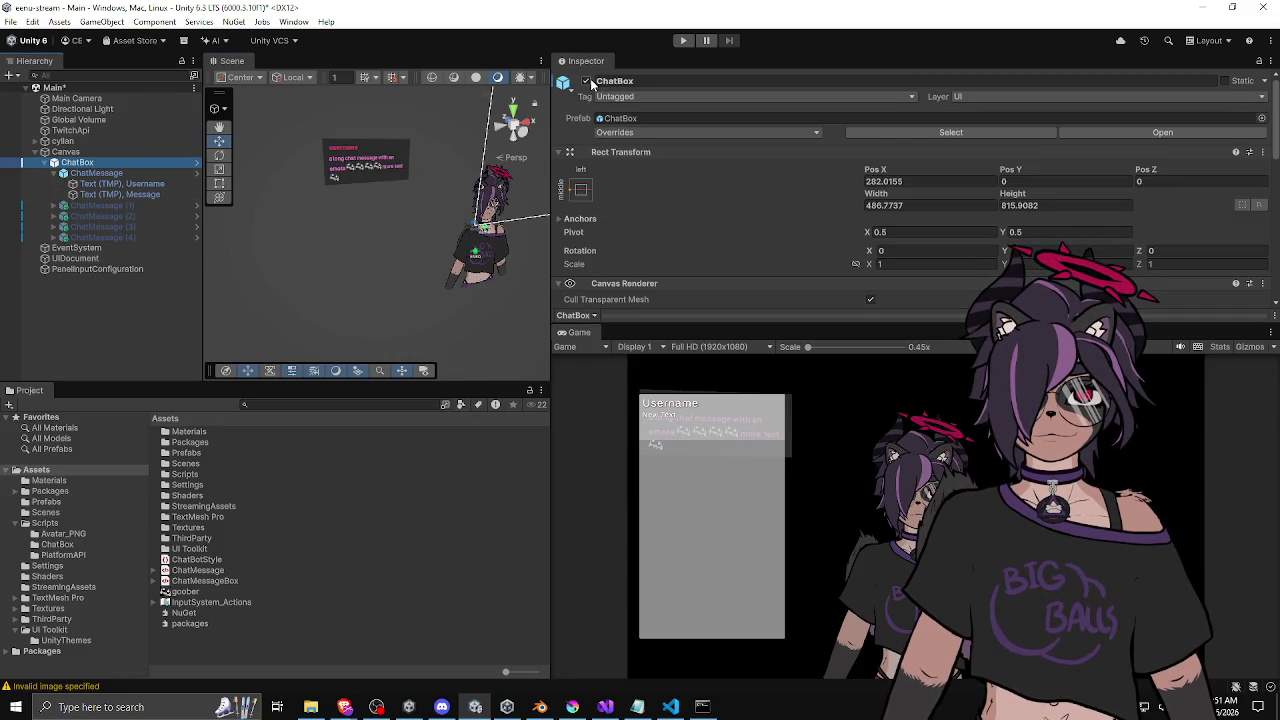
Deactivate the old ChatBox canvas and nudge the UIDocument panel right to -0.791, 0.093, 0.13.
left_click(586, 81)
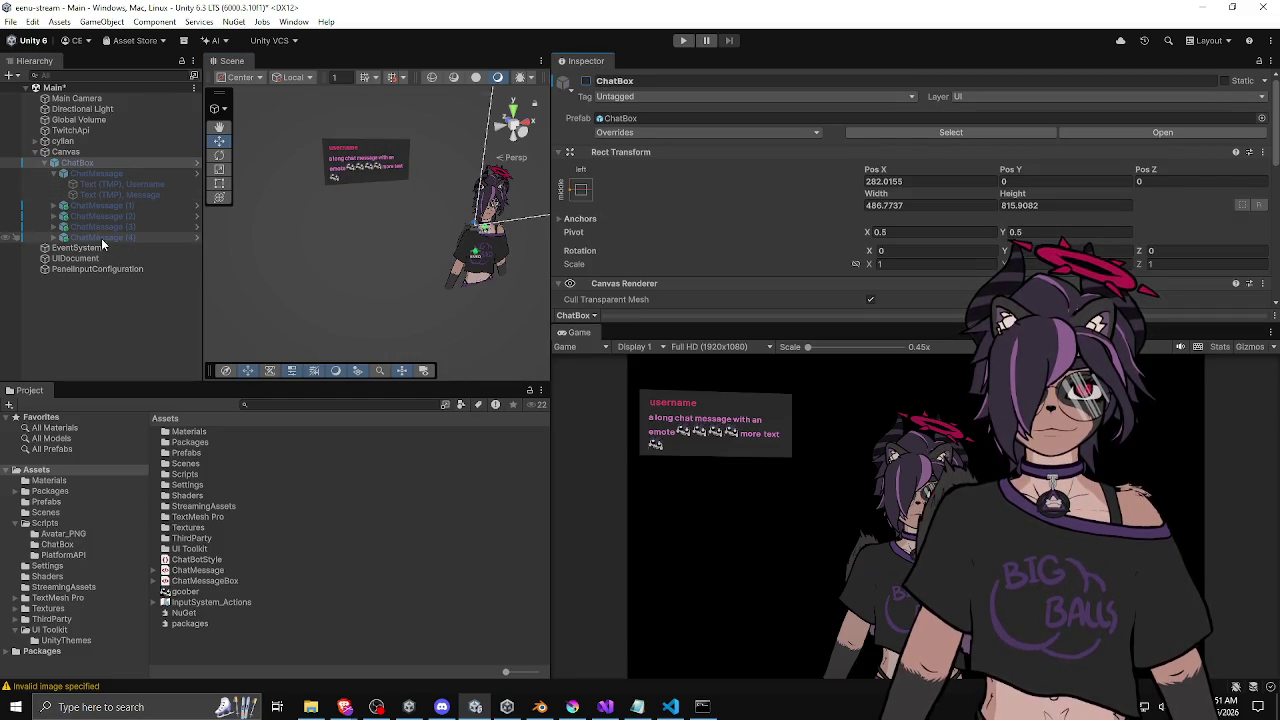
left_click(80, 257)
left_click(366, 210)
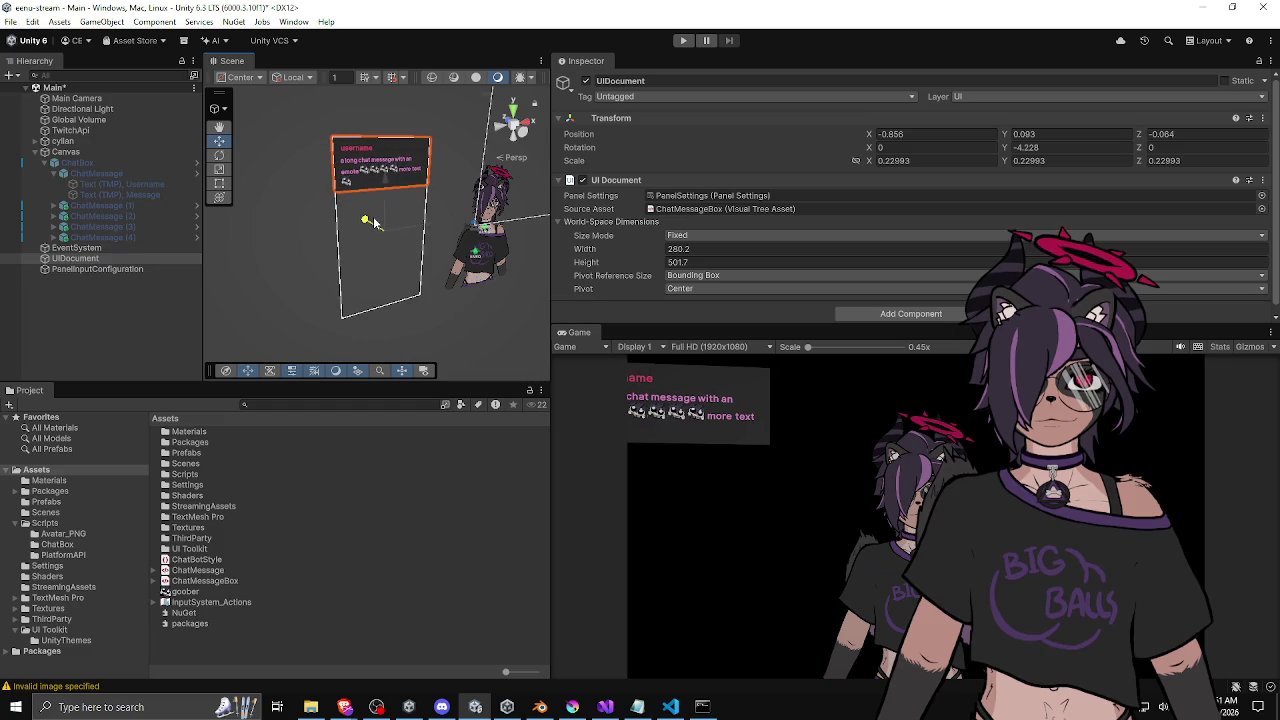
left_click(367, 215)
left_click(366, 218)
left_click_drag(366, 220, 375, 218)
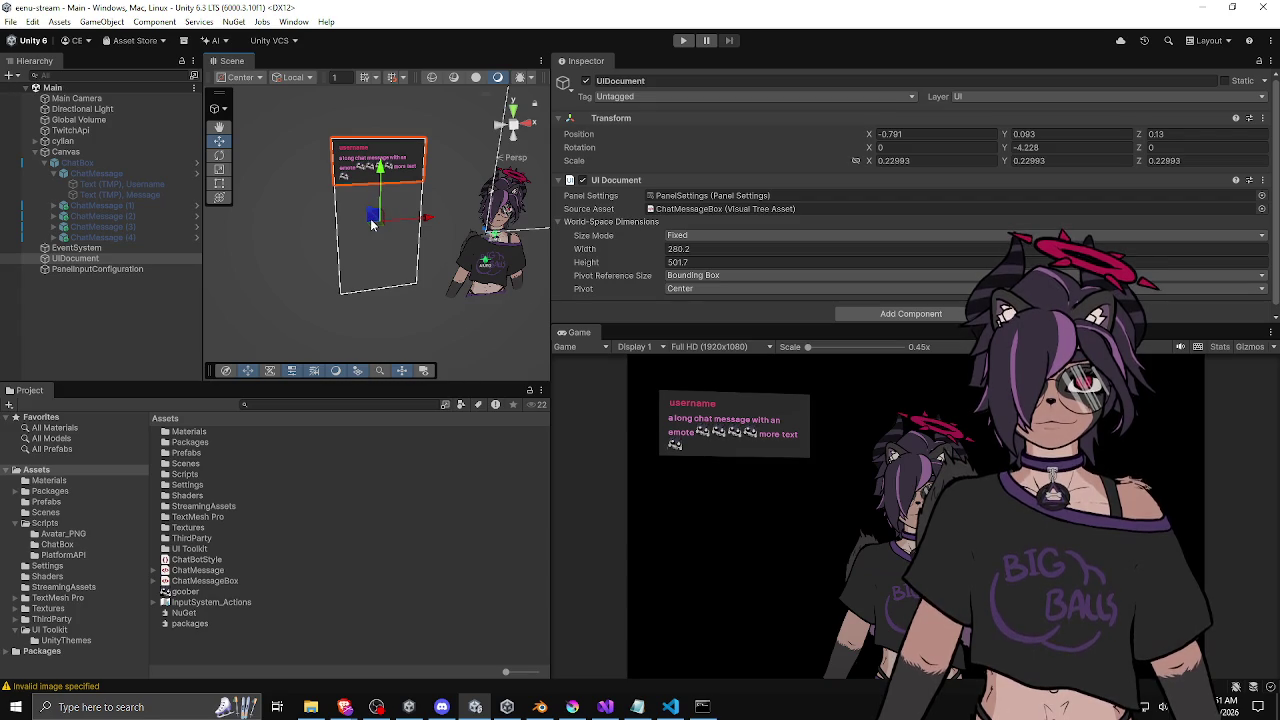
left_click(301, 247)
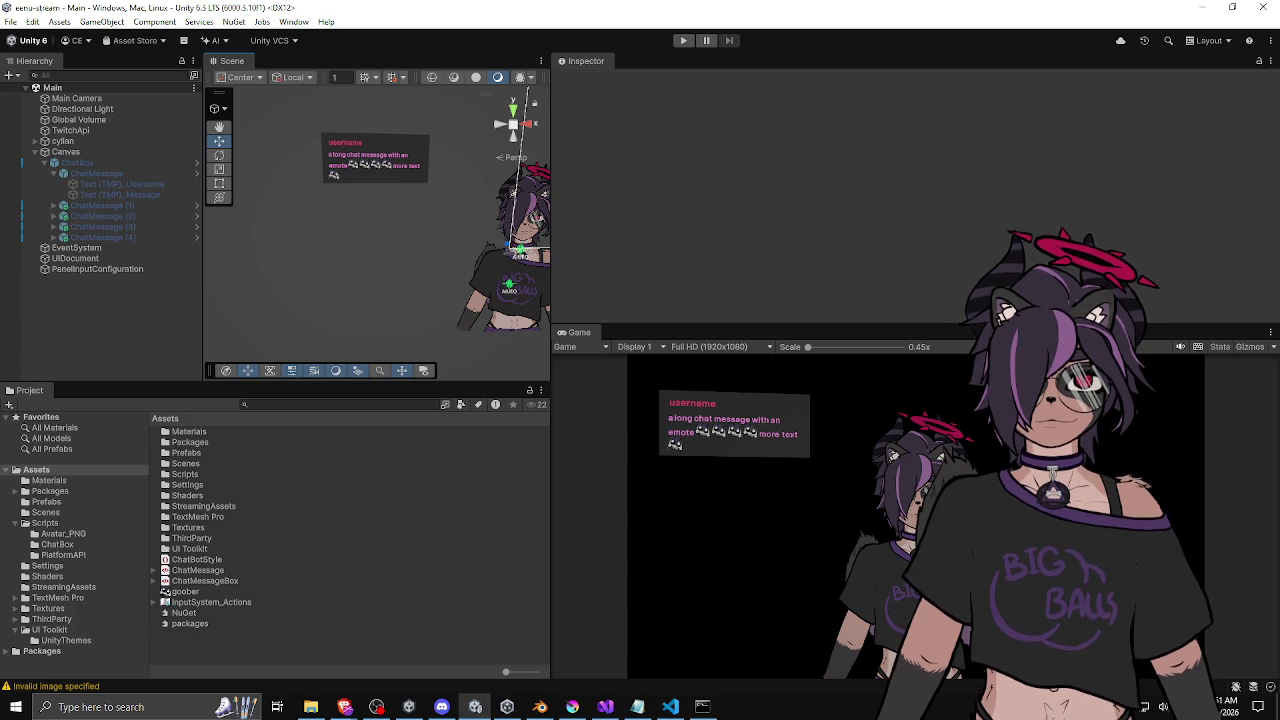
Raise the splitter above the Game view to enlarge the game preview.
mouse_move(831, 328)
left_mouse_down()
mouse_move(836, 148)
mouse_move(834, 214)
left_mouse_up()
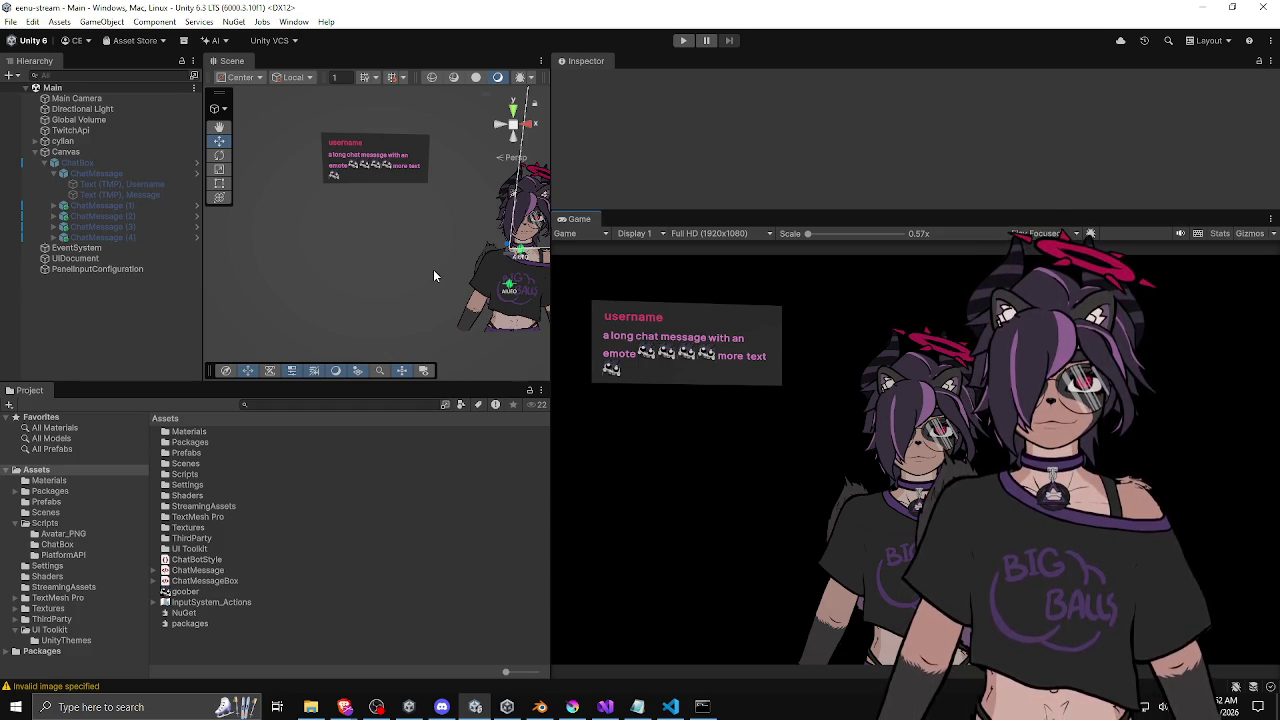
left_click(52, 173)
left_click(82, 183)
key("Down")
key("Down")
key("Down")
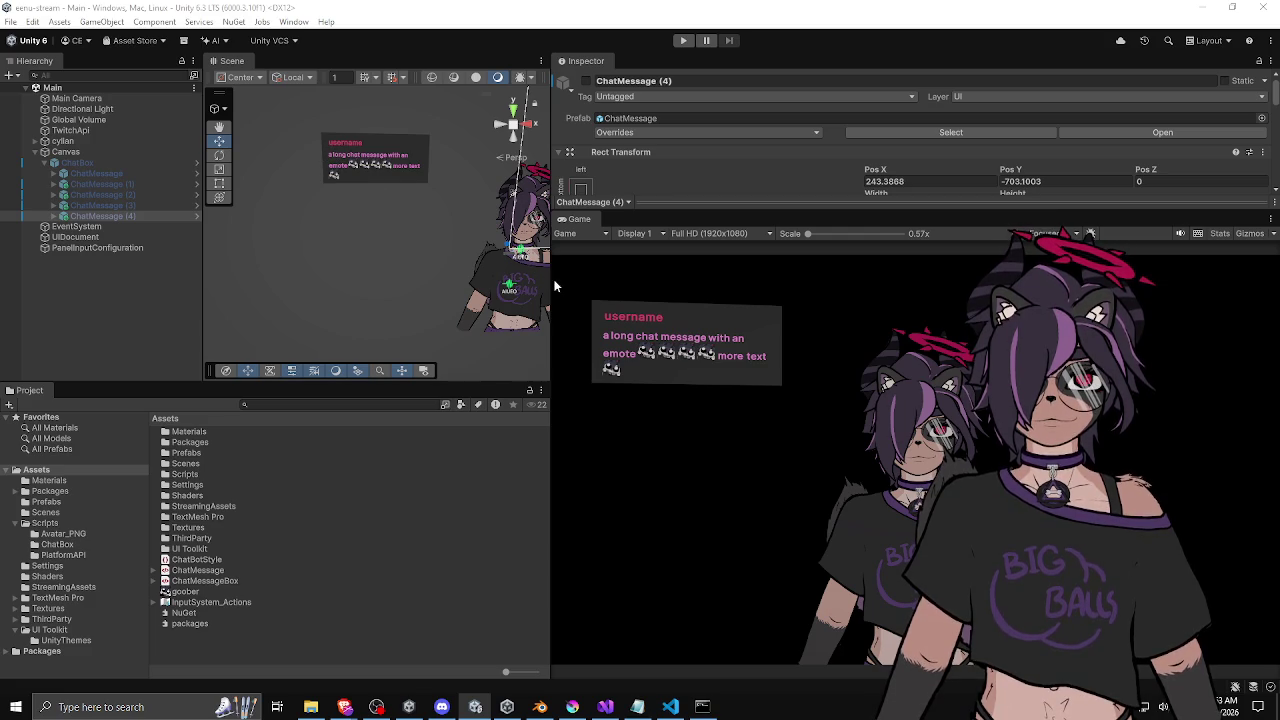
mouse_move(452, 263)
left_mouse_down()
mouse_move(572, 261)
mouse_move(496, 264)
mouse_move(550, 252)
mouse_move(527, 238)
mouse_move(558, 245)
mouse_move(508, 258)
mouse_move(487, 239)
left_mouse_up()
left_click(357, 207)
key("e")
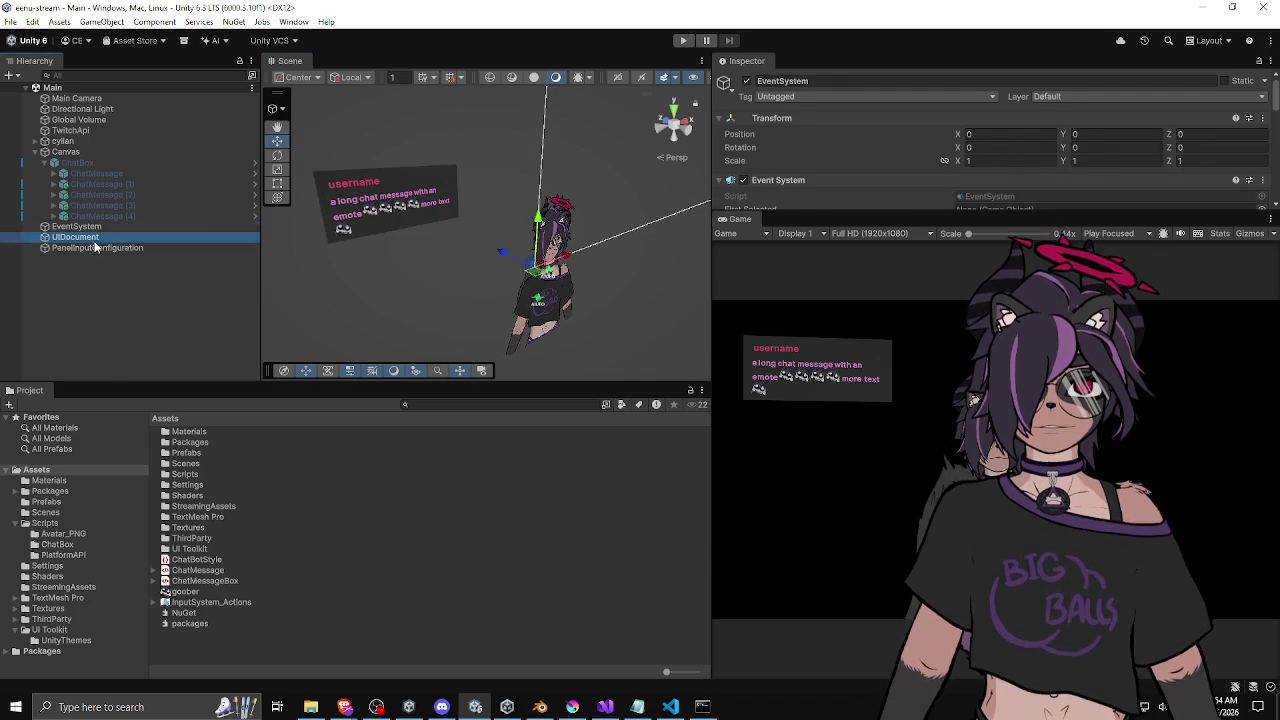
mouse_move(700, 257)
left_mouse_down()
mouse_move(500, 330)
mouse_move(430, 335)
mouse_move(583, 271)
mouse_move(436, 248)
mouse_move(492, 186)
left_mouse_up()
key("ctrl+z")
left_click(436, 242)
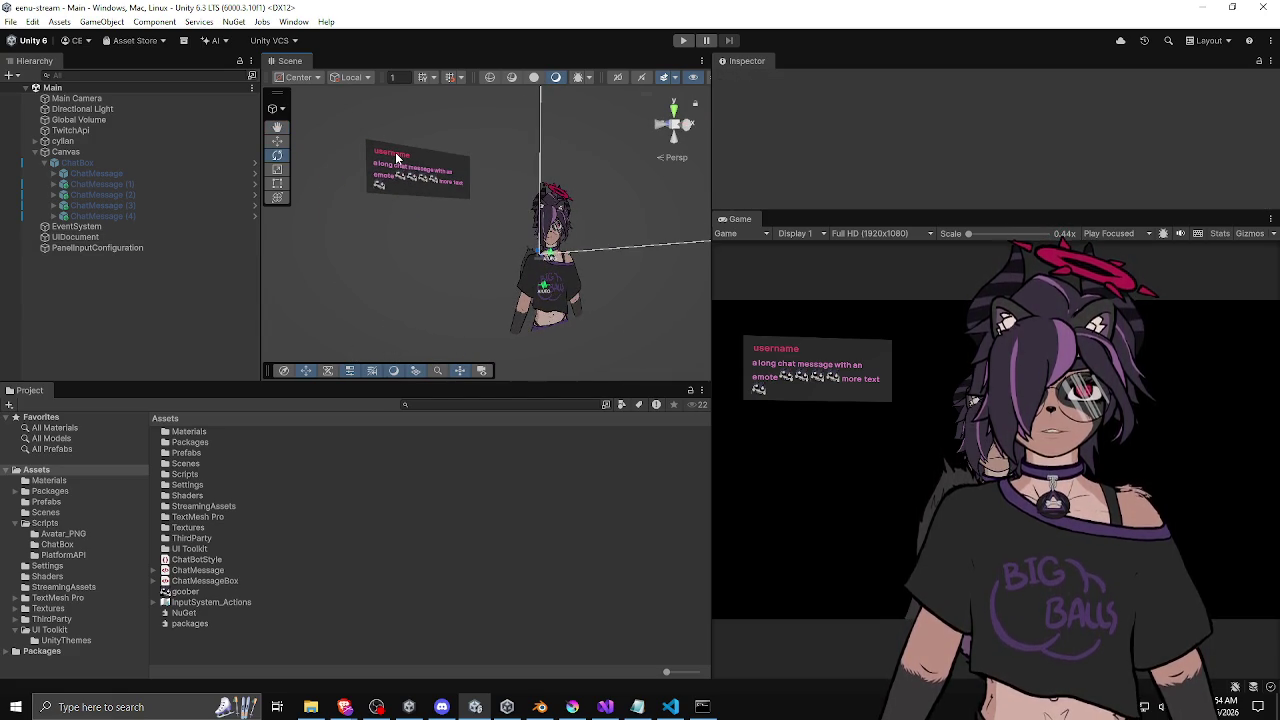
Orbit and zoom the Scene view onto the chat panel, then select the ChatMessage asset.
mouse_move(420, 179)
left_mouse_down()
mouse_move(446, 220)
mouse_move(496, 207)
mouse_move(456, 271)
mouse_move(448, 263)
left_mouse_up()
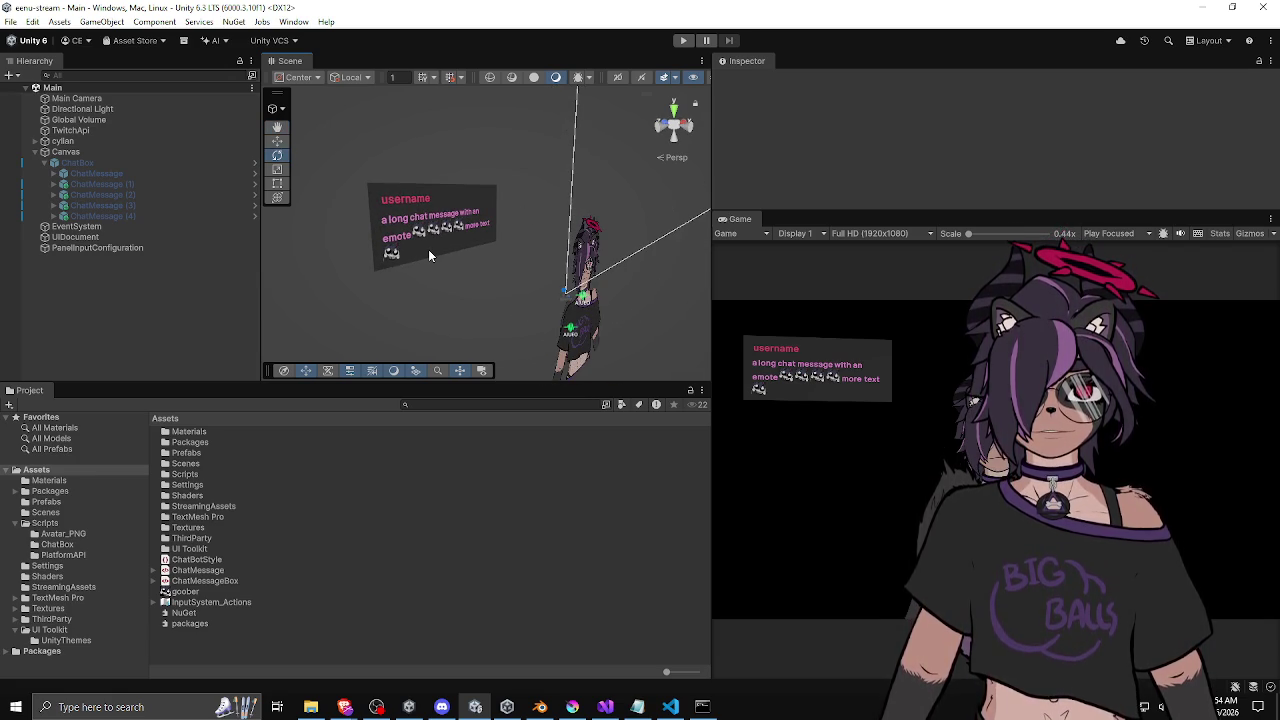
mouse_move(429, 250)
left_mouse_down()
mouse_move(529, 246)
mouse_move(506, 258)
left_mouse_up()
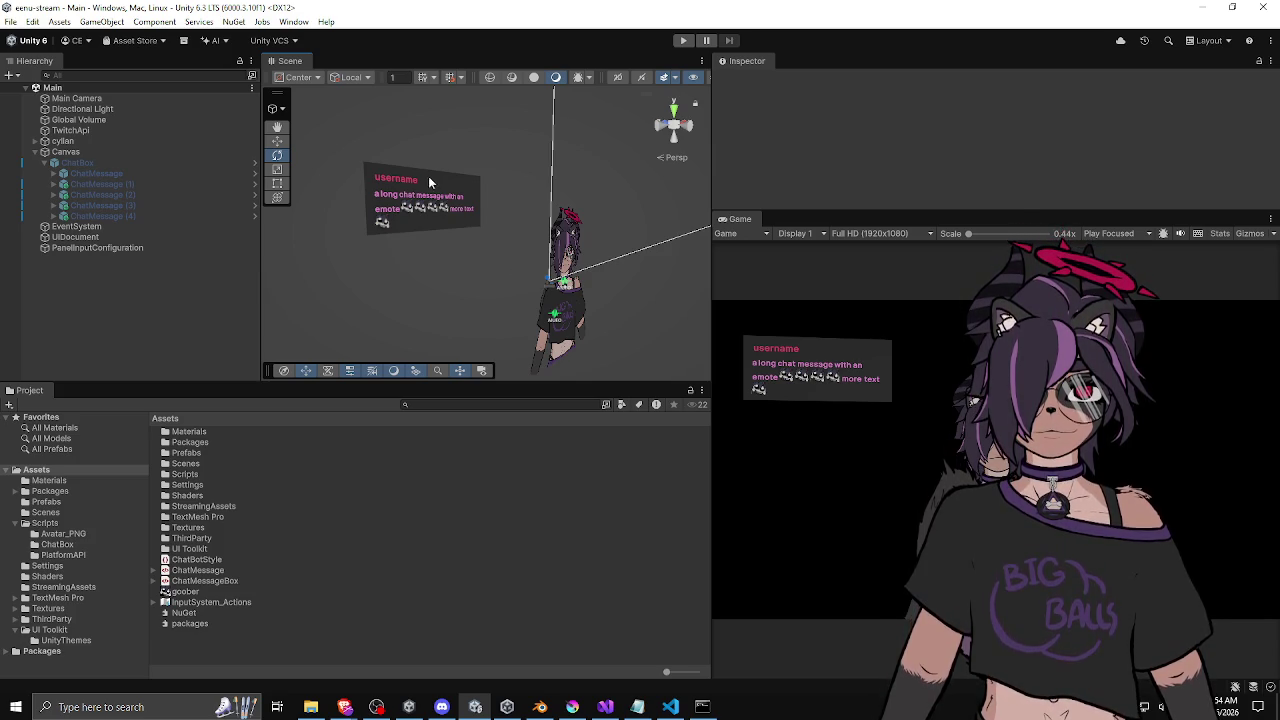
mouse_move(422, 188)
left_mouse_down()
mouse_move(368, 256)
mouse_move(466, 278)
mouse_move(528, 240)
mouse_move(506, 220)
left_mouse_up()
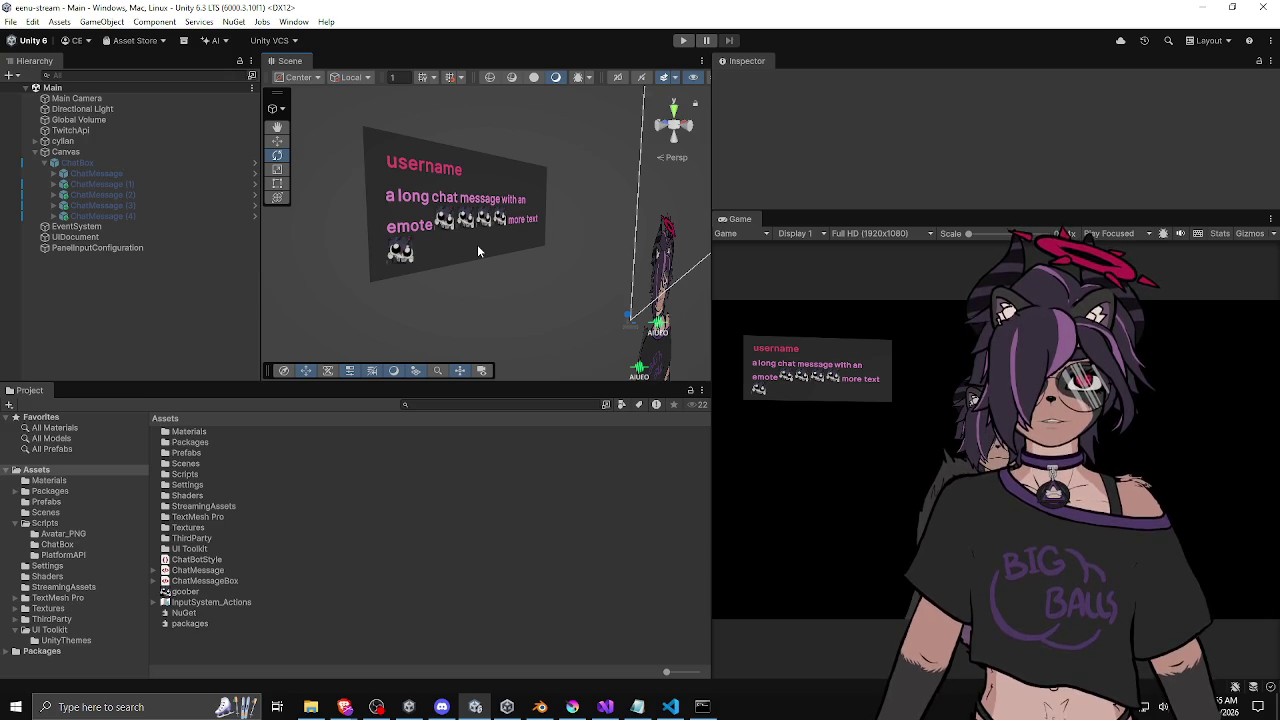
left_click(207, 572)
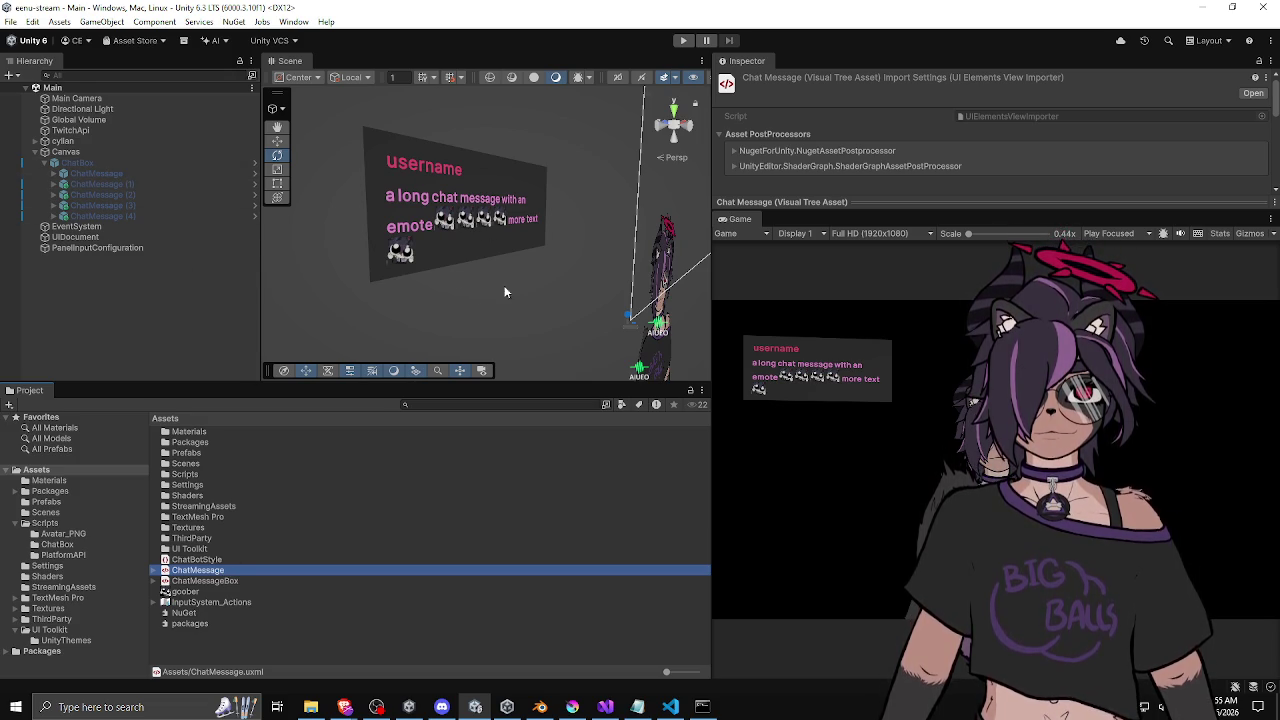
Enlarge the Inspector, expand ChatMessage in the Project window, and select ChatMessageBox.
left_click(124, 239)
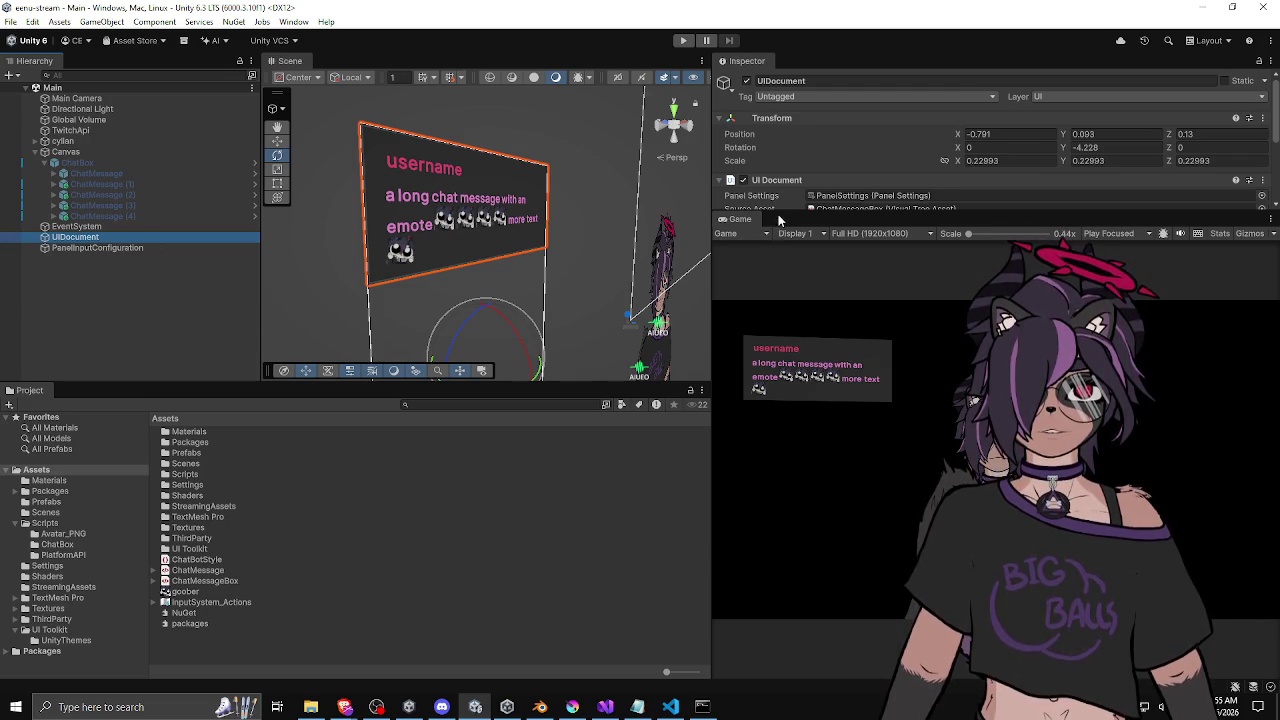
left_click_drag(785, 211, 785, 348)
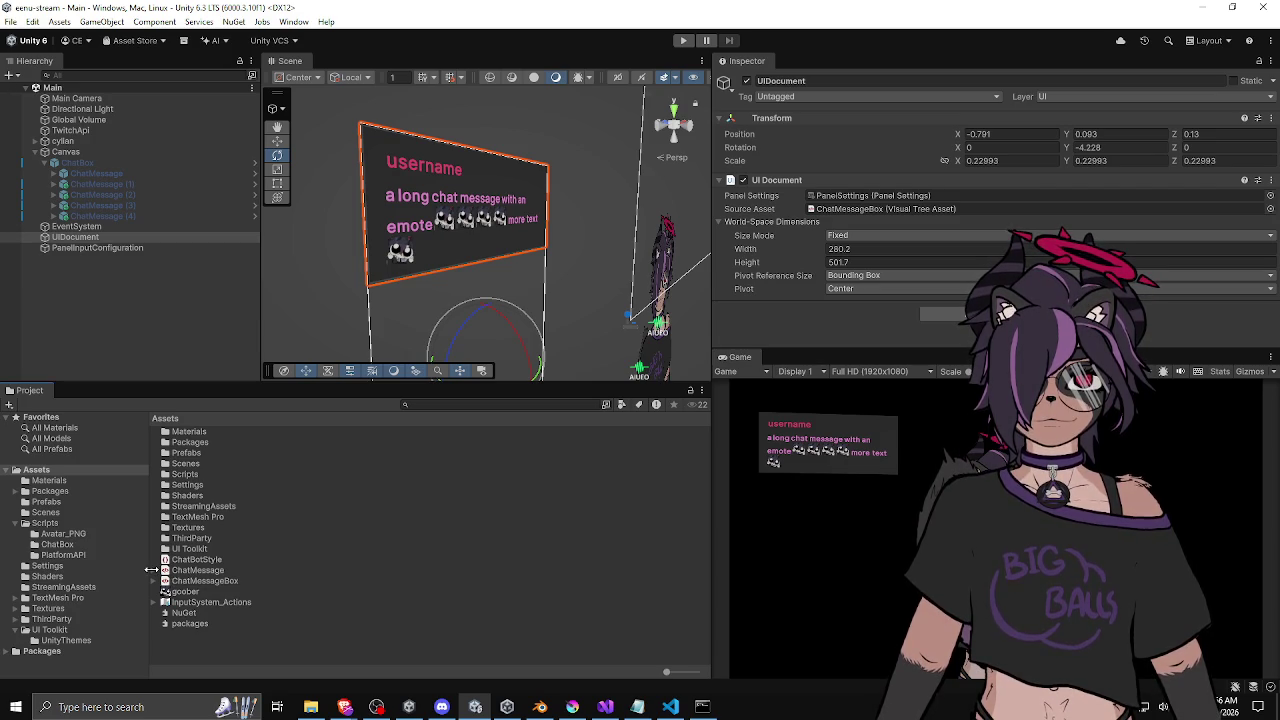
left_click(155, 570)
left_click(188, 571)
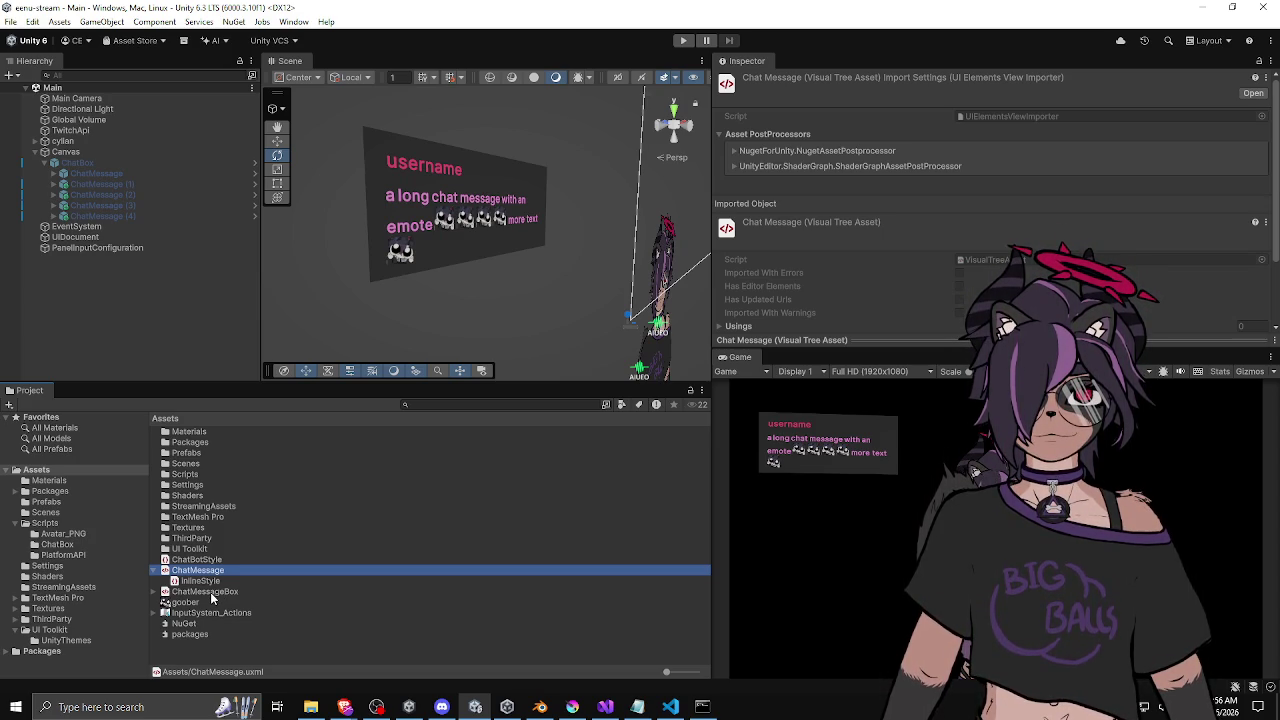
left_click(212, 593)
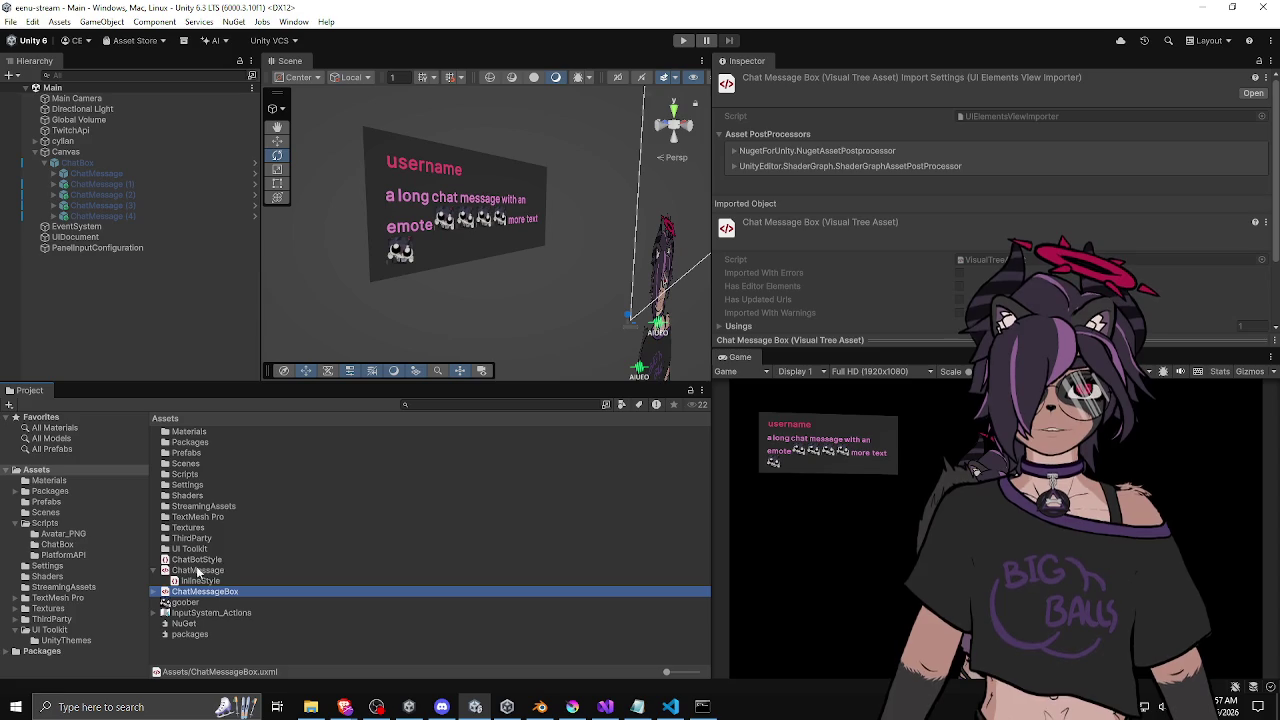
left_click(155, 573)
left_click(190, 570)
left_click(190, 582)
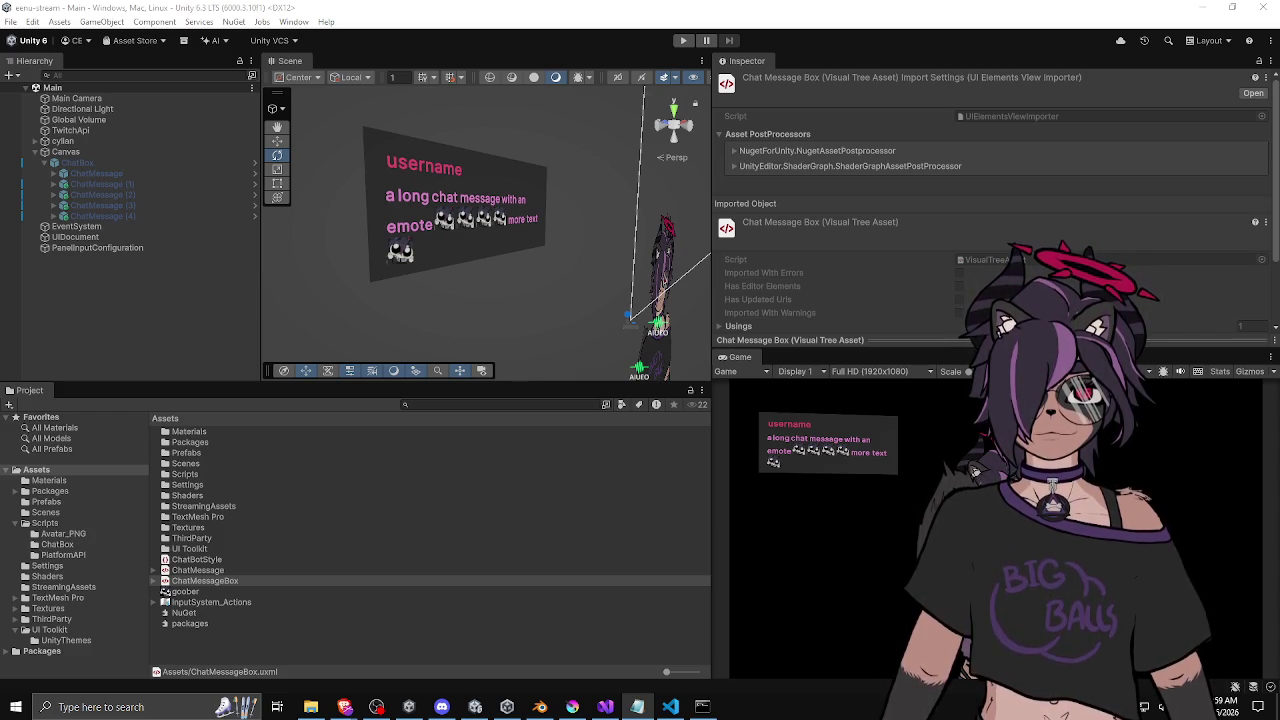
Bring the 'BRB FOOD' Notepad note to the front.
left_click(637, 707)
Move the BRB FOOD note over the Scene view, then close another app and cycle windows, leaving File Explorer in front.
mouse_move(361, 233)
left_mouse_down()
mouse_move(244, 159)
mouse_move(209, 153)
left_mouse_up()
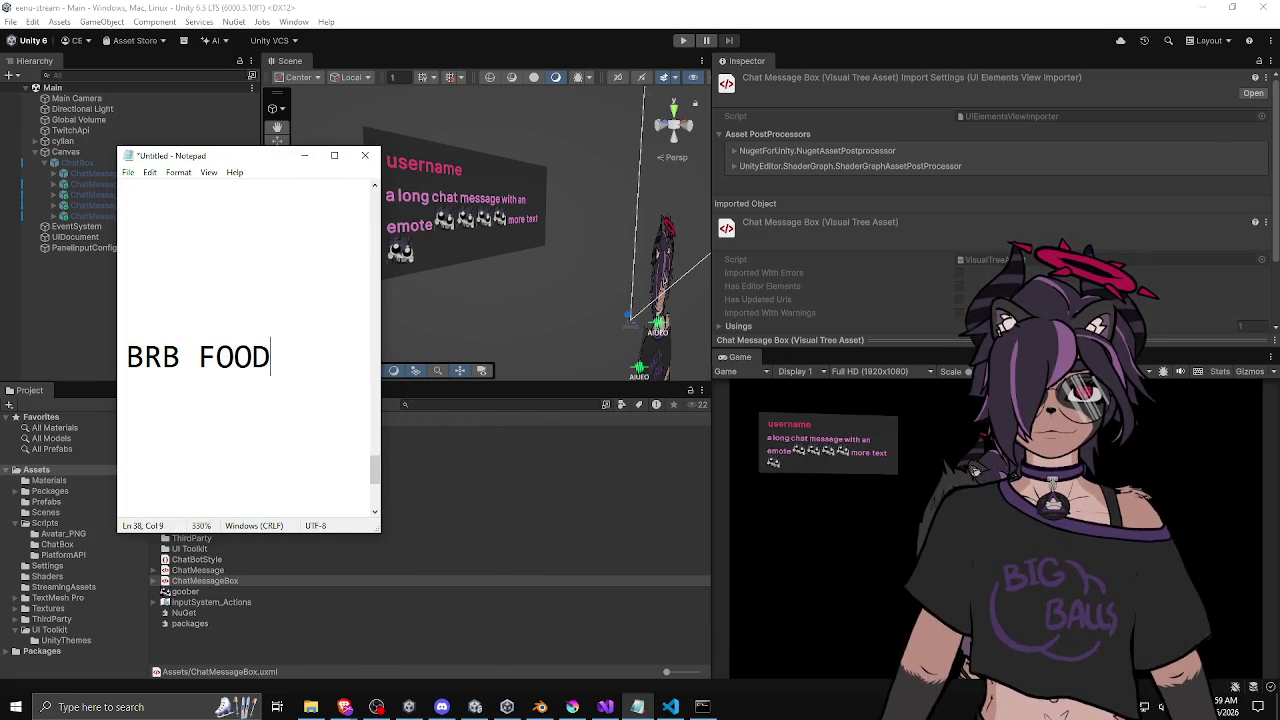
key("alt+Tab")
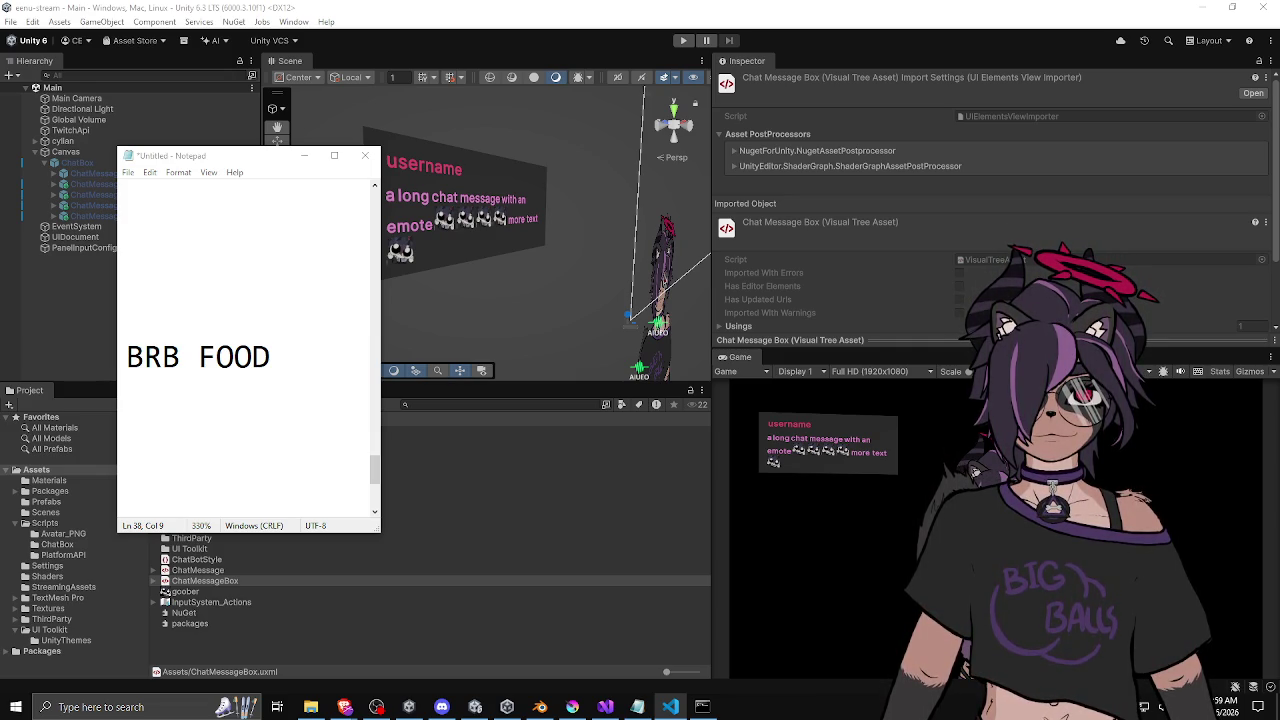
key("alt+F4")
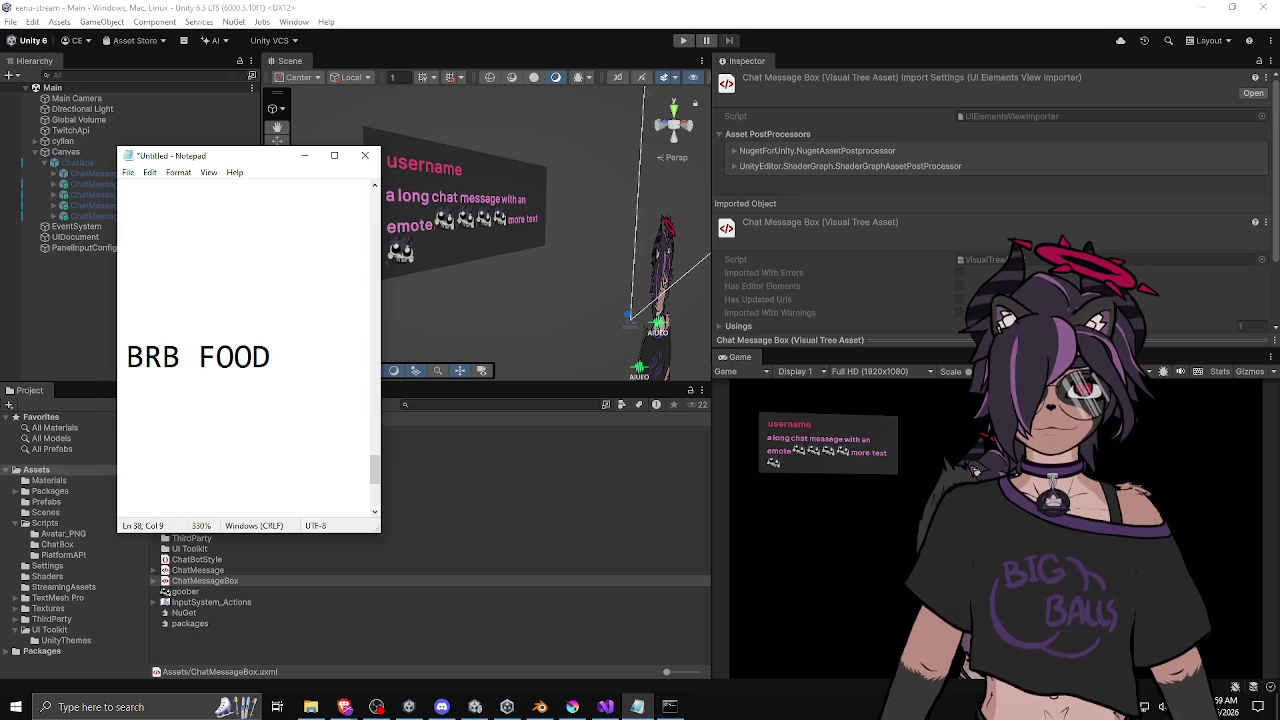
key("alt+Tab")
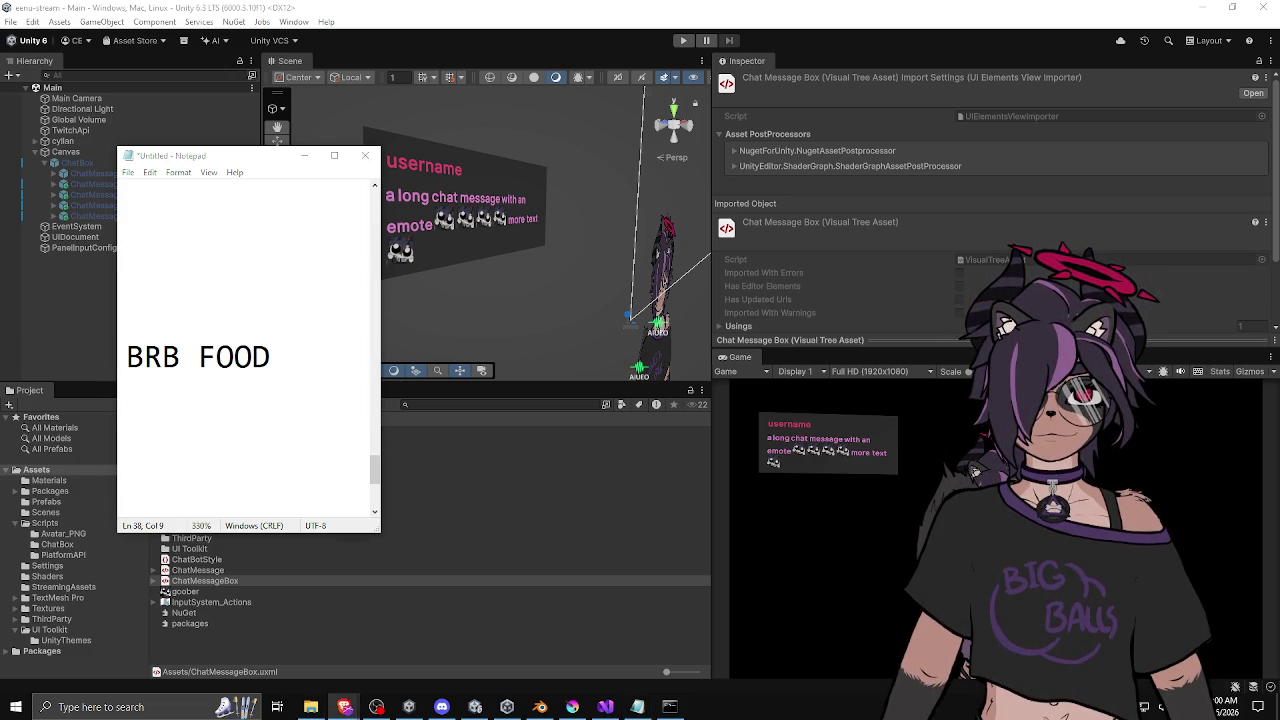
key("alt+Tab")
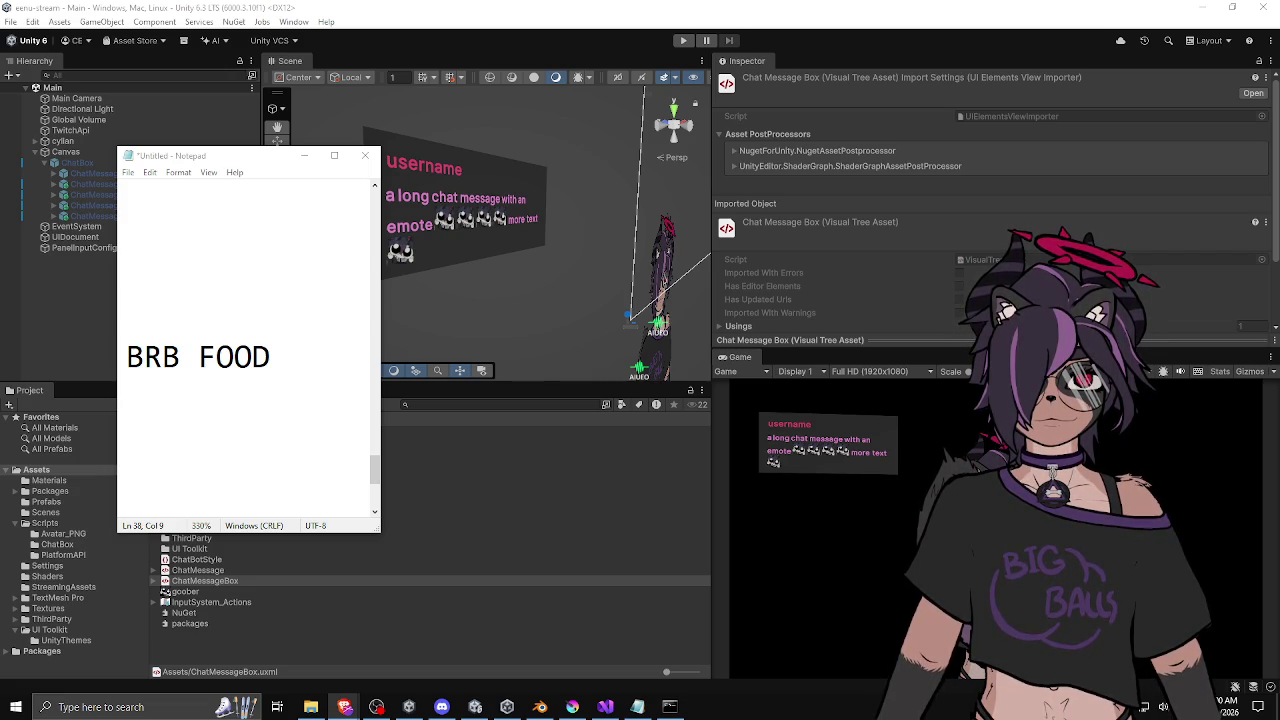
Bring the browser showing the 112×112 mlem.gif beside the BRB FOOD note, then switch focus away.
mouse_move(1279, 303)
left_mouse_down()
mouse_move(546, 133)
mouse_move(569, 134)
left_mouse_up()
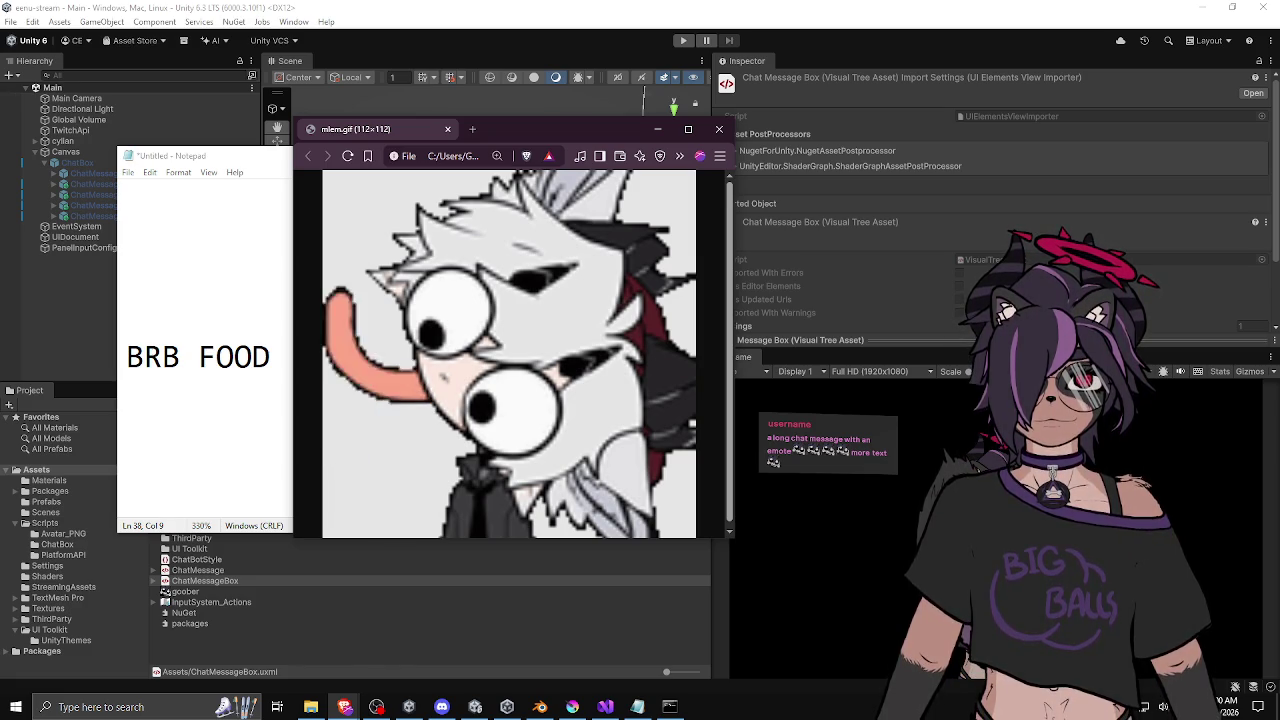
key("alt+Tab")
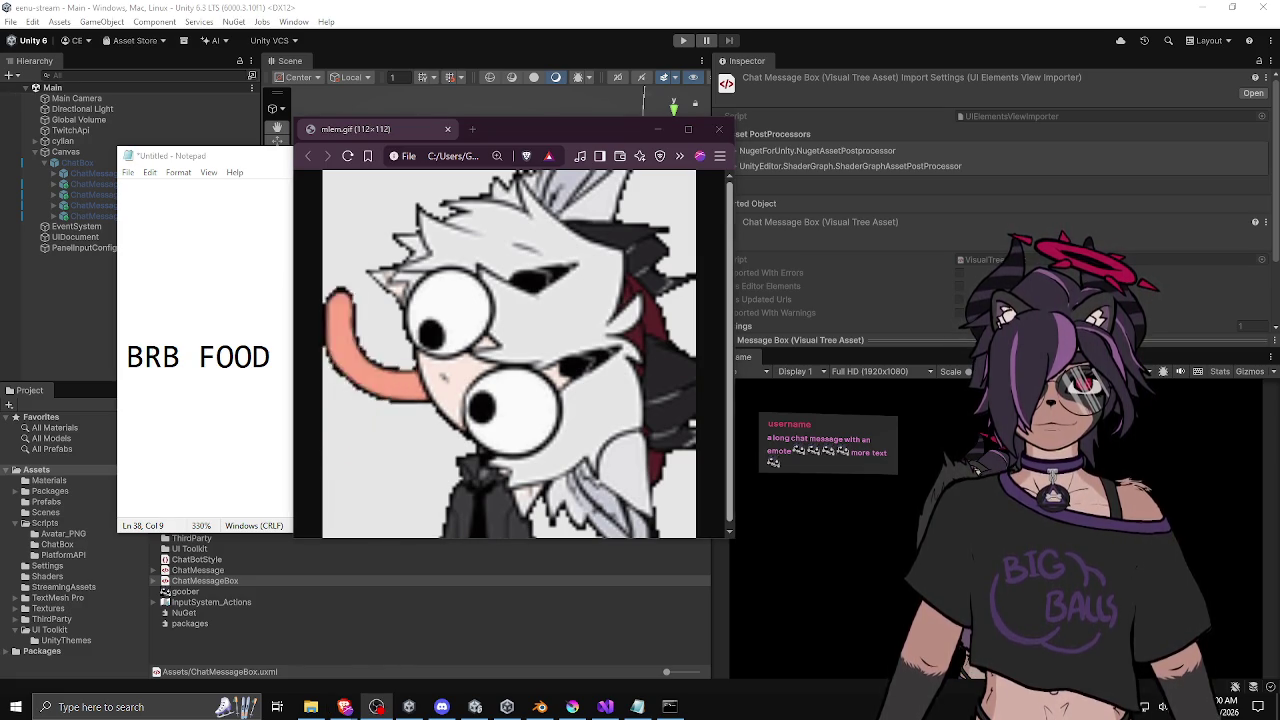
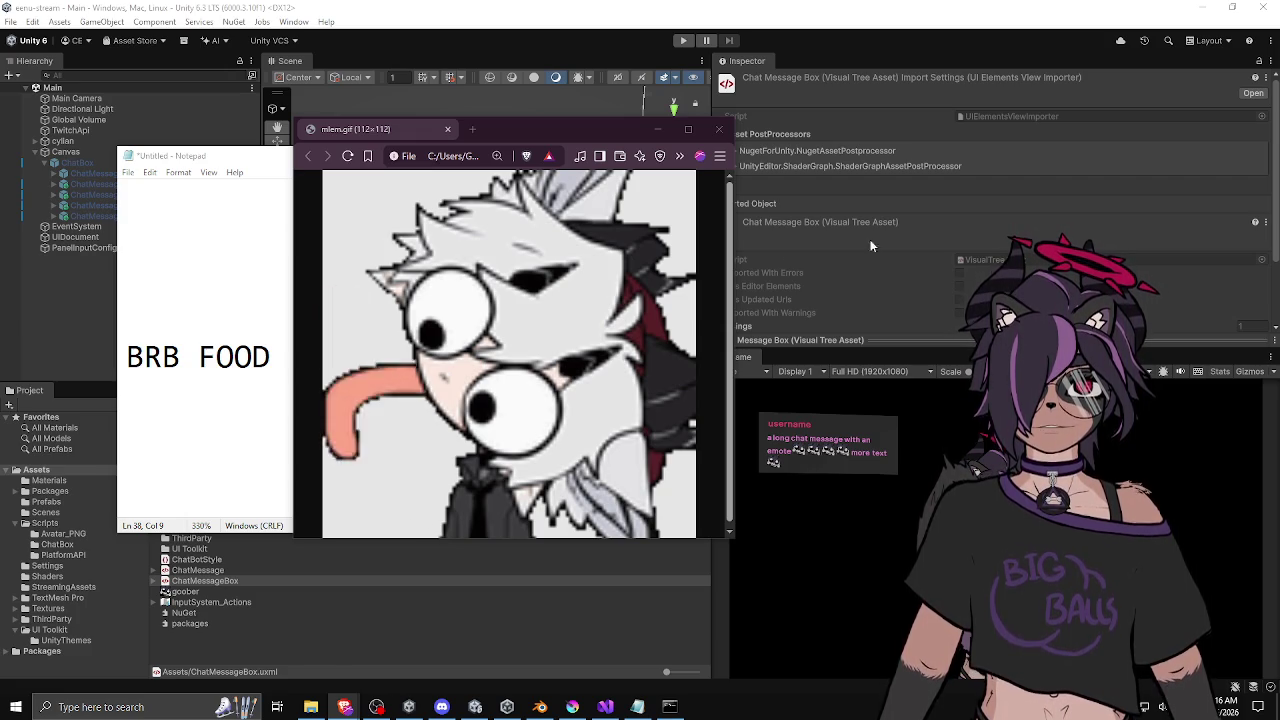
Close the GIF viewer and minimize the BRB FOOD note to reveal the Unity chat message box.
middle_click(381, 136)
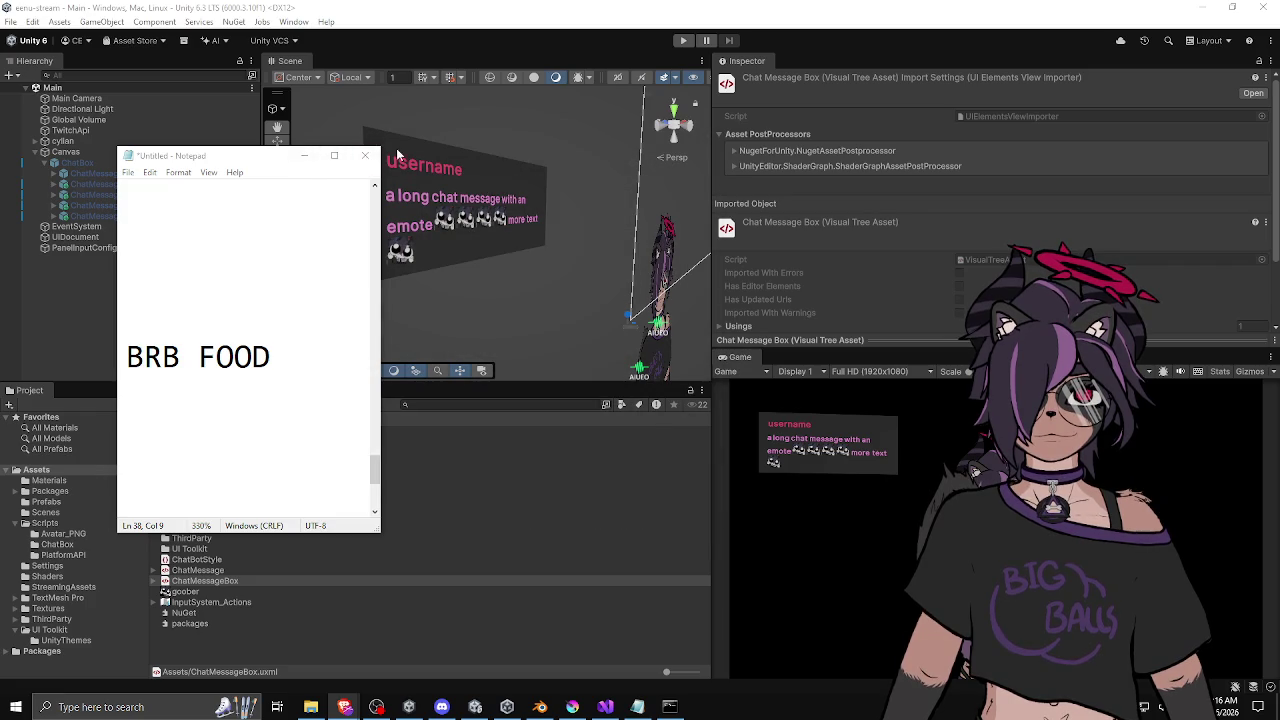
left_click(304, 155)
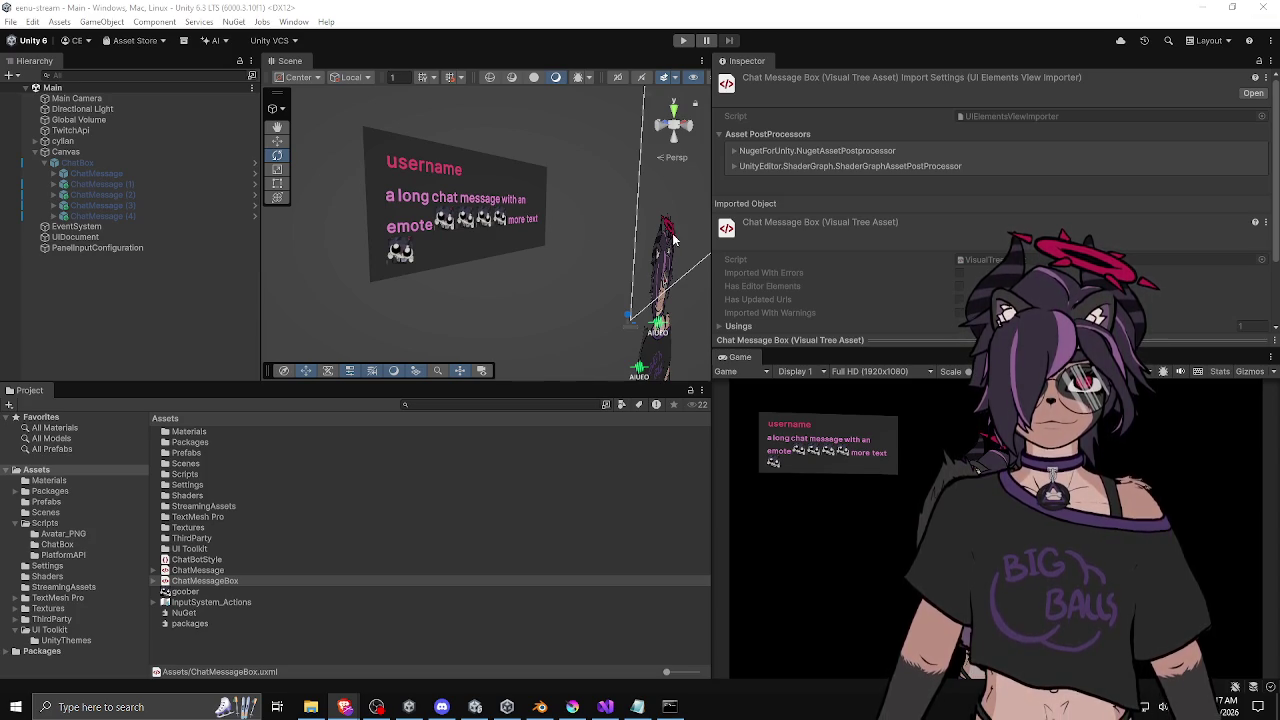
left_click(769, 336)
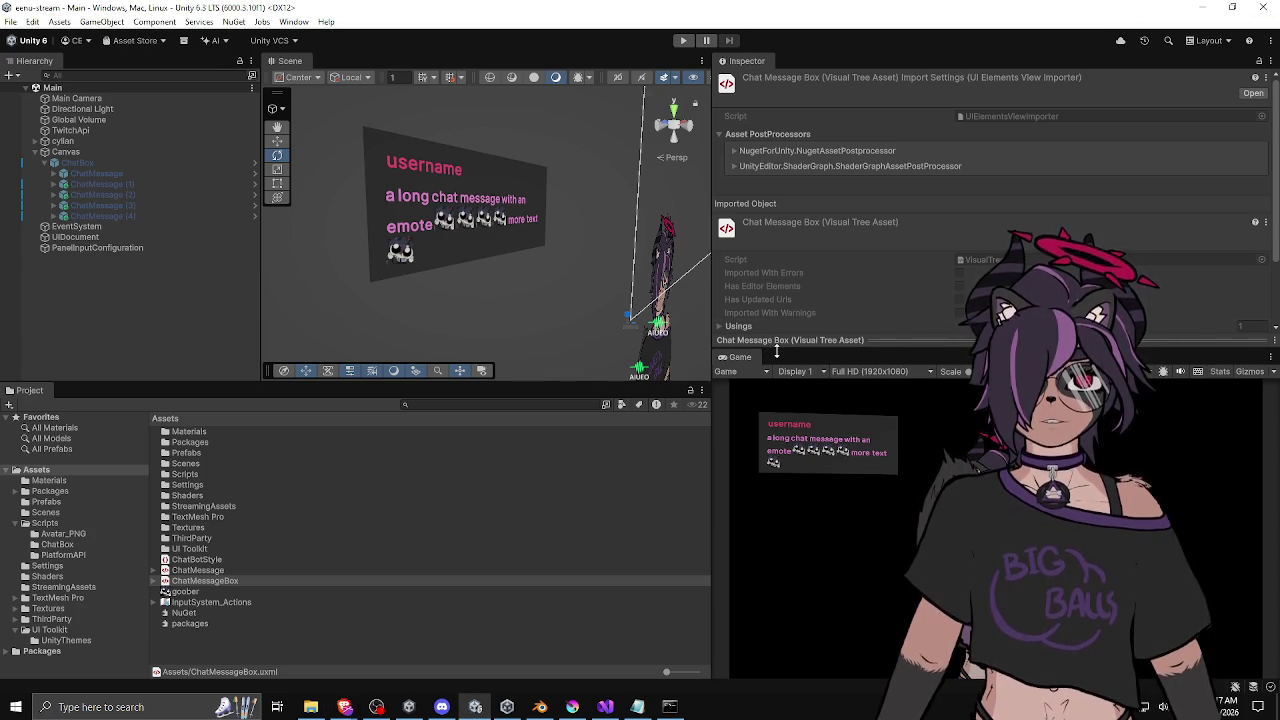
Make the Game view taller, widen the Scene view, and collapse ChatBox's five ChatMessage children.
left_click_drag(776, 350, 776, 326)
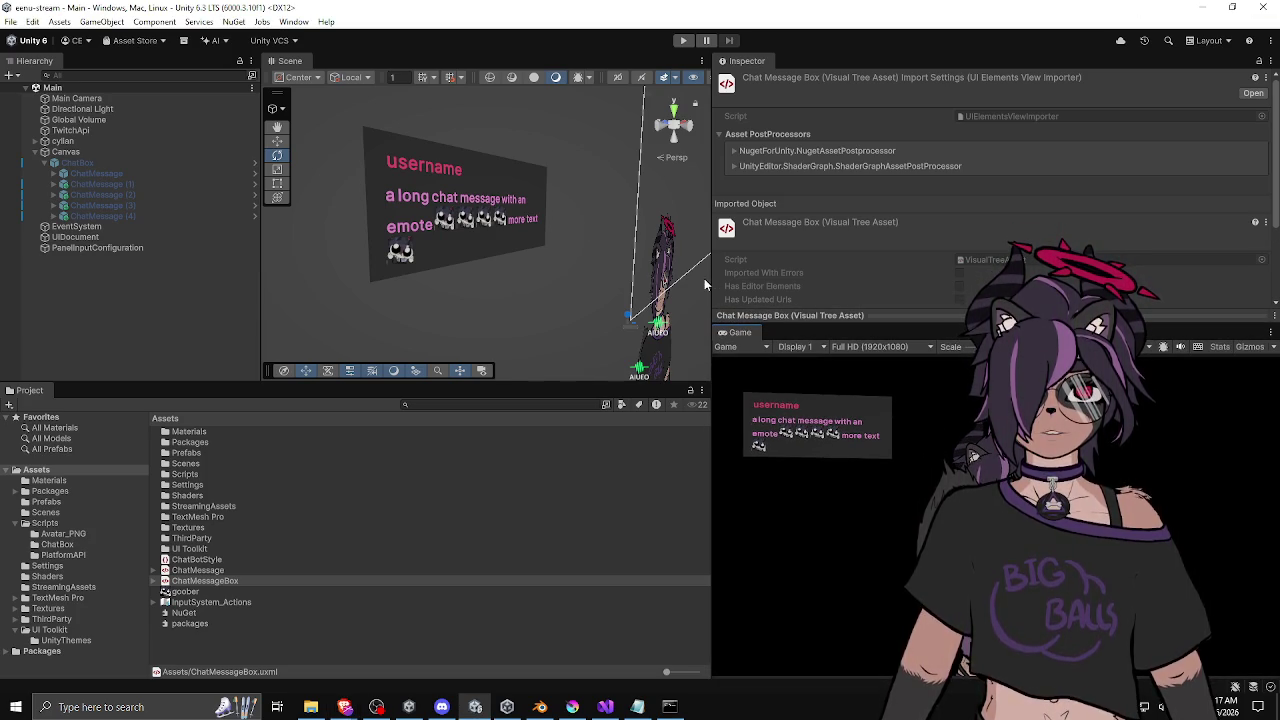
left_click_drag(712, 286, 660, 287)
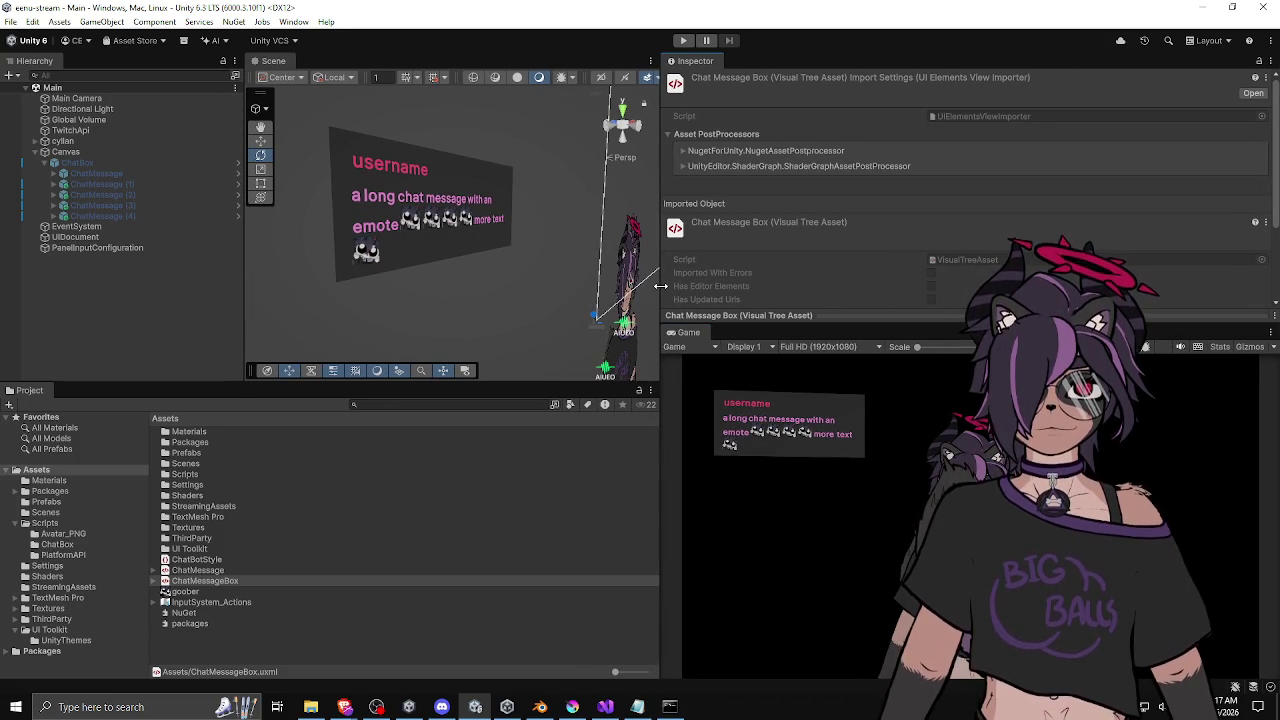
left_click_drag(243, 295, 194, 295)
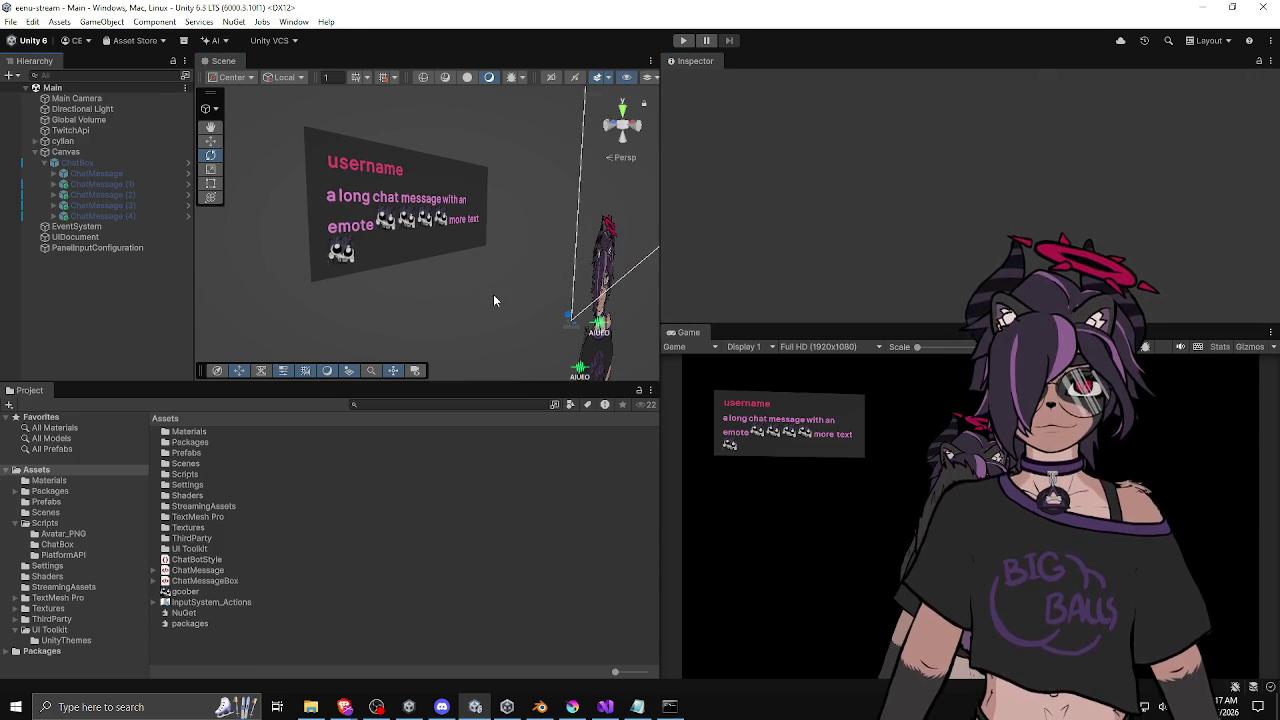
left_click_drag(659, 292, 685, 292)
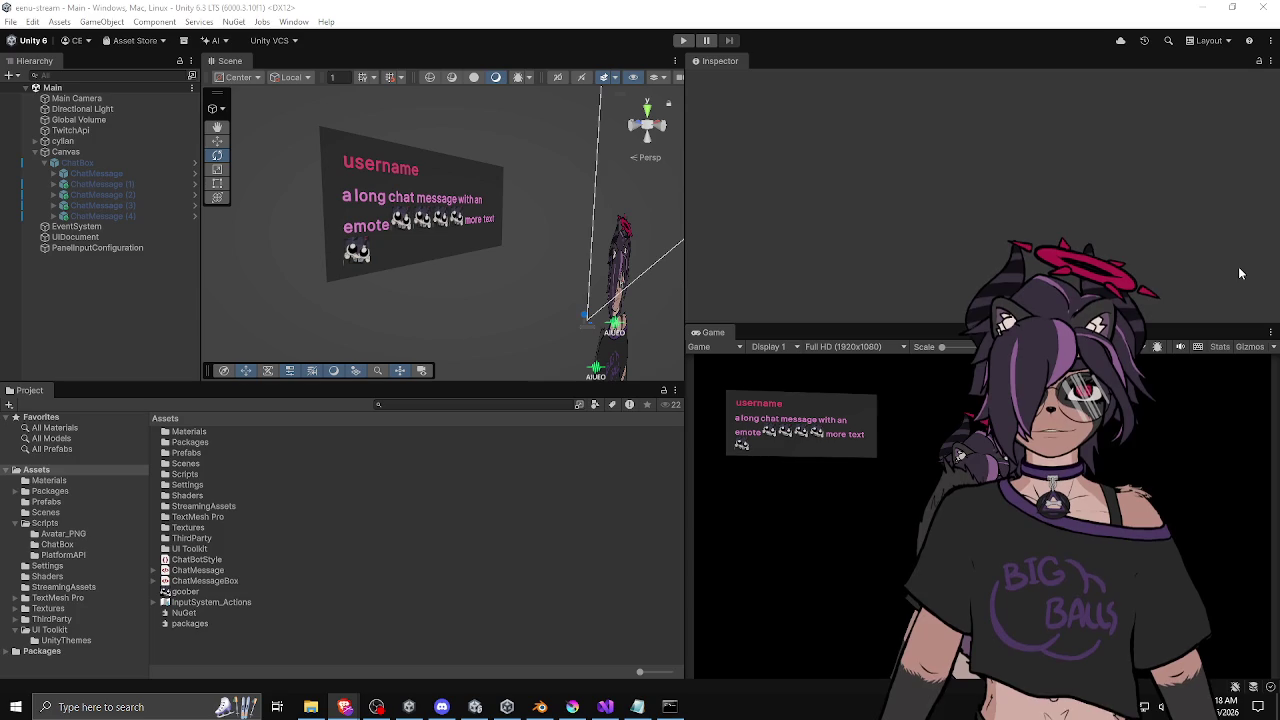
left_click(124, 302)
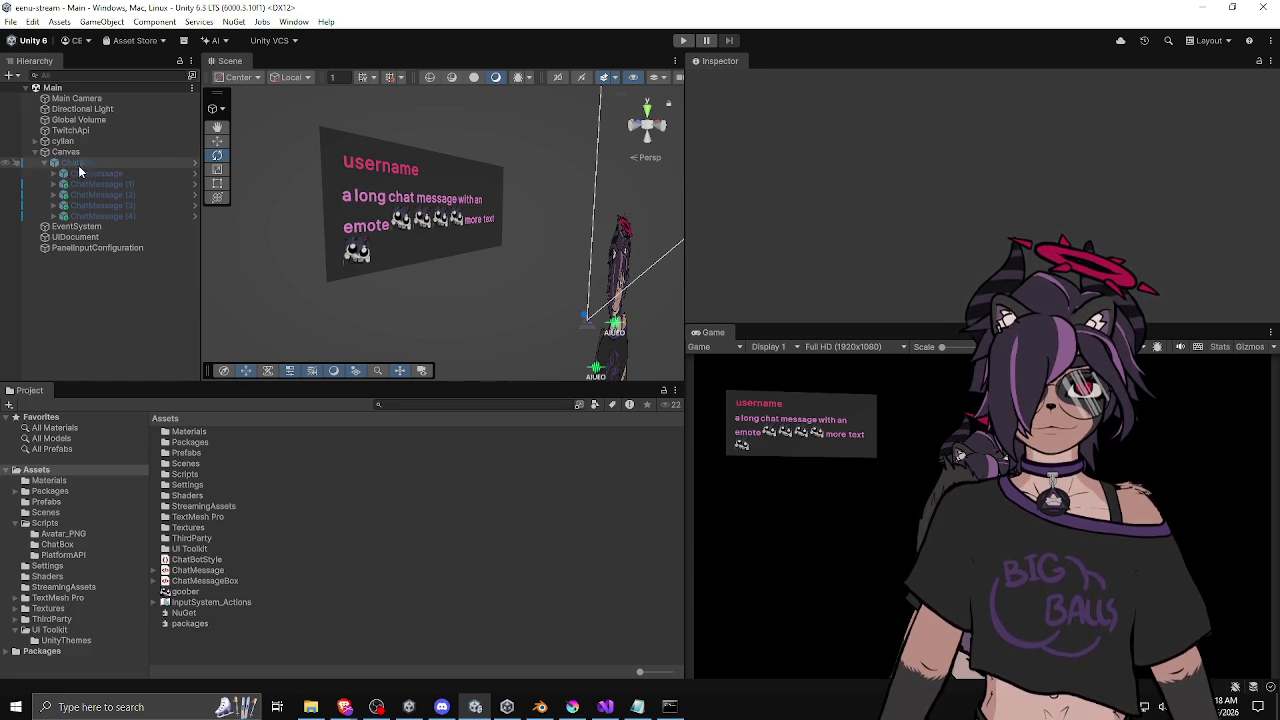
left_click(44, 163)
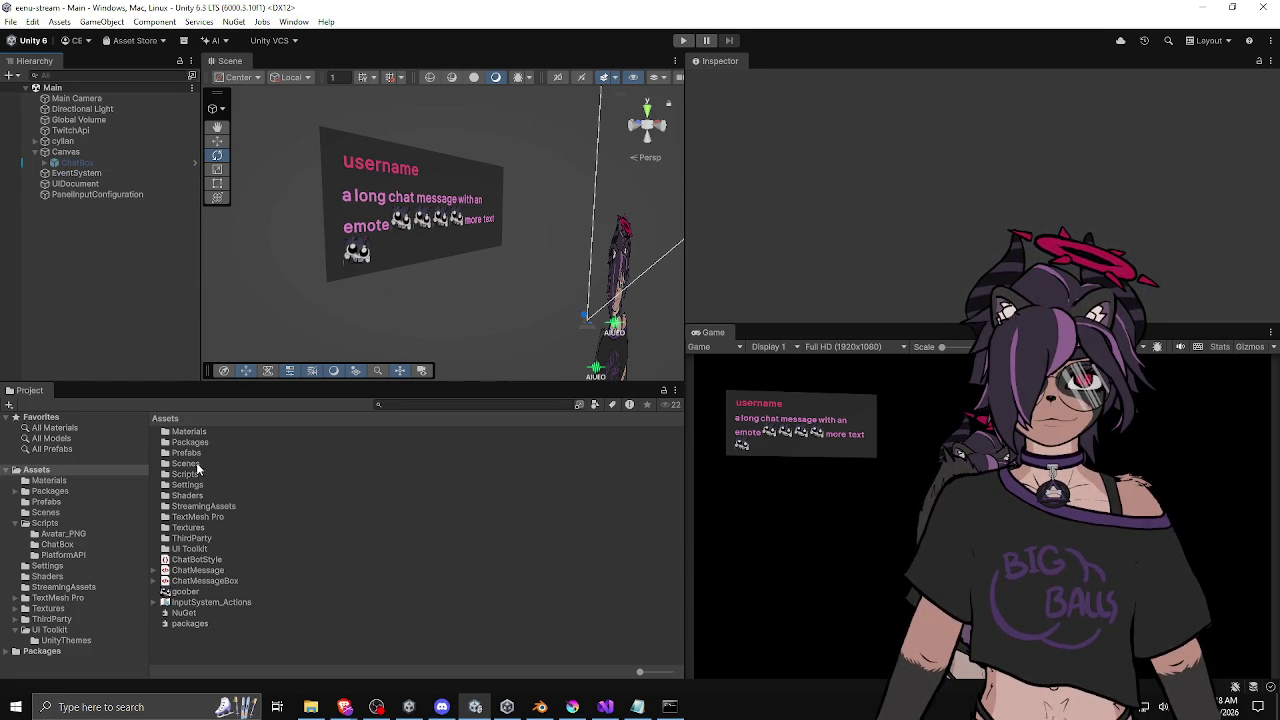
Create a folder inside Assets/Scripts named ChatBox_UITK, correcting the mistyped name first.
double_click(191, 474)
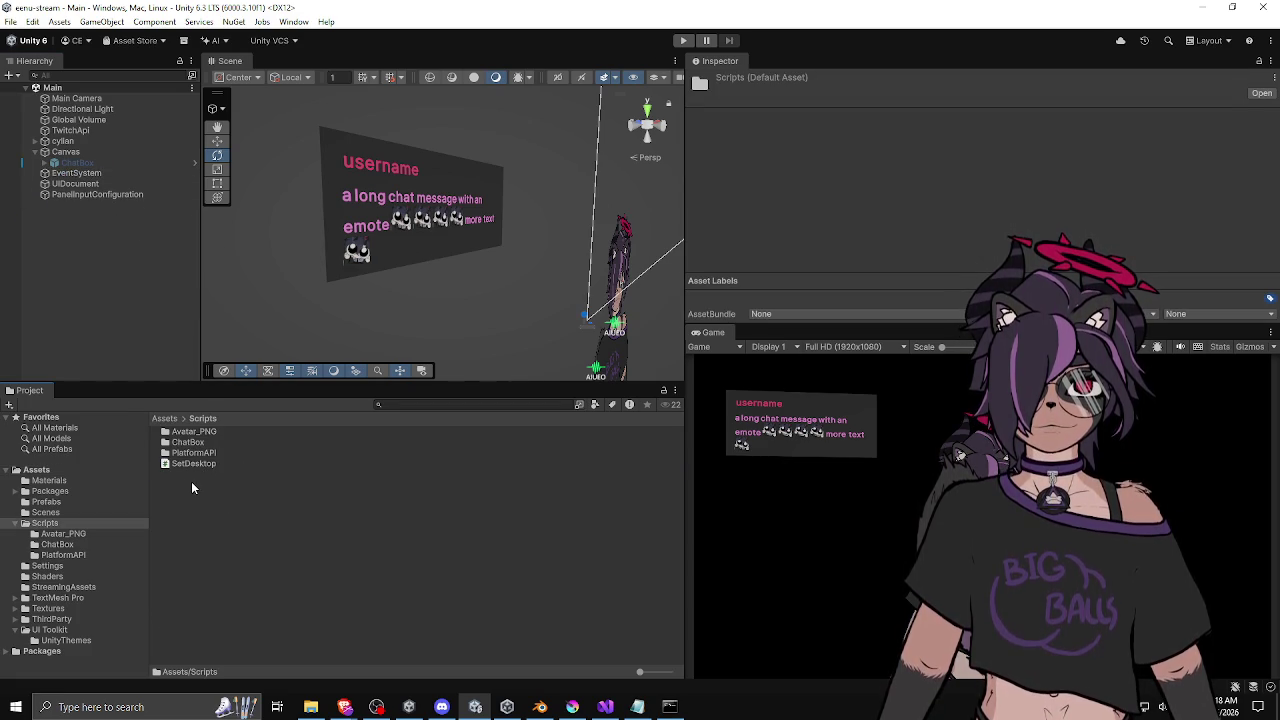
right_click(191, 481)
mouse_move(300, 92)
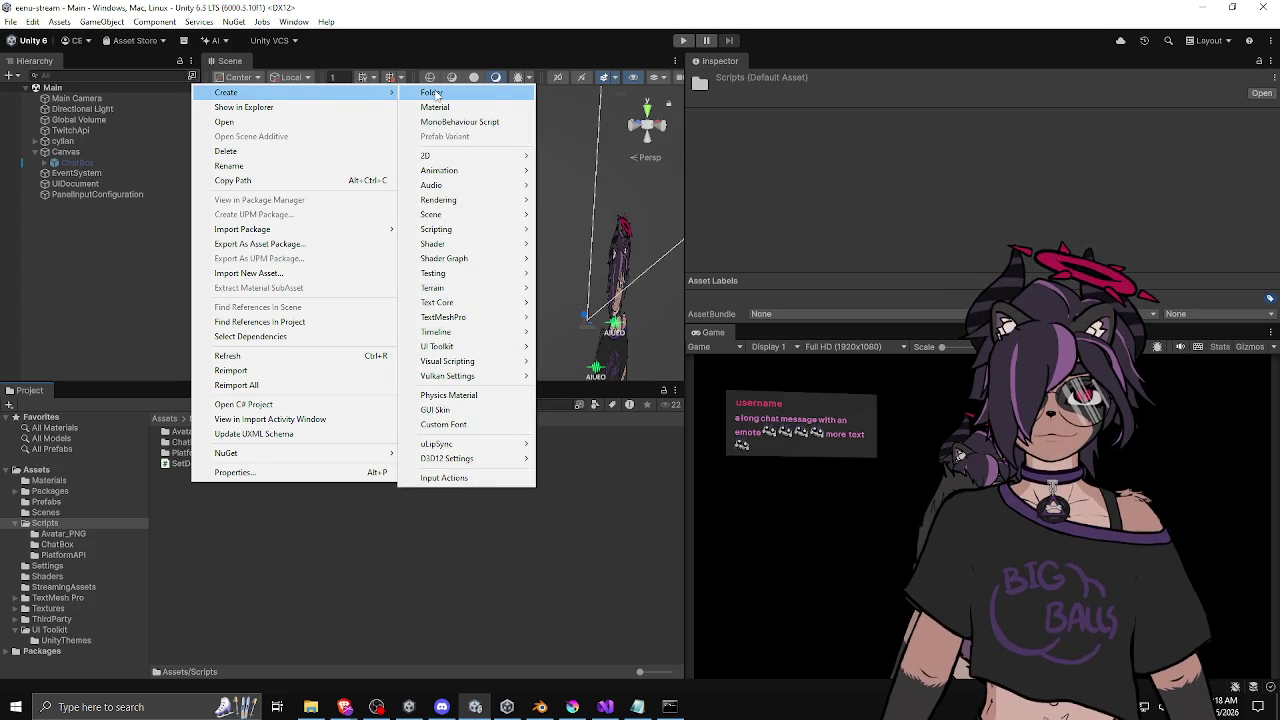
left_click(432, 93)
type("cHATbOX")
key("ctrl+a")
type("ChatBox_")
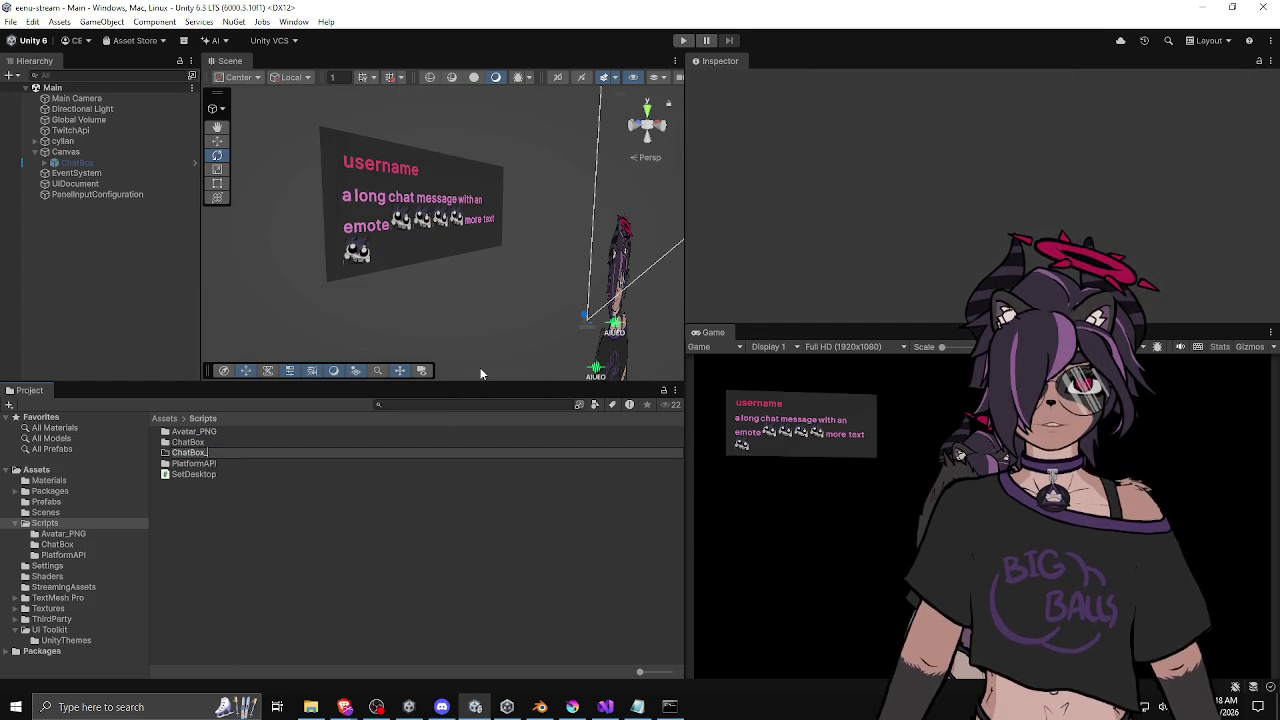
type("UITK")
key("Return")
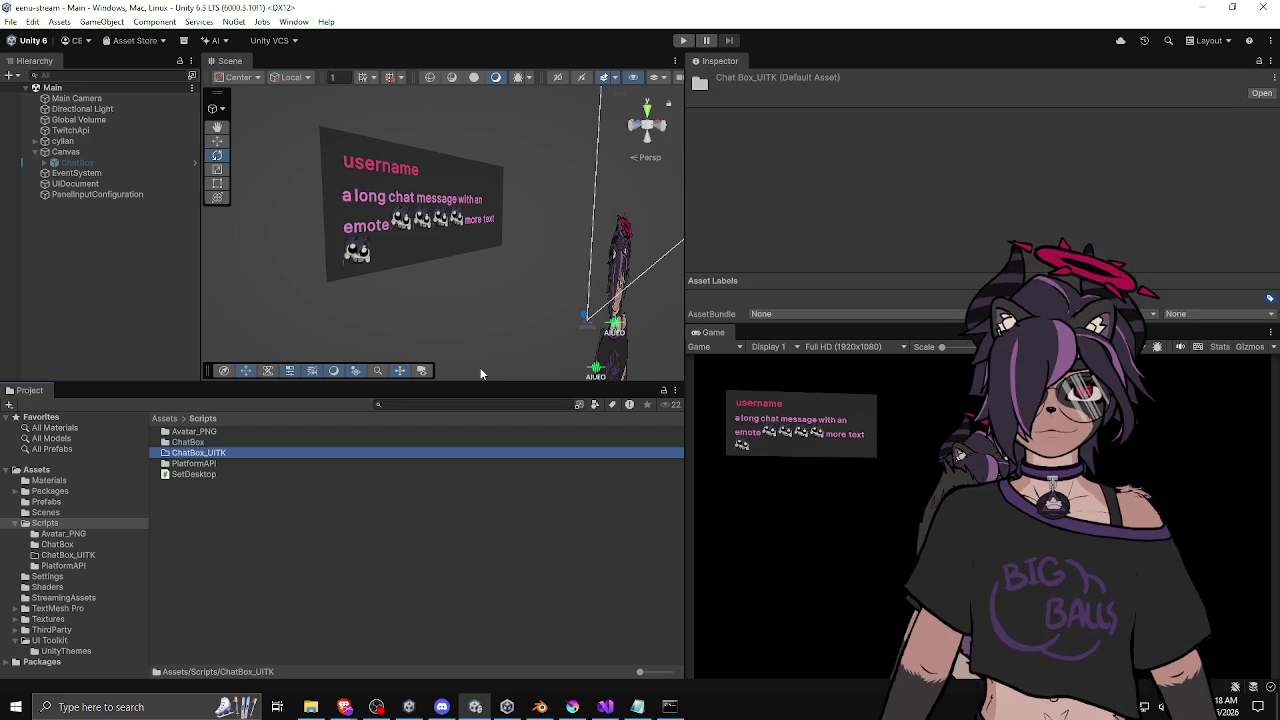
Enter the empty ChatBox_UITK folder, browse its Create submenus, then switch to another application.
double_click(219, 459)
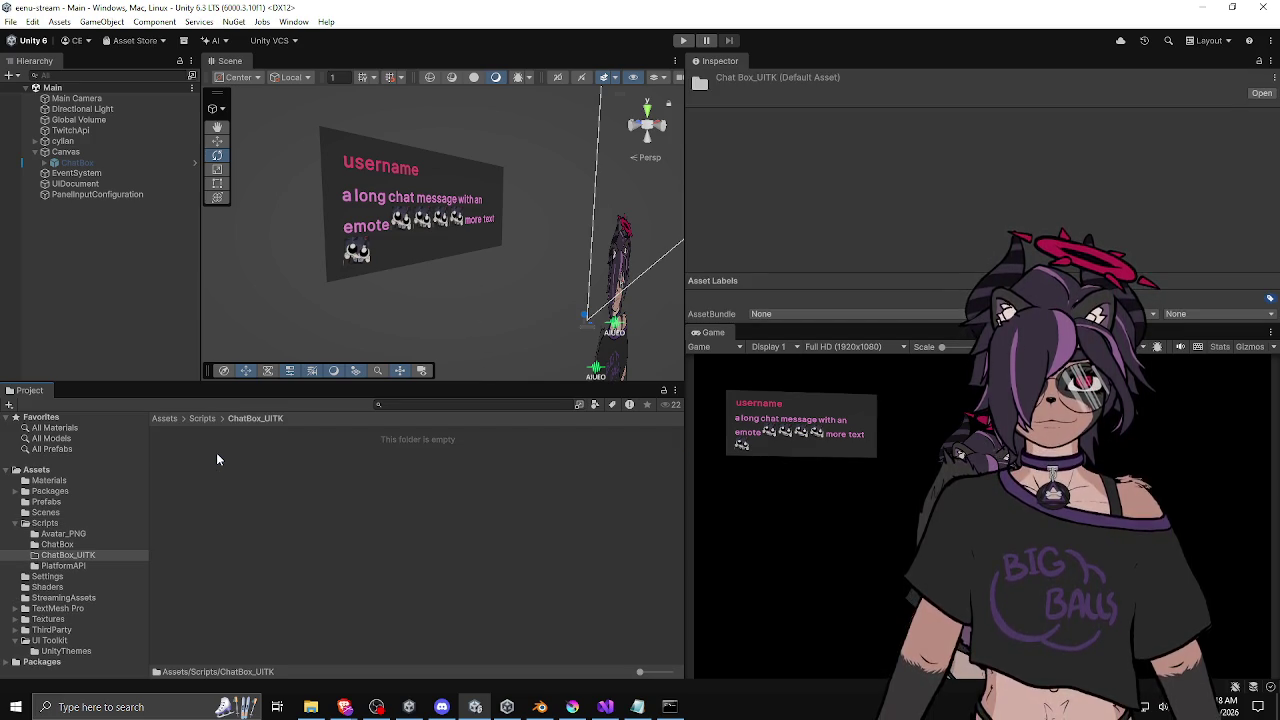
right_click(224, 463)
mouse_move(390, 80)
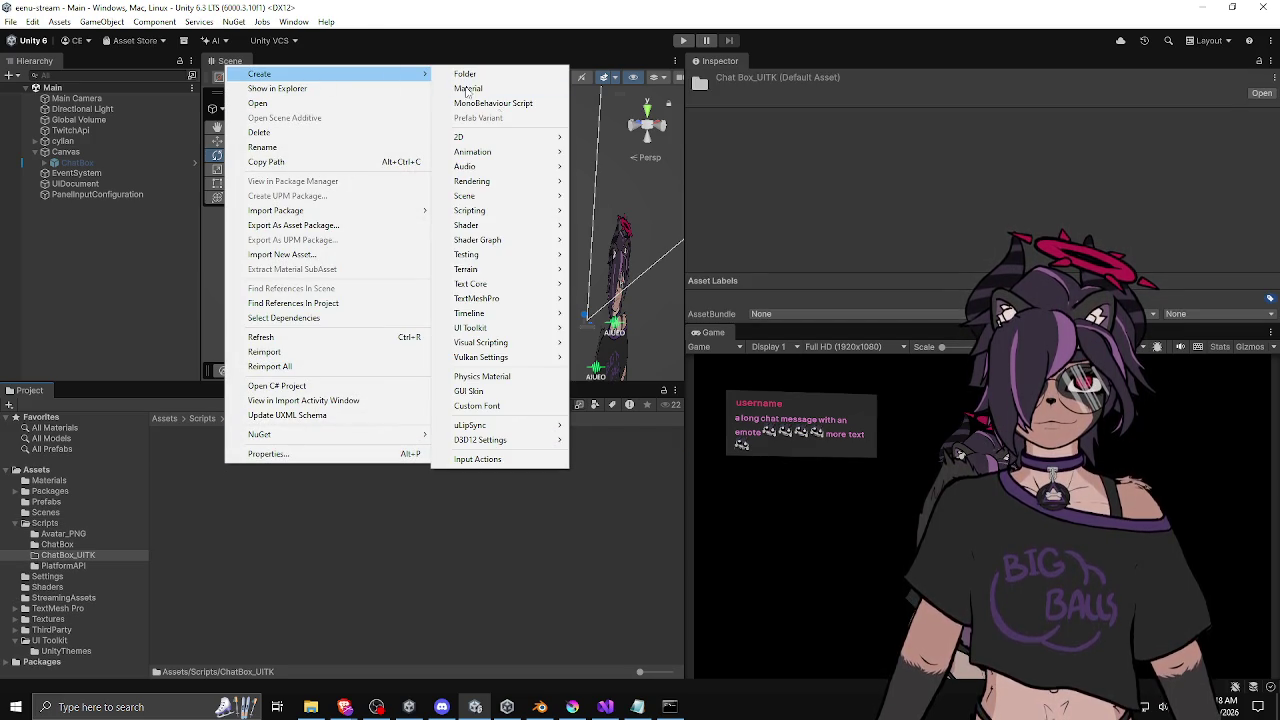
mouse_move(496, 276)
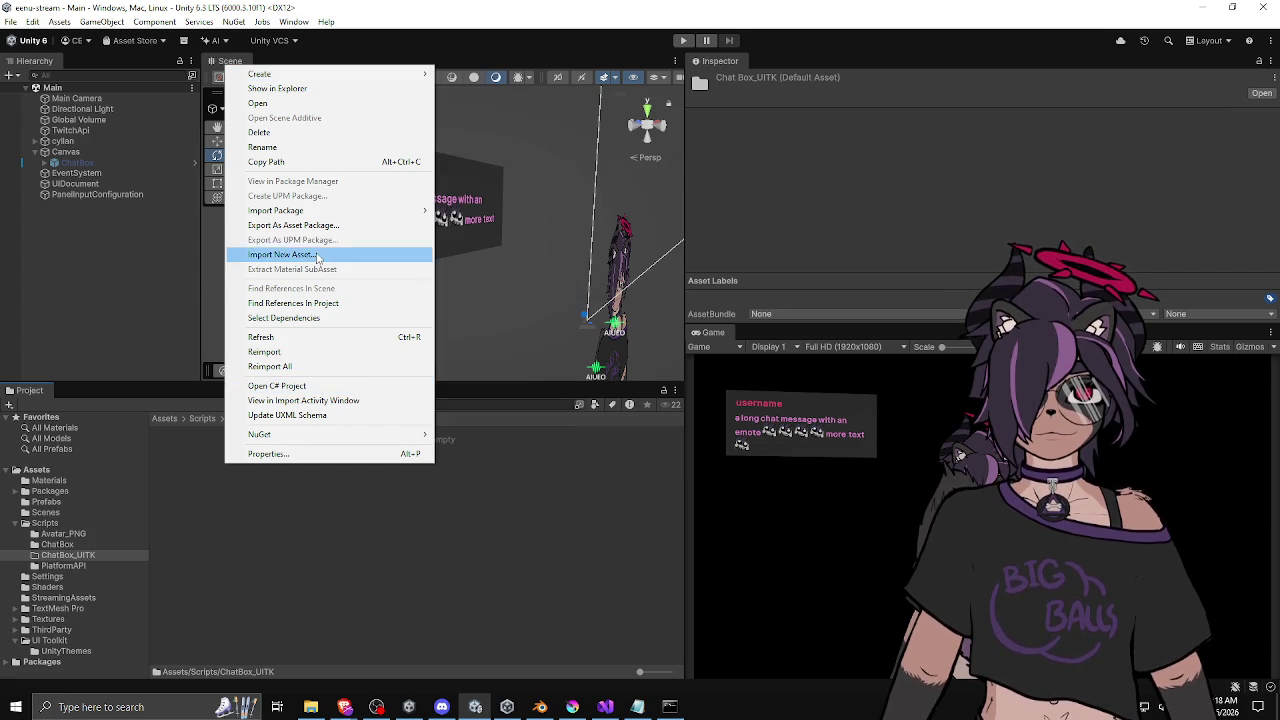
mouse_move(335, 78)
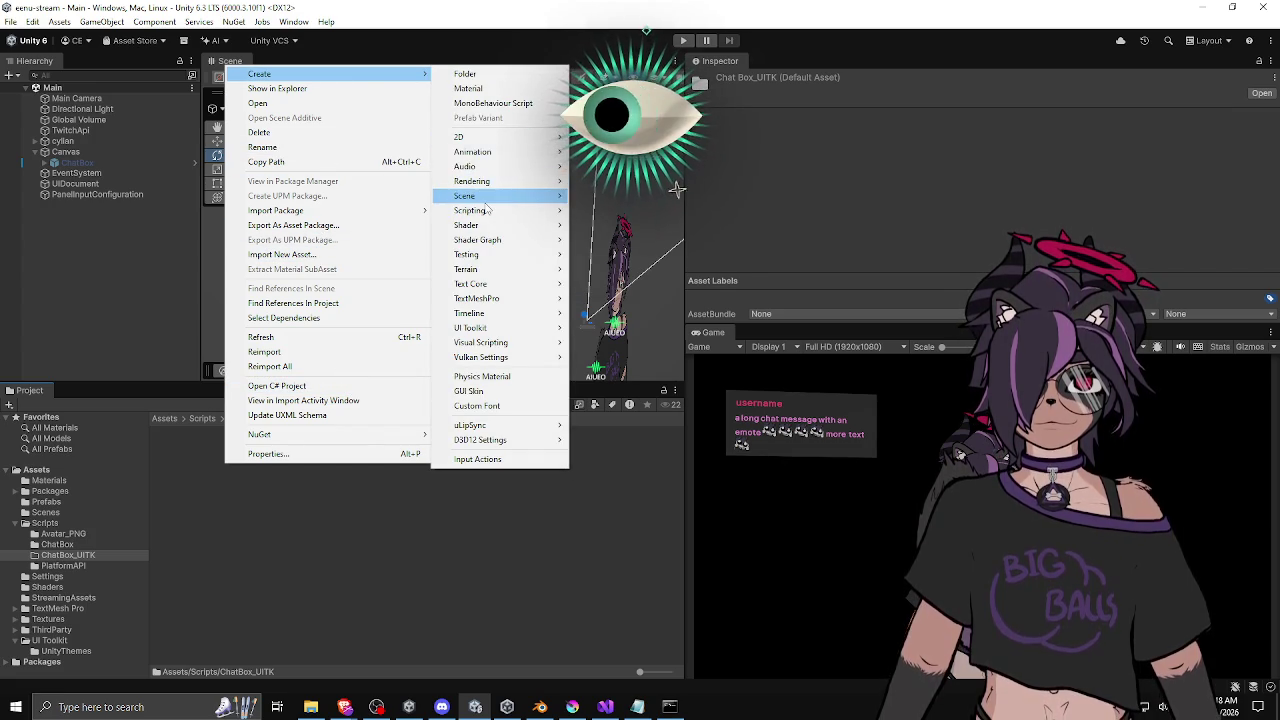
mouse_move(478, 196)
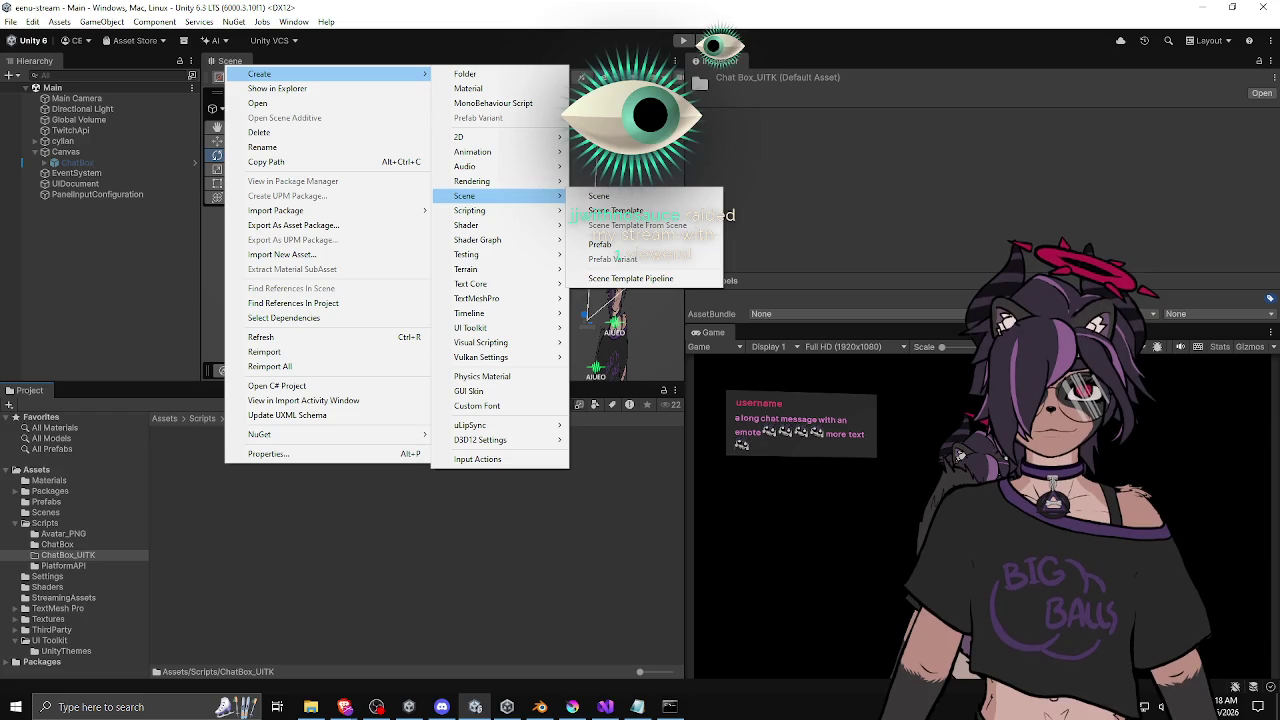
key("alt+Tab")
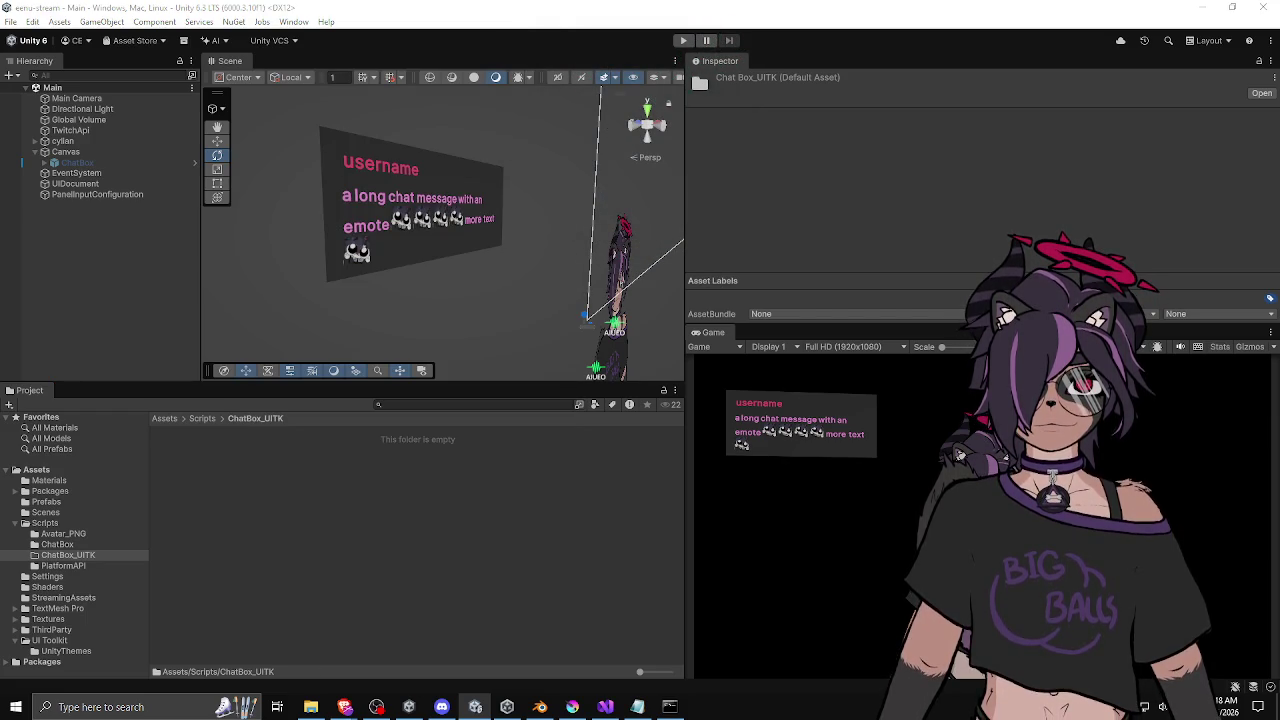
key("alt+Tab")
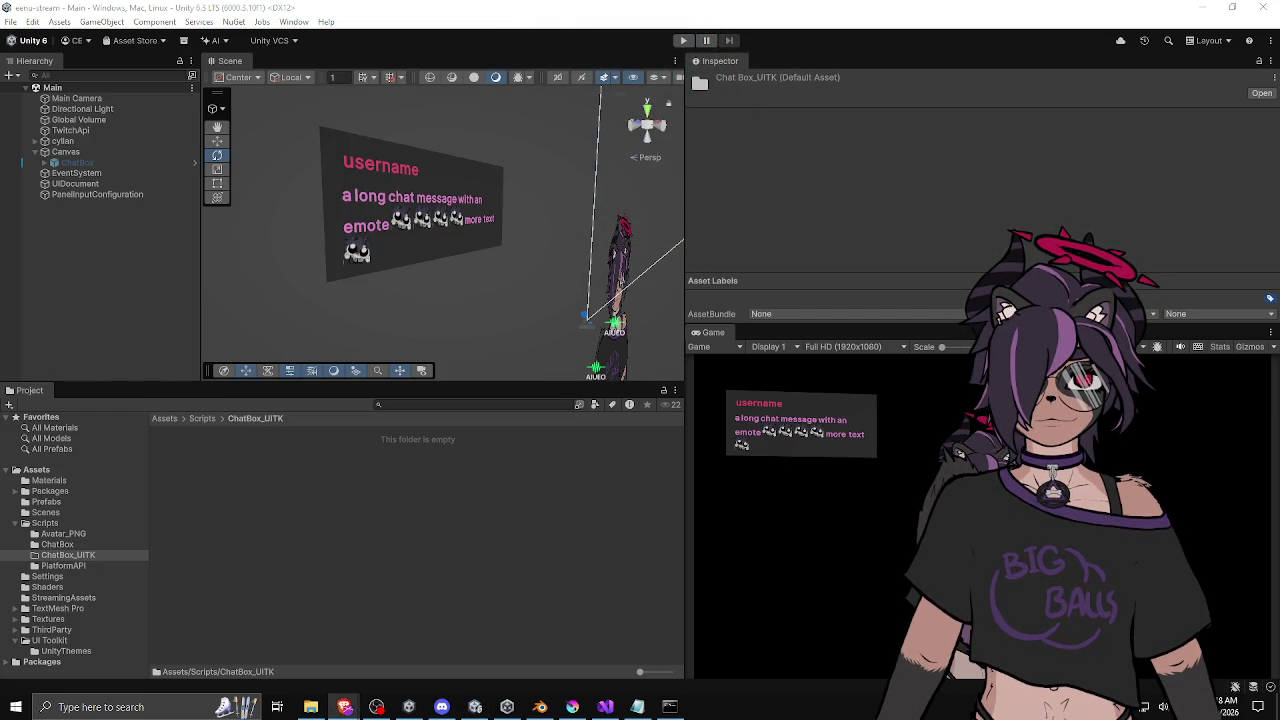